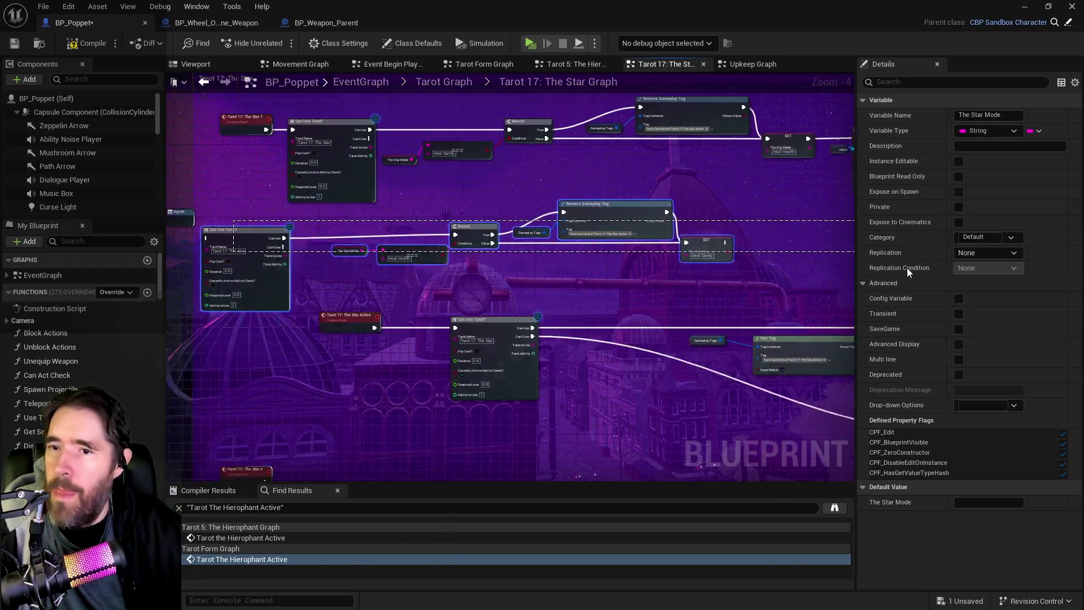
Remove The Star graph's middle Can Use Tarot and Branch row, then go up to Tarot Graph.
mouse_move(662, 209)
left_mouse_down()
mouse_move(159, 305)
mouse_move(209, 399)
left_mouse_up()
key("Delete")
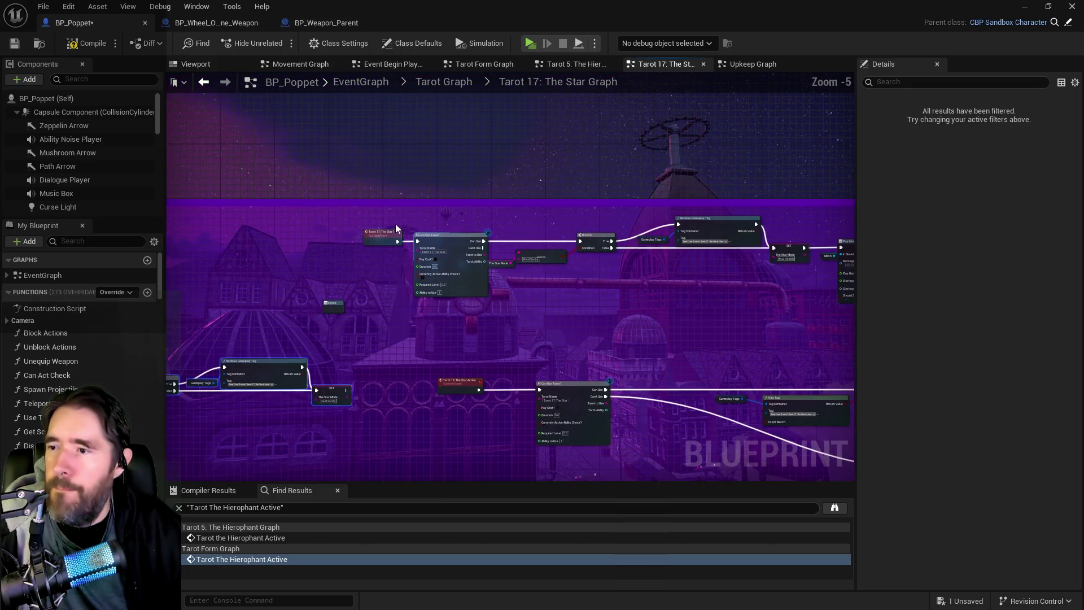
scroll(530, 272, "down", 1)
mouse_move(169, 218)
left_mouse_down()
mouse_move(714, 328)
mouse_move(726, 429)
mouse_move(747, 411)
mouse_move(723, 503)
mouse_move(728, 362)
mouse_move(709, 170)
mouse_move(749, 96)
mouse_move(723, 197)
mouse_move(743, 467)
mouse_move(754, 452)
left_mouse_up()
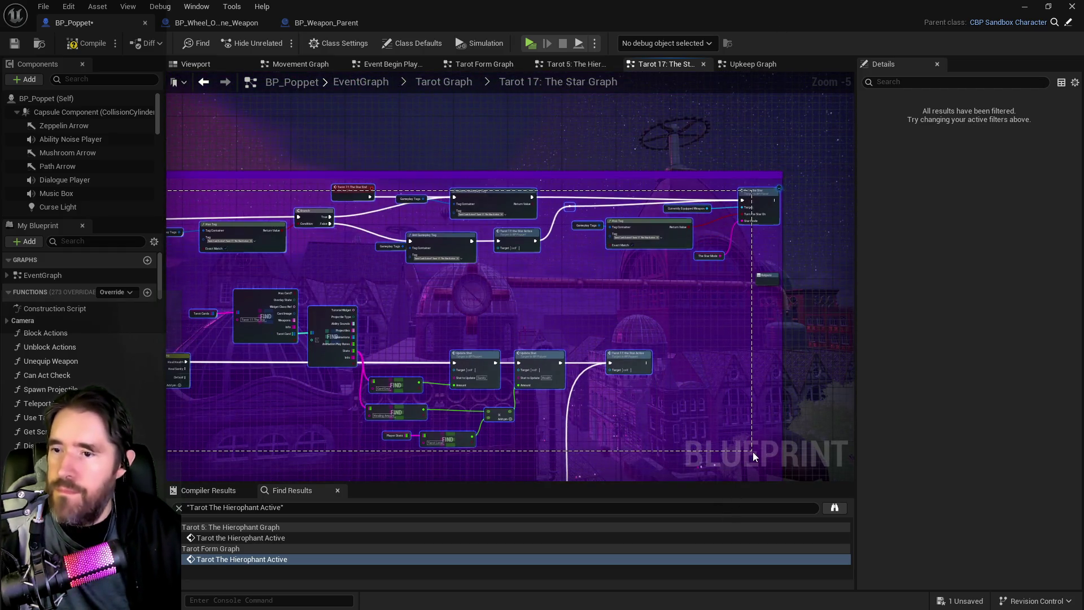
left_click(441, 83)
scroll(510, 305, "up", 3)
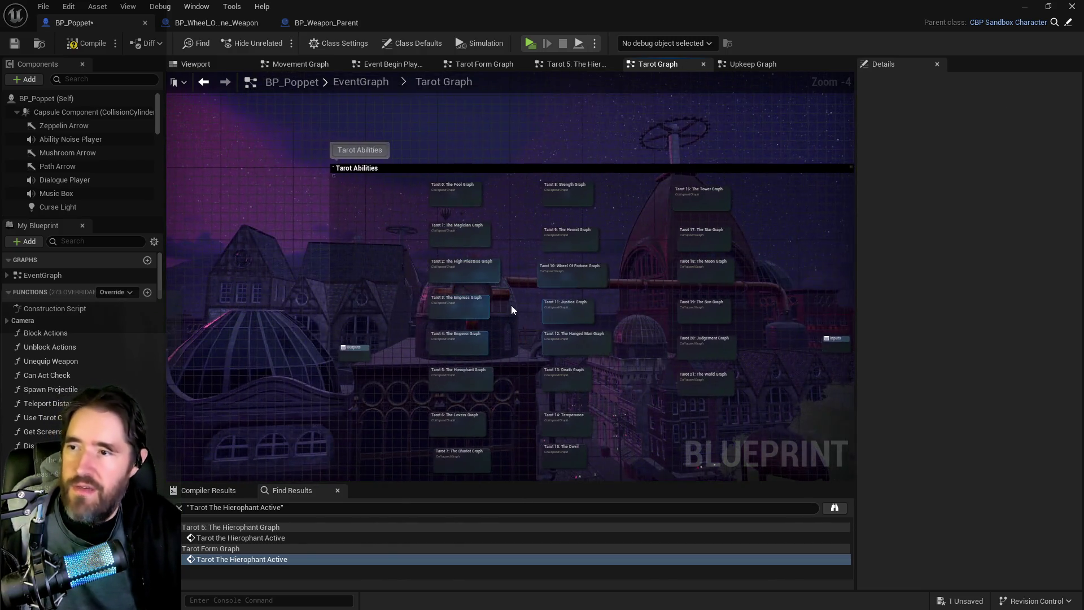
Paste the Star nodes into Tarot 5: The Hierophant Graph, with Hierophant 1 next to them.
double_click(470, 334)
mouse_move(489, 315)
left_mouse_down()
mouse_move(555, 326)
mouse_move(467, 233)
left_mouse_up()
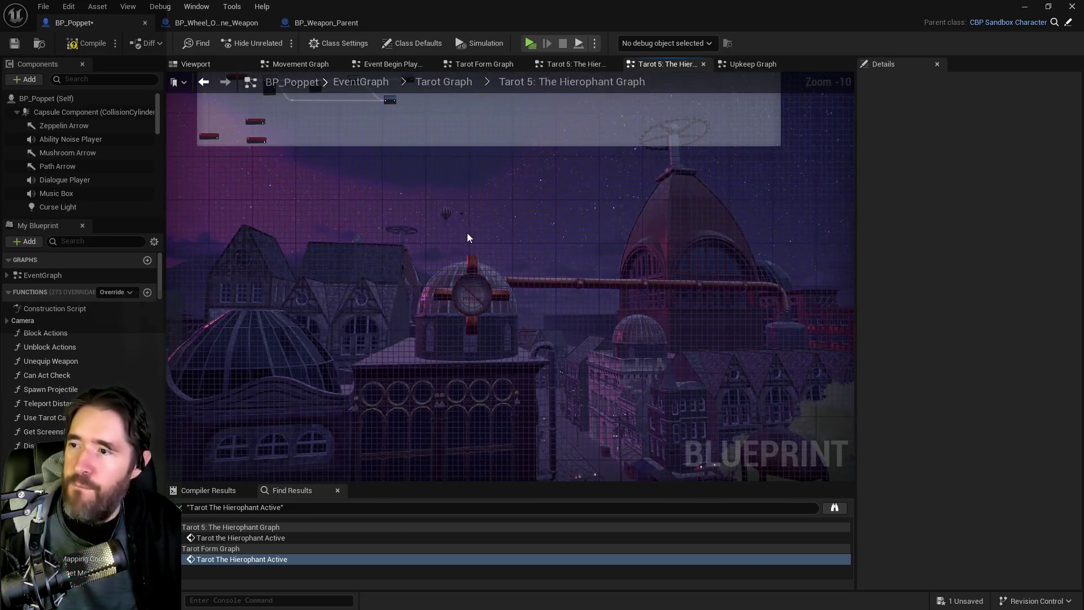
key("ctrl+v")
scroll(462, 279, "up", 3)
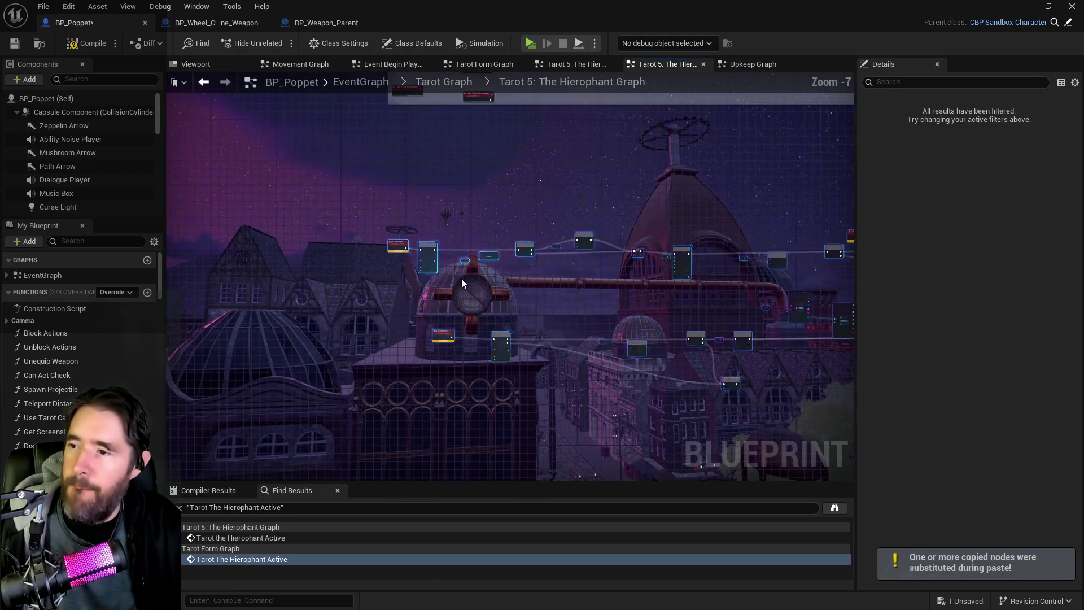
scroll(464, 199, "up", 2)
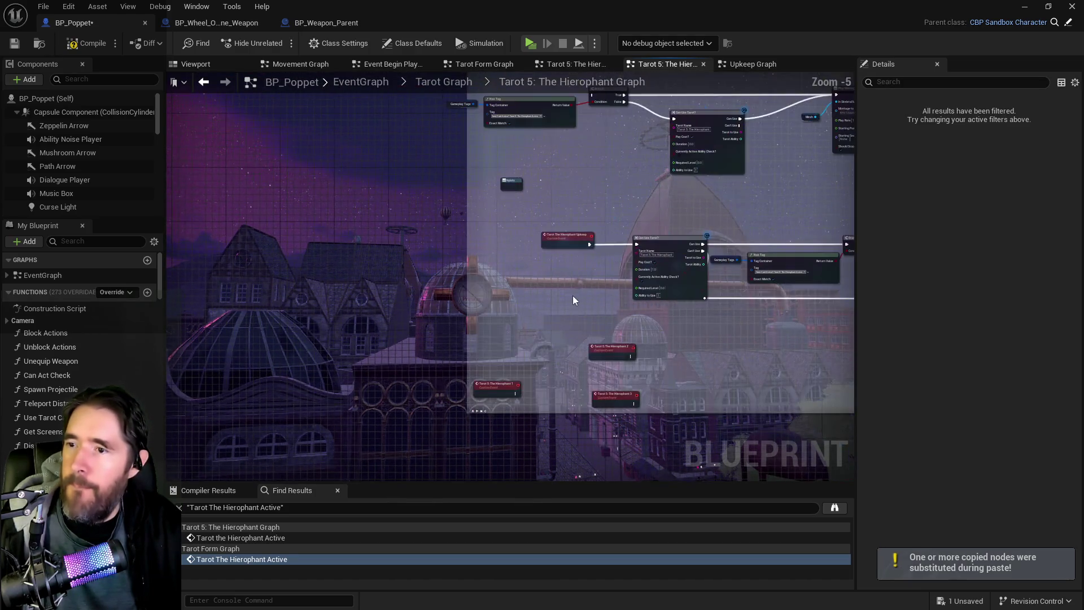
left_click_drag(598, 315, 575, 200)
mouse_move(489, 229)
left_mouse_down()
mouse_move(526, 364)
mouse_move(515, 359)
mouse_move(719, 348)
left_mouse_up()
scroll(515, 359, "up", 5)
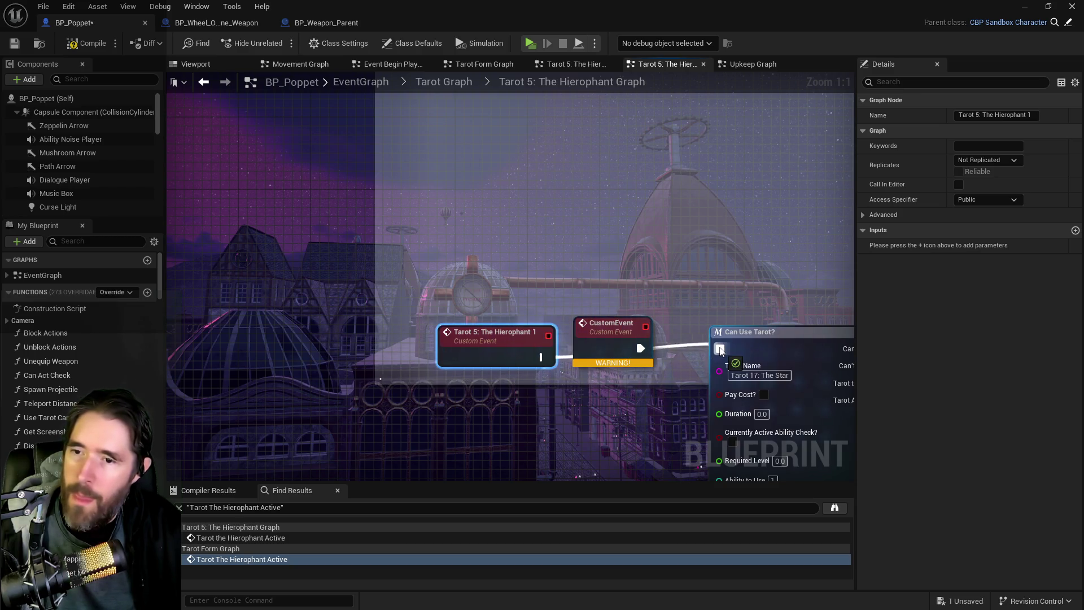
Wire the Hierophant 1 event into Can Use Tarot and delete the pasted CustomEvent.
left_click(621, 352)
key("Delete")
left_click_drag(497, 339, 545, 333)
left_click_drag(694, 377, 433, 321)
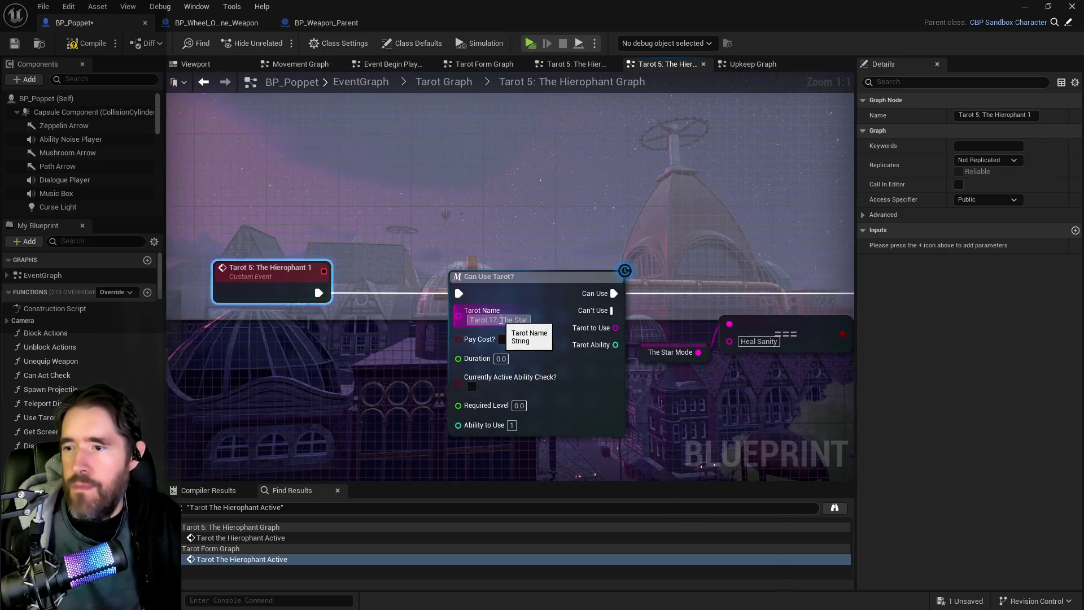
Change Can Use Tarot's Tarot Name from The Star to Tarot 5: The Hierophant.
left_click_drag(500, 320, 529, 319)
scroll(537, 233, "down", 5)
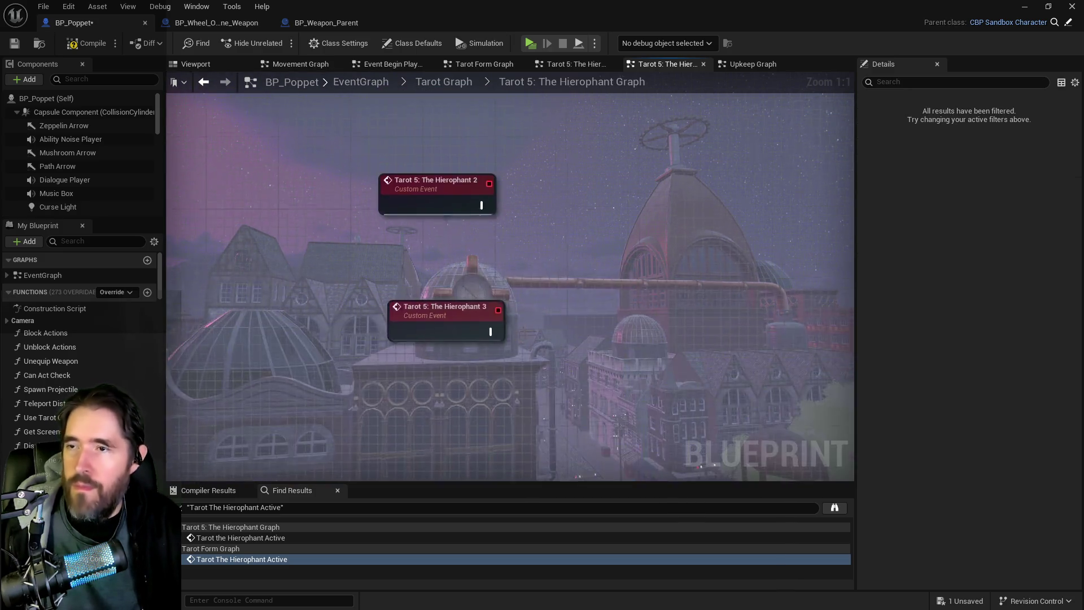
scroll(513, 293, "up", 3)
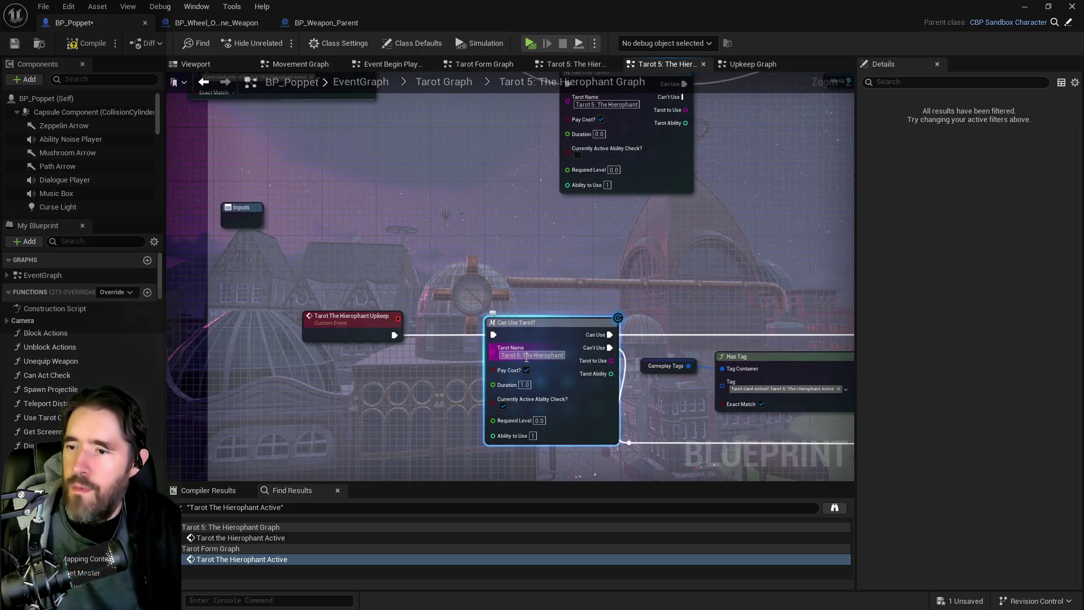
scroll(565, 383, "down", 3)
scroll(564, 358, "up", 3)
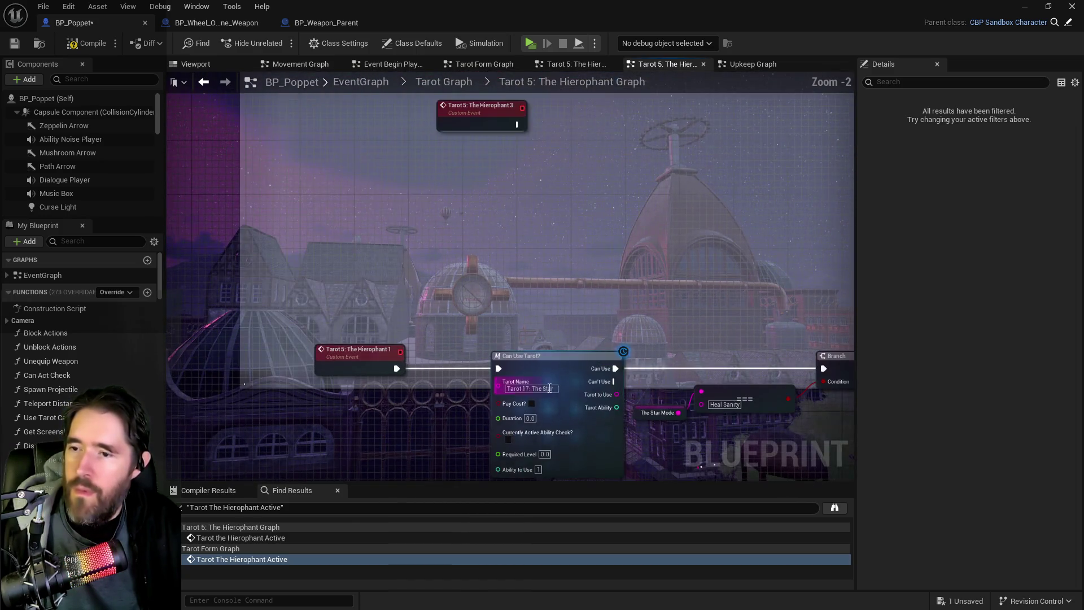
left_click(533, 394)
left_click(565, 409)
Pan to the Hierophant 2 and 3 events and the CustomEvent_1 node below.
mouse_move(553, 273)
left_mouse_down()
mouse_move(570, 345)
mouse_move(557, 369)
mouse_move(569, 361)
mouse_move(591, 398)
mouse_move(621, 384)
mouse_move(641, 263)
left_mouse_up()
scroll(607, 332, "down", 1)
left_click_drag(607, 328, 495, 185)
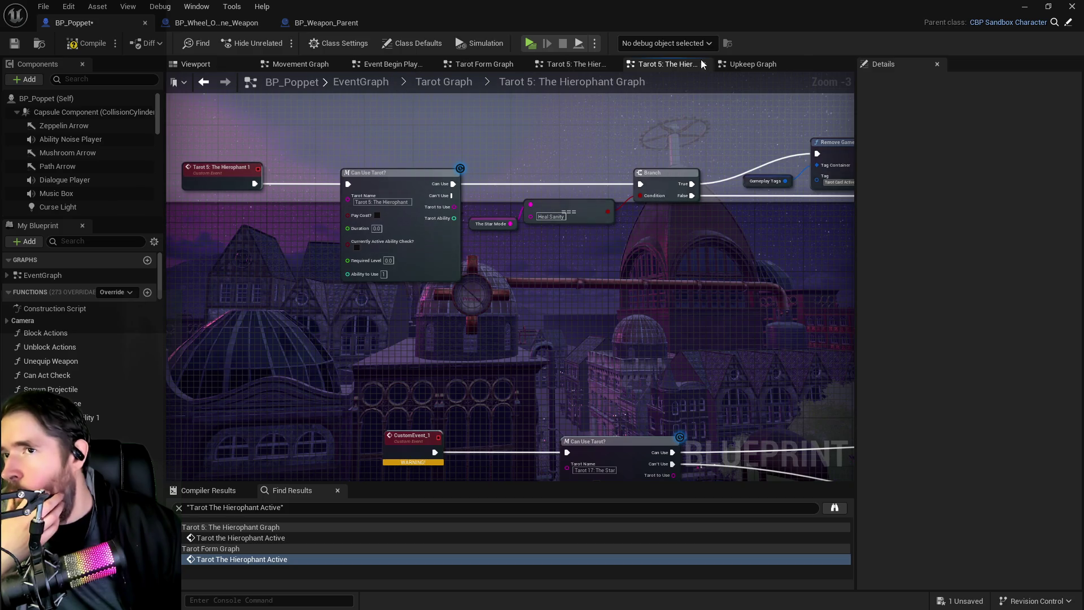
left_click(571, 64)
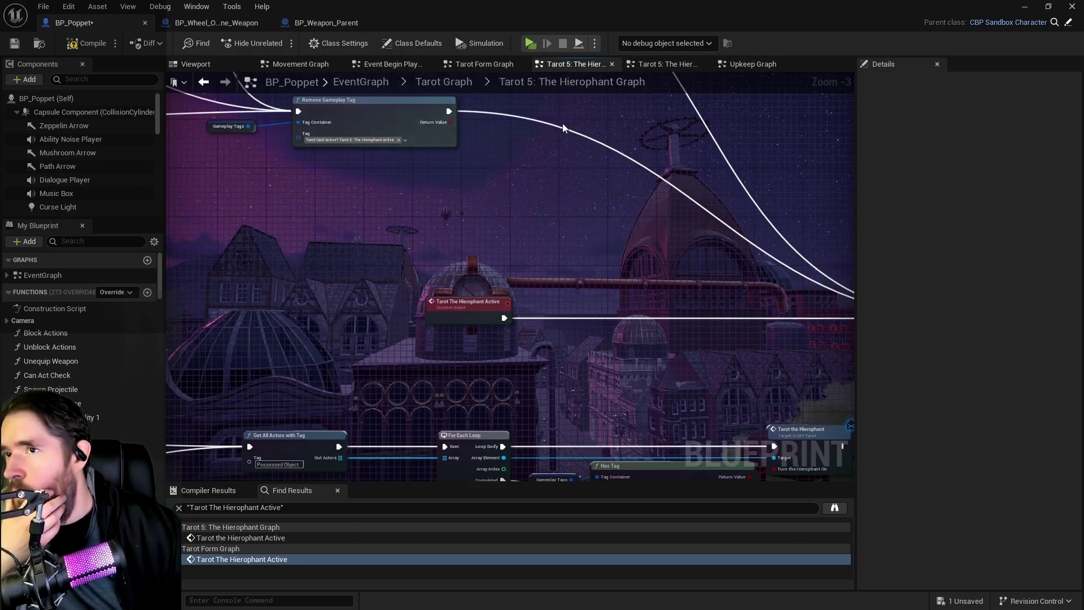
Reopen Tarot 17: The Star Graph from the Tarot Graph overview to review its node rows.
left_click(429, 85)
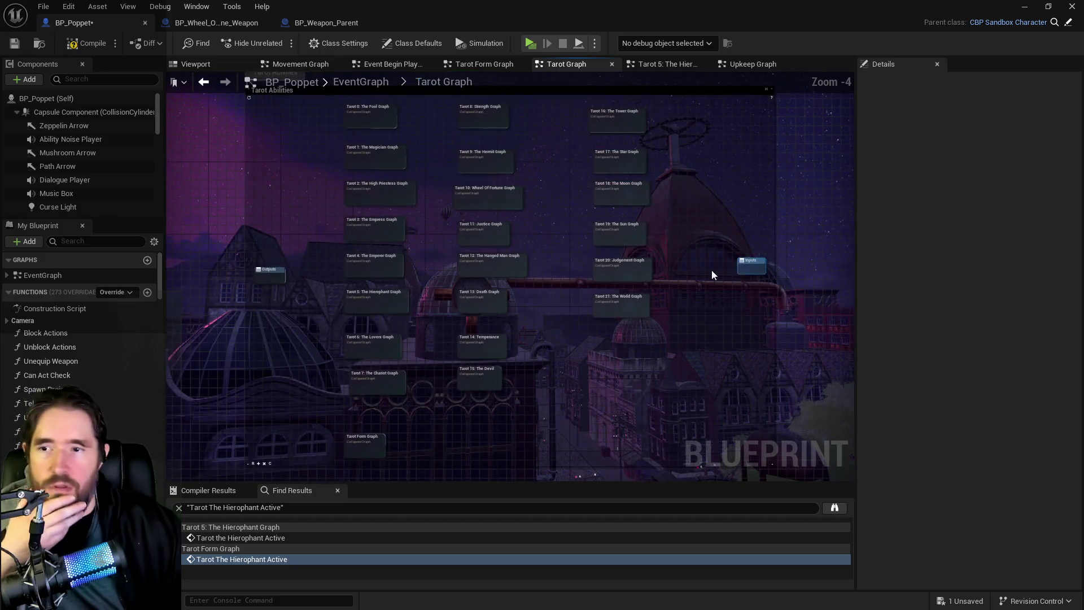
scroll(598, 295, "up", 2)
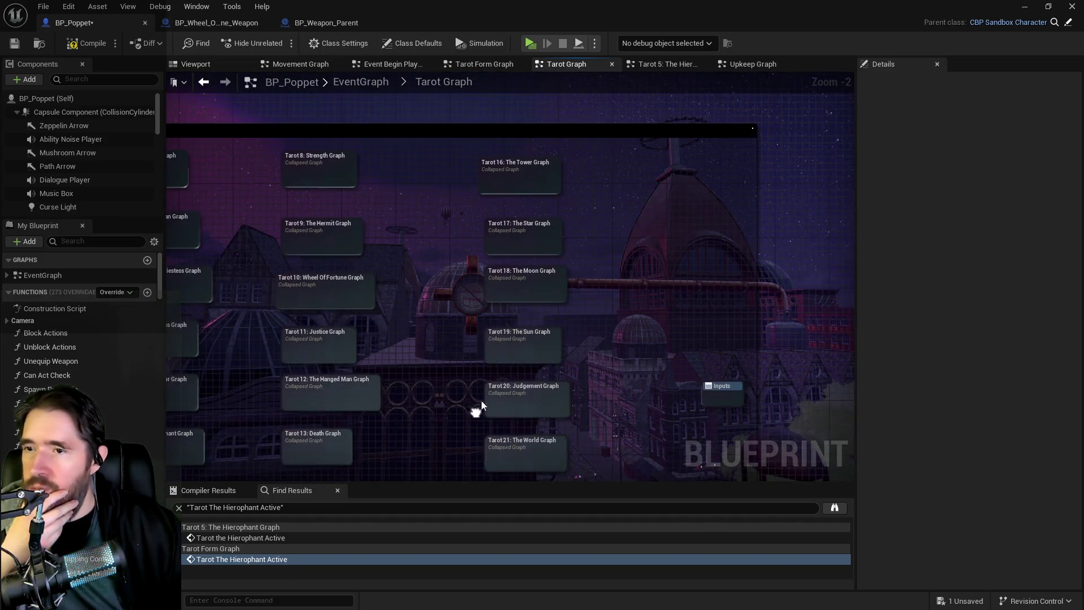
double_click(527, 234)
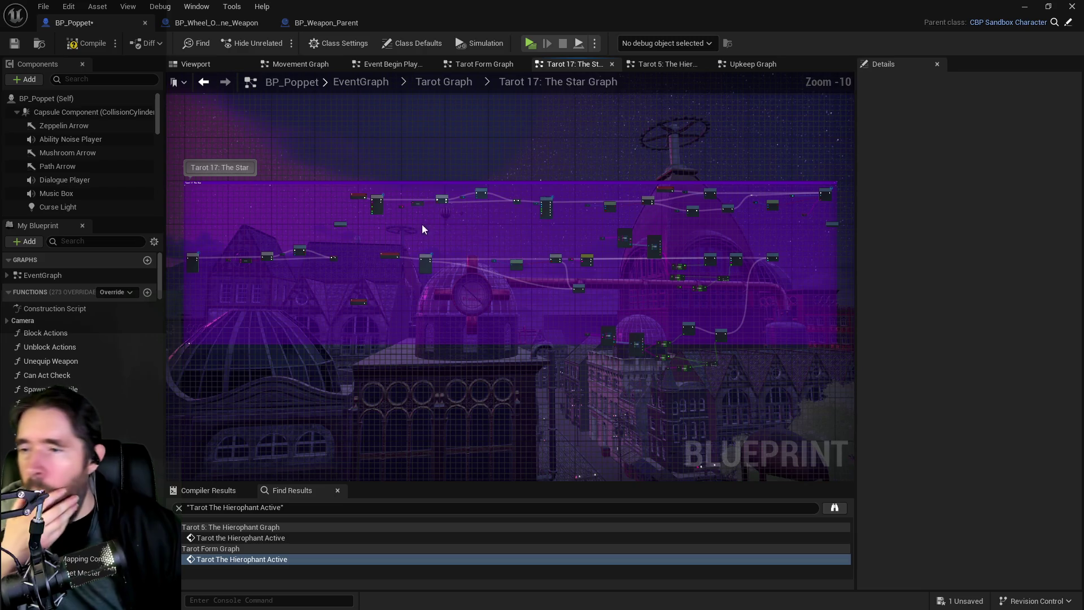
scroll(399, 226, "up", 6)
left_click_drag(426, 287, 445, 328)
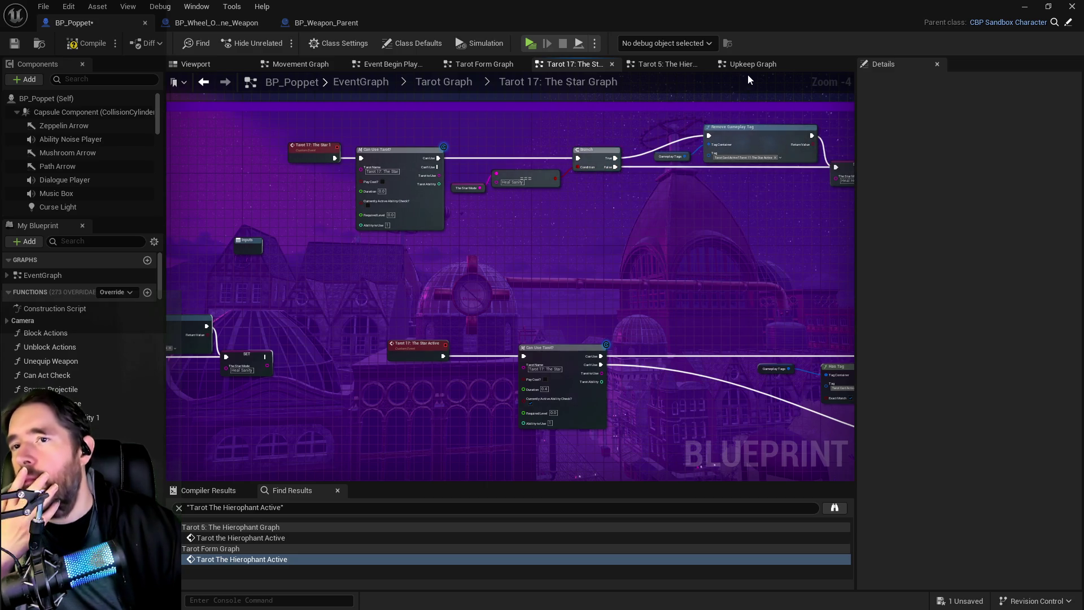
left_click(677, 65)
Rename CustomEvent_1 to 'The Hierophant Sanity Heal Active'.
mouse_move(486, 300)
left_mouse_down()
mouse_move(623, 115)
mouse_move(589, 175)
left_mouse_up()
left_click(513, 312)
left_click(985, 115)
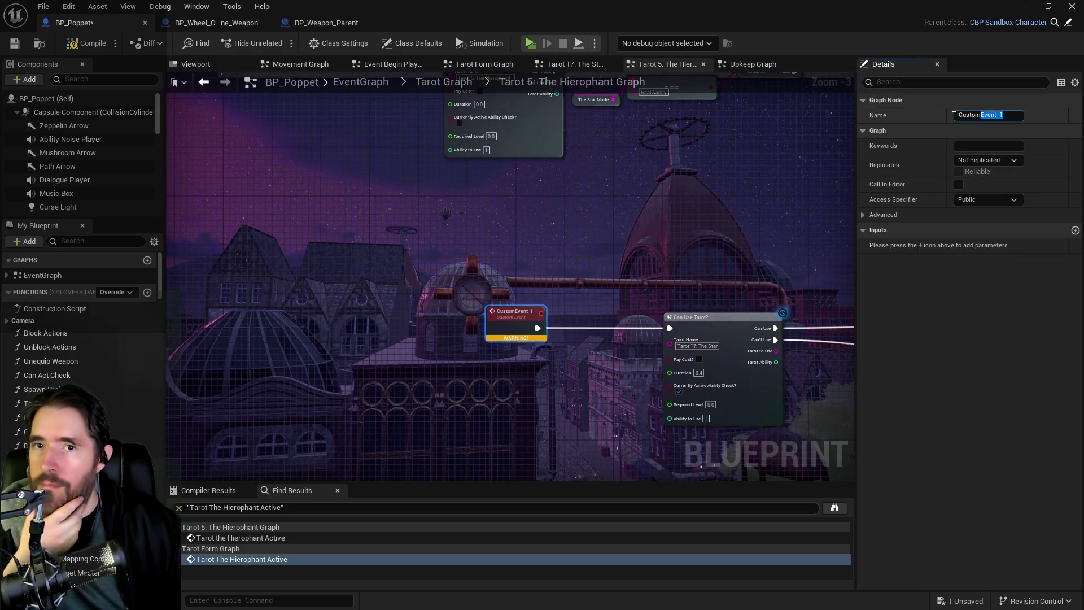
type("The Hierophant San")
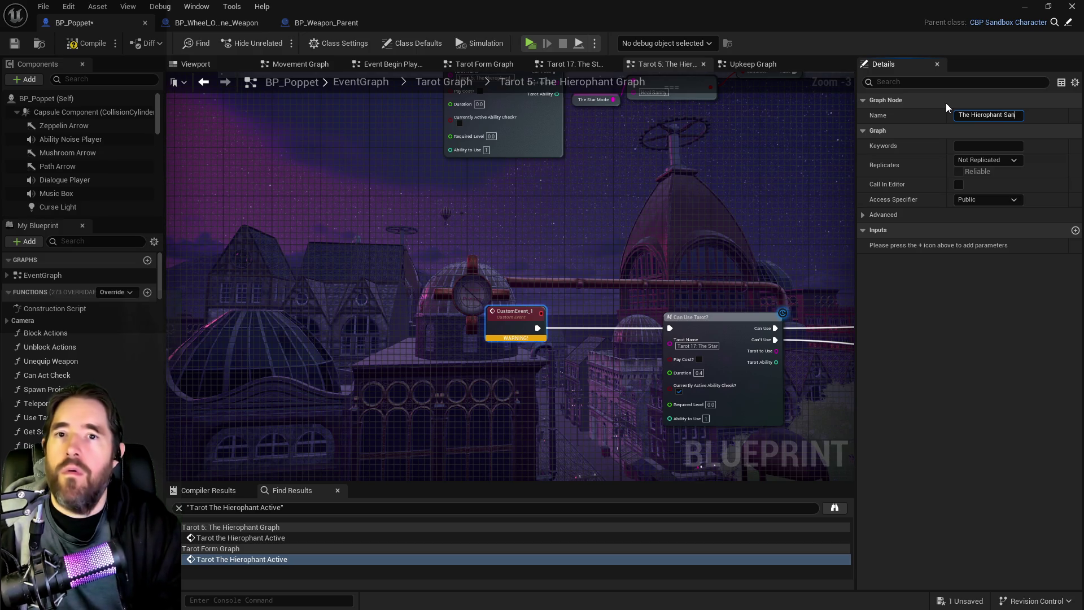
type("ity Heal Active")
key("Return")
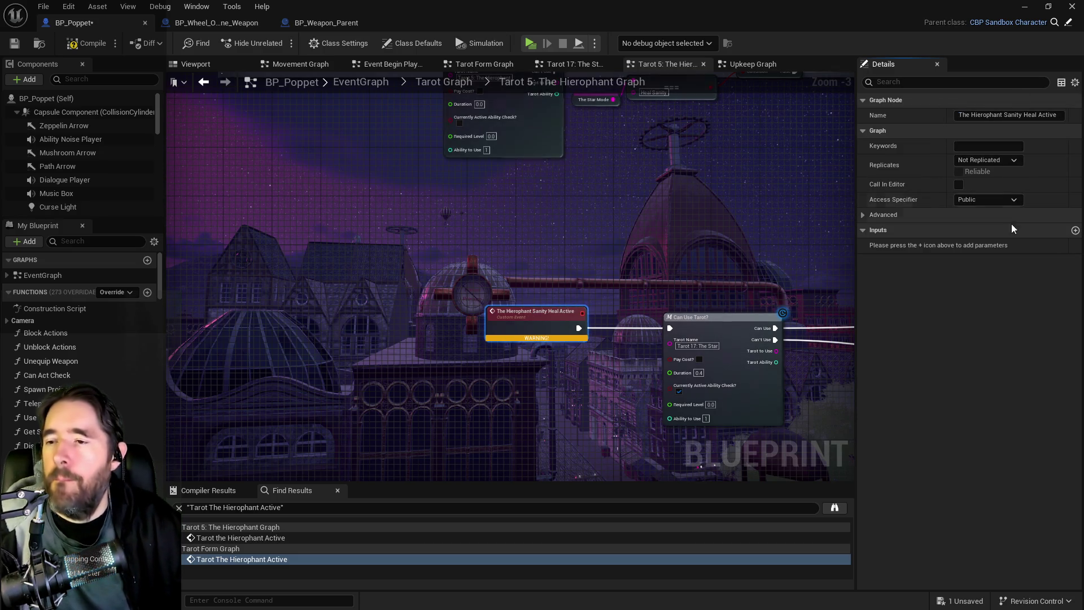
Pan over to the Branch and Switch on String nodes near CustomEvent_2.
mouse_move(622, 300)
left_mouse_down()
mouse_move(413, 279)
mouse_move(378, 297)
left_mouse_up()
mouse_move(739, 269)
left_mouse_down()
mouse_move(643, 227)
mouse_move(561, 249)
left_mouse_up()
left_click_drag(643, 269, 578, 300)
scroll(578, 295, "down", 4)
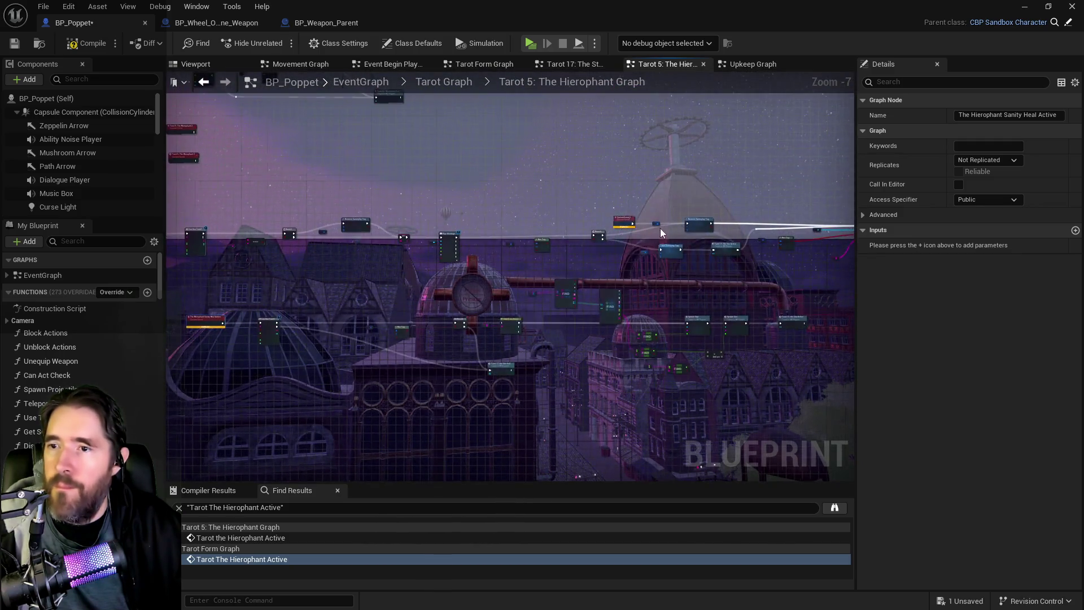
scroll(661, 233, "up", 4)
Rename CustomEvent_2 to 'The Hierophant Sanity Heal End'.
left_click(551, 198)
double_click(1003, 116)
left_click_drag(582, 175, 706, 175)
left_click(990, 118)
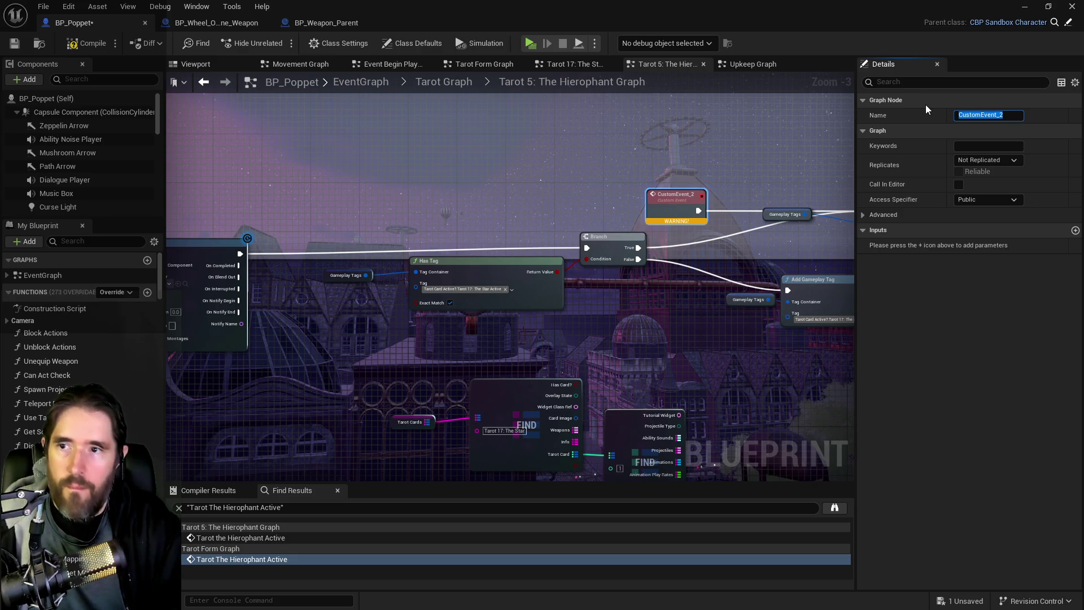
type("The Hieroo")
key("BackSpace")
type("pah")
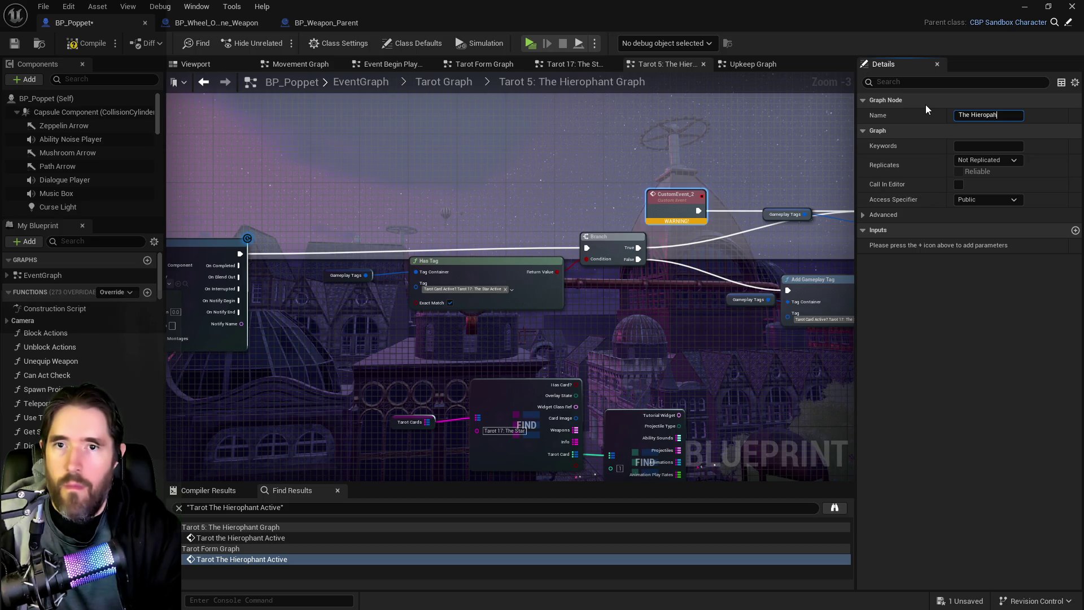
key("BackSpace")
key("BackSpace")
type("hant Sanit")
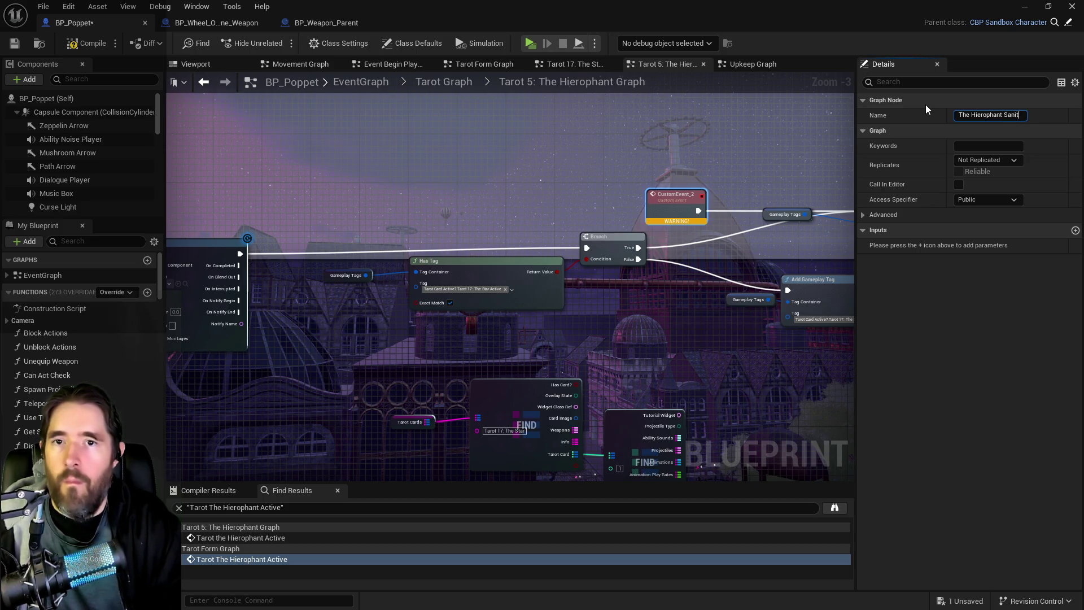
type("y Heal End")
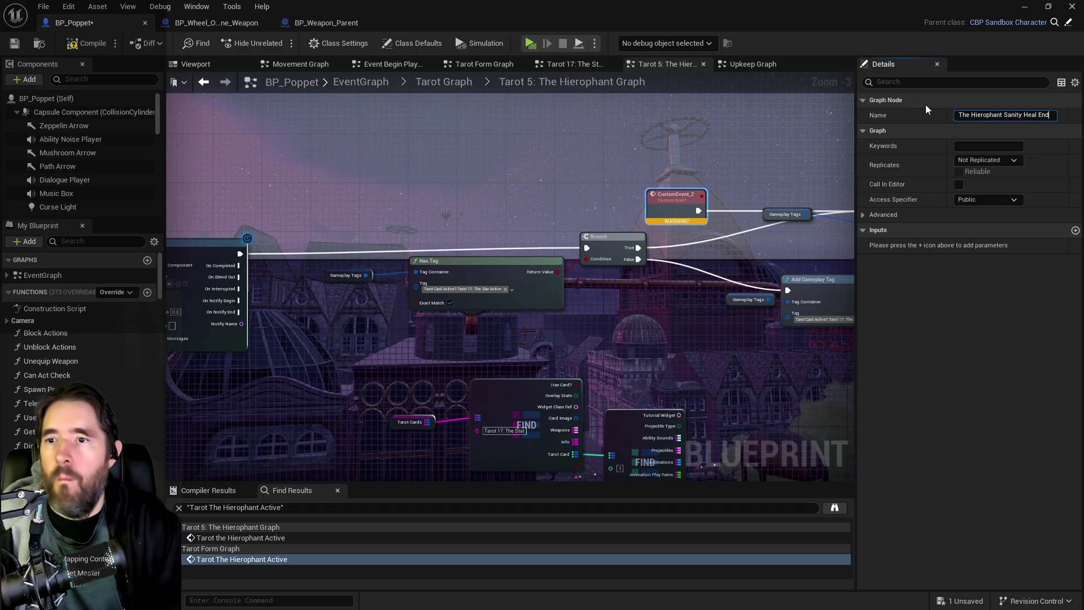
key("Return")
left_click(541, 257)
scroll(472, 249, "down", 2)
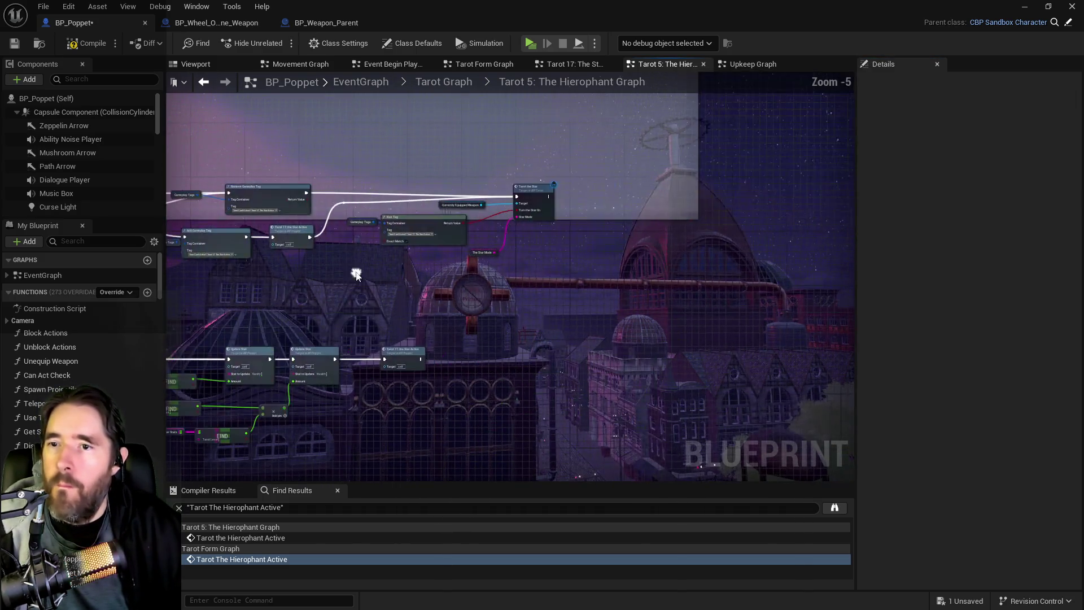
scroll(499, 232, "up", 1)
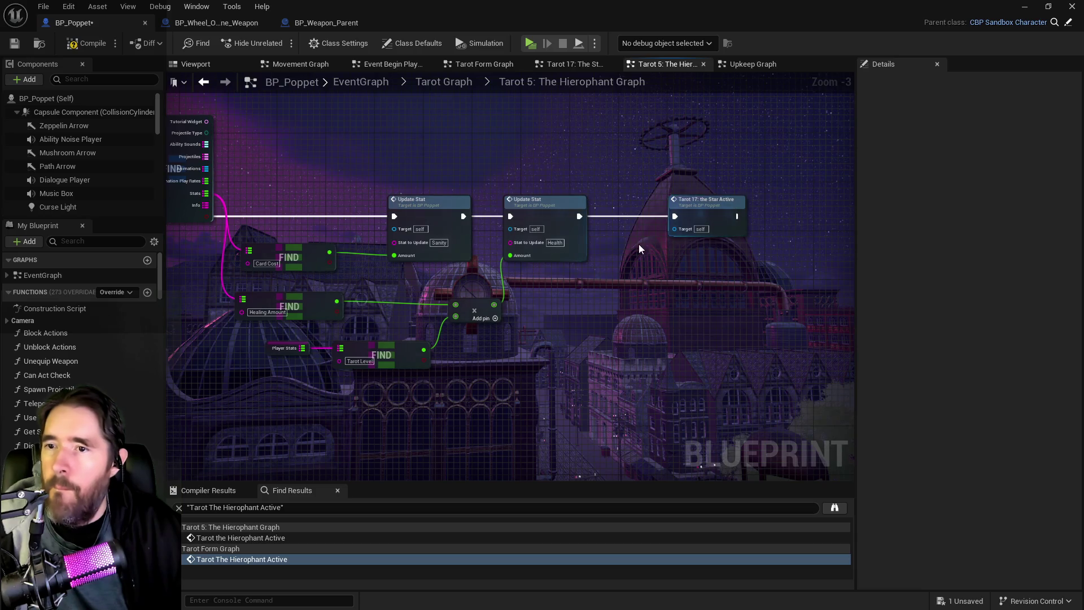
scroll(639, 249, "up", 1)
scroll(740, 328, "down", 2)
mouse_move(707, 289)
left_mouse_down()
mouse_move(714, 283)
mouse_move(666, 294)
mouse_move(410, 284)
left_mouse_up()
mouse_move(466, 324)
left_mouse_down()
mouse_move(596, 272)
mouse_move(445, 286)
left_mouse_up()
scroll(595, 272, "up", 1)
right_click(405, 313)
type("the hierophant")
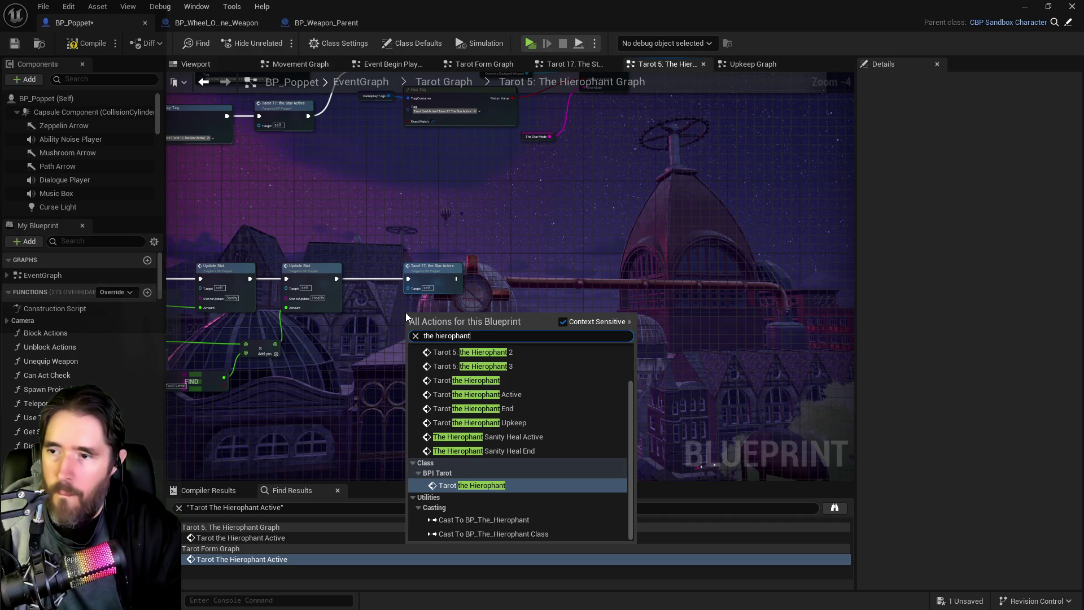
left_click(485, 436)
scroll(418, 326, "up", 2)
mouse_move(298, 257)
left_mouse_down()
mouse_move(403, 331)
mouse_move(458, 324)
mouse_move(451, 252)
left_mouse_up()
left_click(438, 240)
key("Delete")
mouse_move(442, 309)
left_mouse_down()
mouse_move(666, 326)
mouse_move(700, 344)
mouse_move(709, 325)
left_mouse_up()
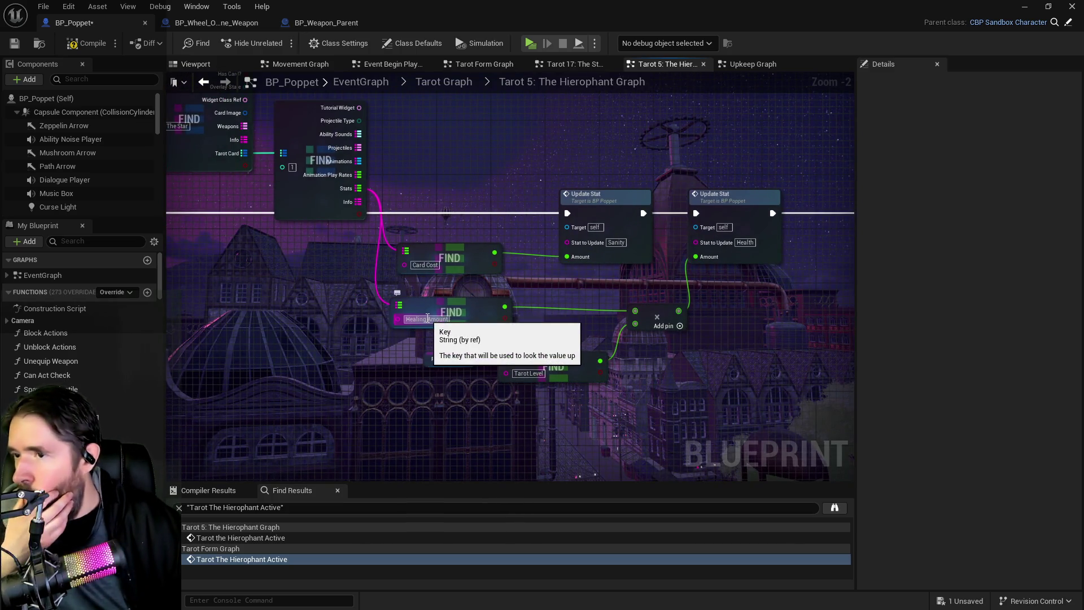
left_click_drag(426, 317, 716, 434)
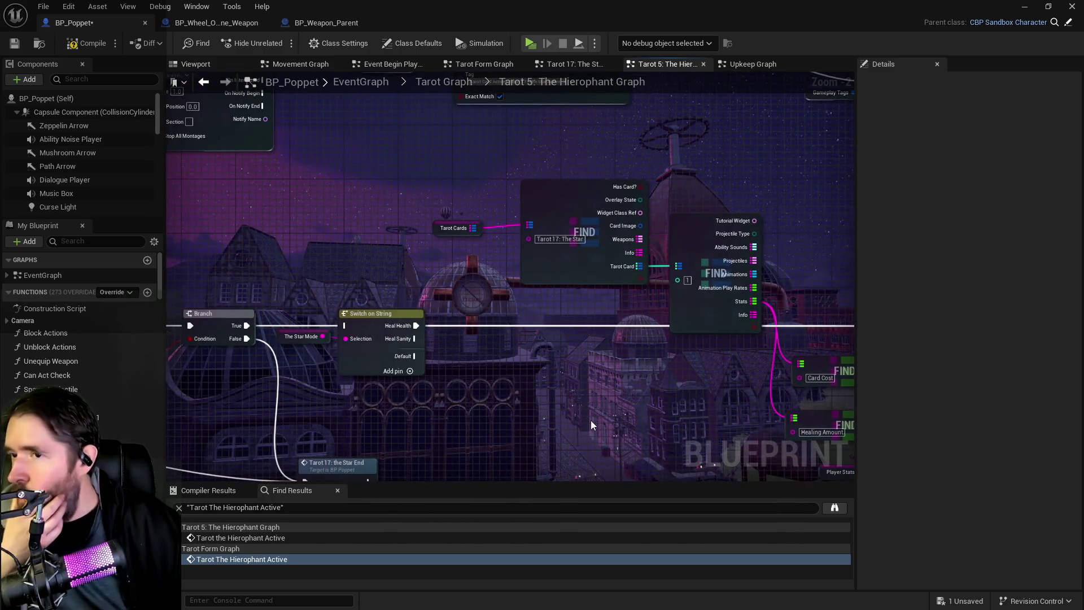
mouse_move(591, 420)
left_mouse_down()
mouse_move(607, 333)
mouse_move(579, 414)
mouse_move(689, 463)
left_mouse_up()
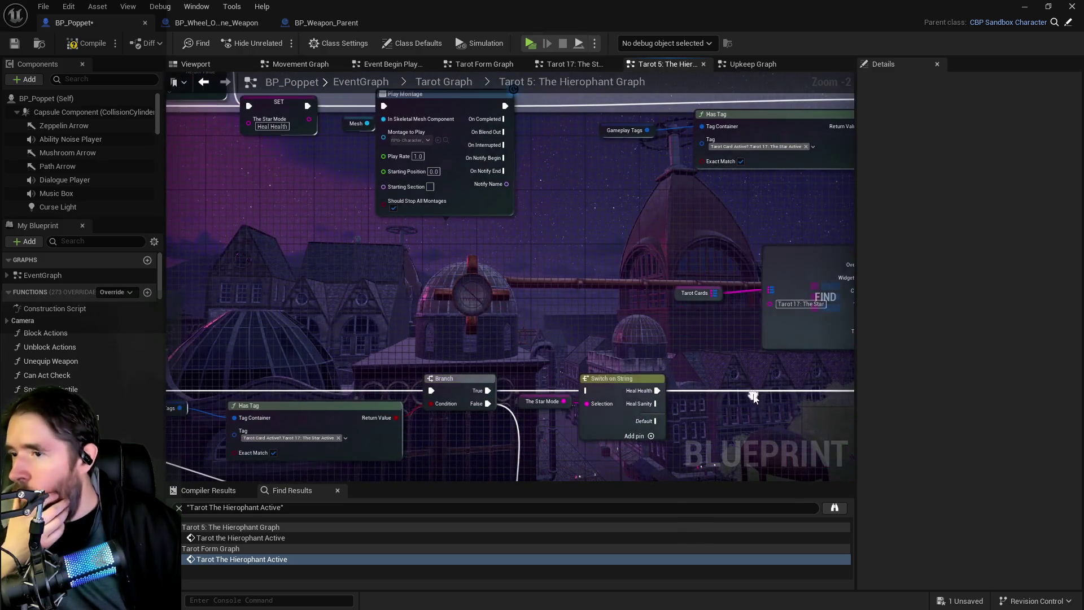
mouse_move(271, 318)
left_mouse_down()
mouse_move(265, 356)
mouse_move(507, 337)
mouse_move(508, 170)
left_mouse_up()
scroll(565, 283, "down", 2)
mouse_move(621, 367)
left_mouse_down()
mouse_move(687, 439)
mouse_move(587, 395)
mouse_move(480, 364)
mouse_move(480, 377)
mouse_move(496, 380)
mouse_move(194, 235)
left_mouse_up()
left_click(496, 381)
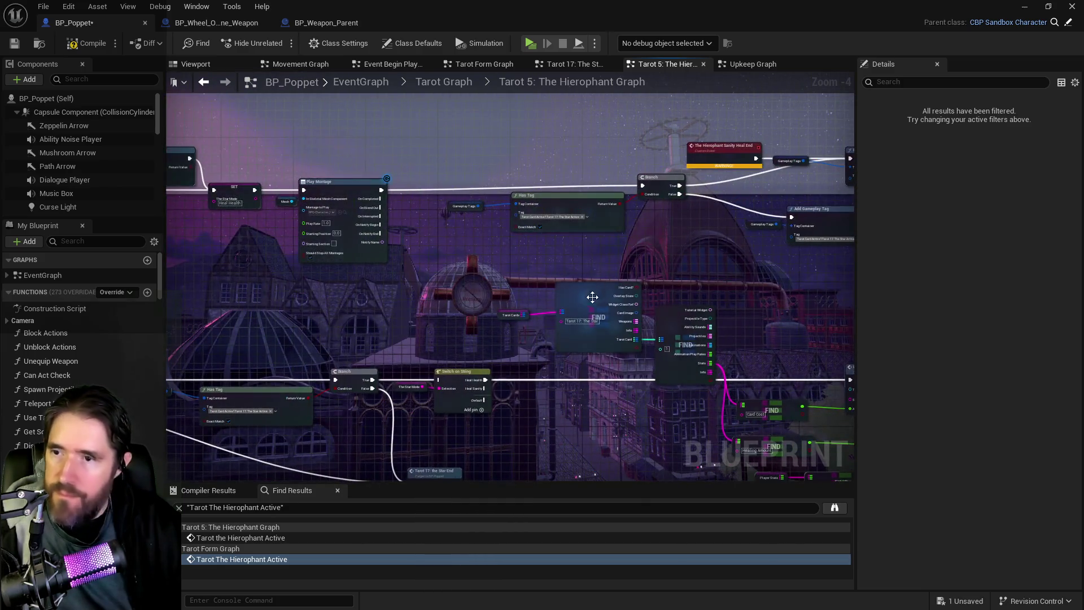
Change the Tarot Card FIND node's index from 1 to 2.
scroll(573, 315, "up", 3)
left_click(591, 333)
left_click_drag(605, 394, 514, 326)
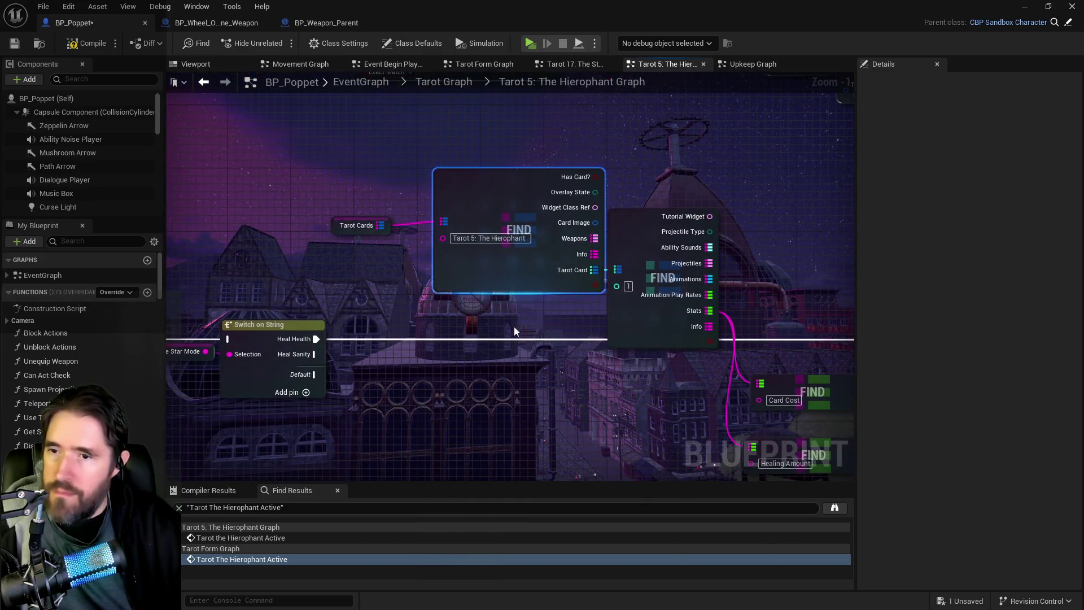
scroll(610, 315, "down", 1)
scroll(613, 314, "up", 1)
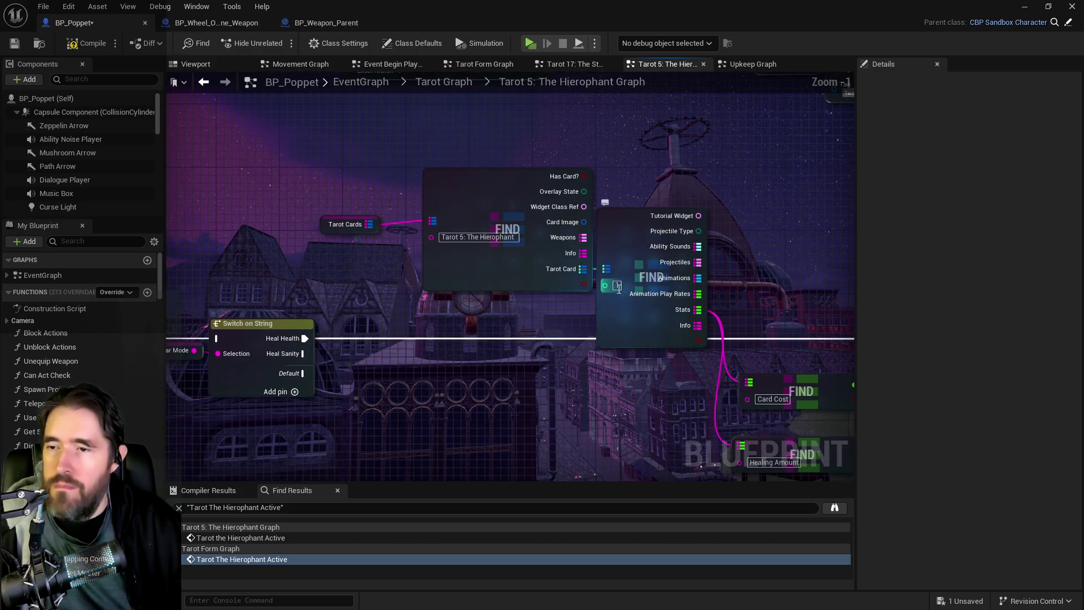
type("2")
key("Return")
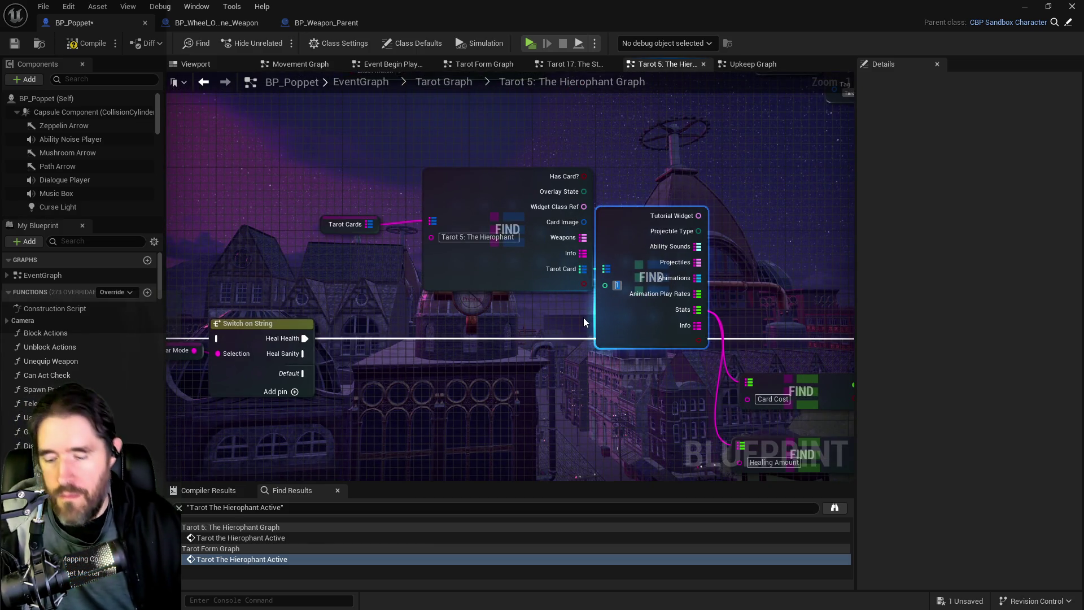
Pan through the Branch, Has Tag, FIND, Update Stat, SET and Play Montage nodes.
scroll(549, 361, "down", 2)
left_click_drag(549, 362, 690, 272)
scroll(690, 272, "down", 1)
mouse_move(607, 303)
left_mouse_down()
mouse_move(508, 294)
mouse_move(375, 259)
mouse_move(669, 246)
left_mouse_up()
mouse_move(249, 237)
left_mouse_down()
mouse_move(442, 216)
mouse_move(702, 335)
left_mouse_up()
left_click(490, 230)
mouse_move(521, 266)
left_mouse_down()
mouse_move(625, 246)
mouse_move(714, 276)
left_mouse_up()
scroll(638, 277, "up", 1)
mouse_move(640, 276)
left_mouse_down()
mouse_move(292, 232)
mouse_move(241, 309)
mouse_move(492, 243)
mouse_move(517, 208)
left_mouse_up()
Check The Hierophant Sanity Heal End event's options, then bring up the tarot abilities document.
scroll(291, 232, "down", 2)
scroll(517, 207, "up", 2)
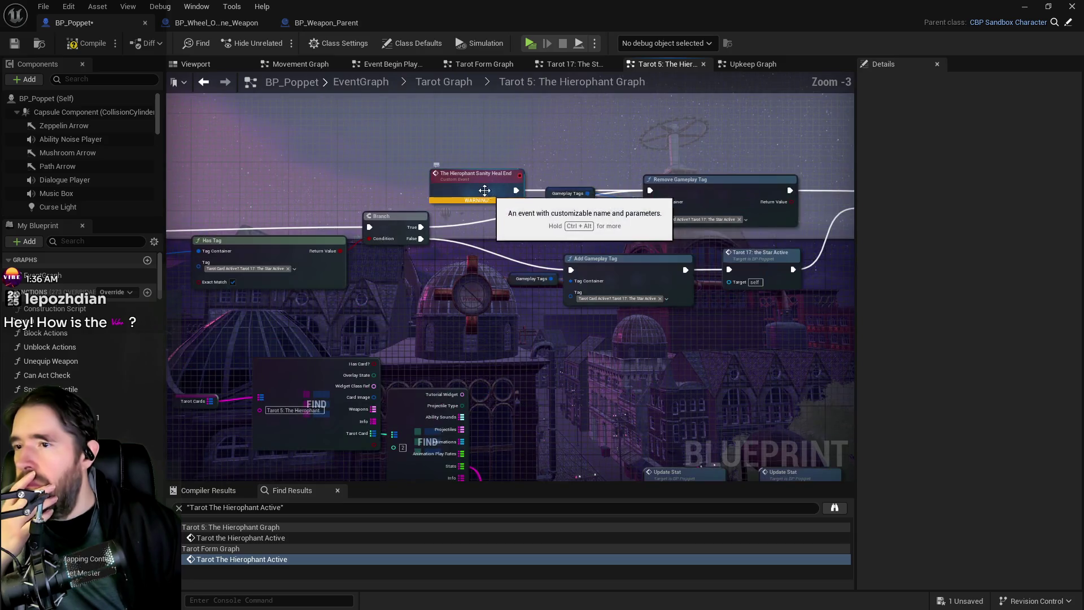
right_click(477, 186)
key("Escape")
mouse_move(514, 272)
left_mouse_down()
mouse_move(486, 271)
mouse_move(494, 304)
mouse_move(446, 272)
mouse_move(484, 240)
mouse_move(443, 249)
mouse_move(560, 305)
mouse_move(289, 250)
mouse_move(640, 267)
mouse_move(323, 251)
left_mouse_up()
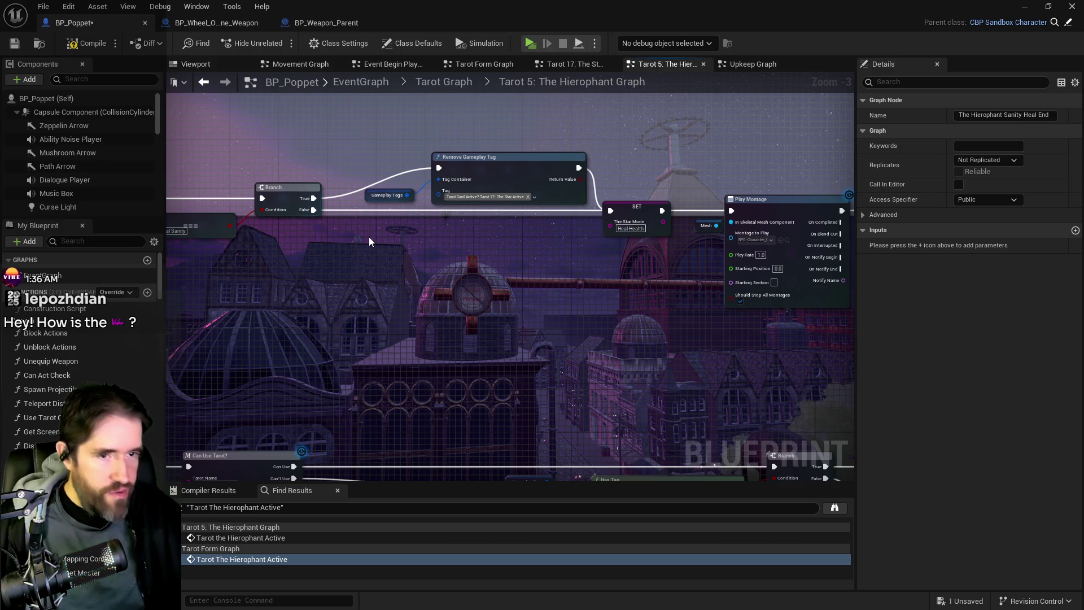
key("alt+Tab")
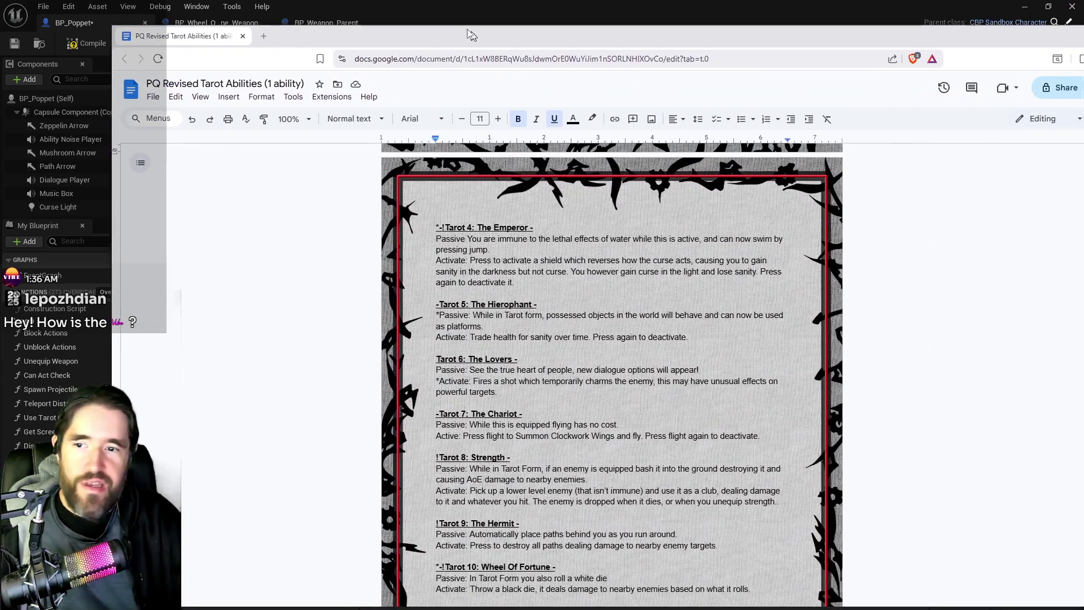
scroll(602, 367, "down", 4)
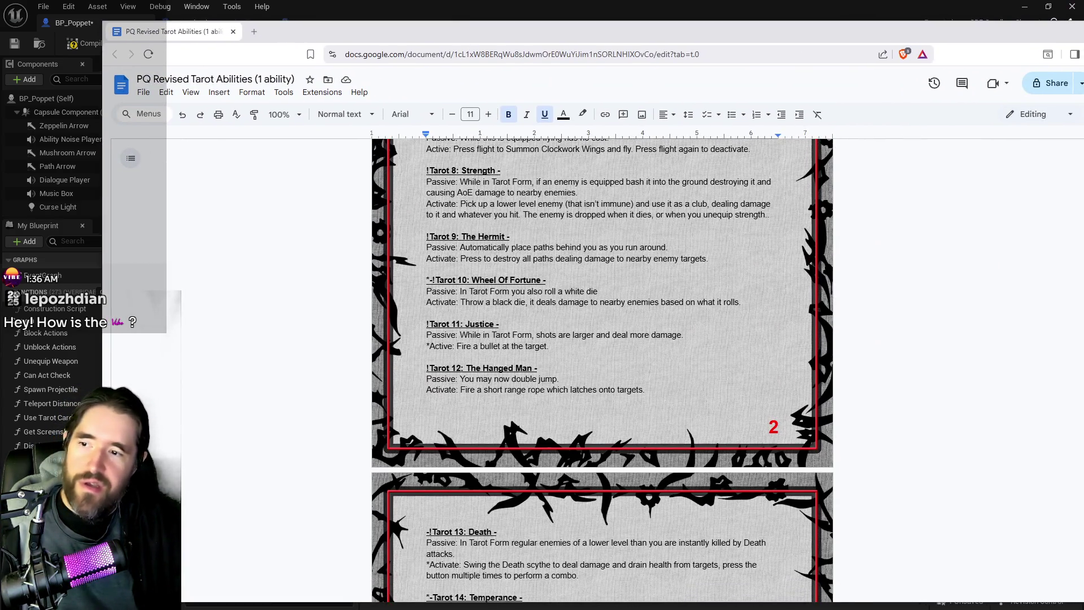
scroll(602, 367, "down", 8)
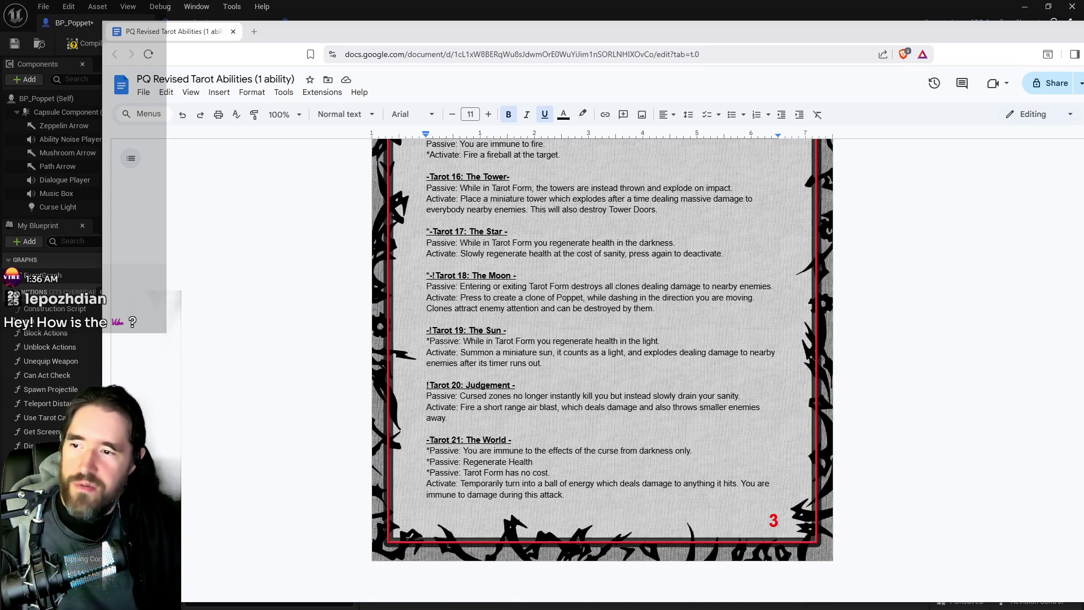
scroll(446, 341, "up", 4)
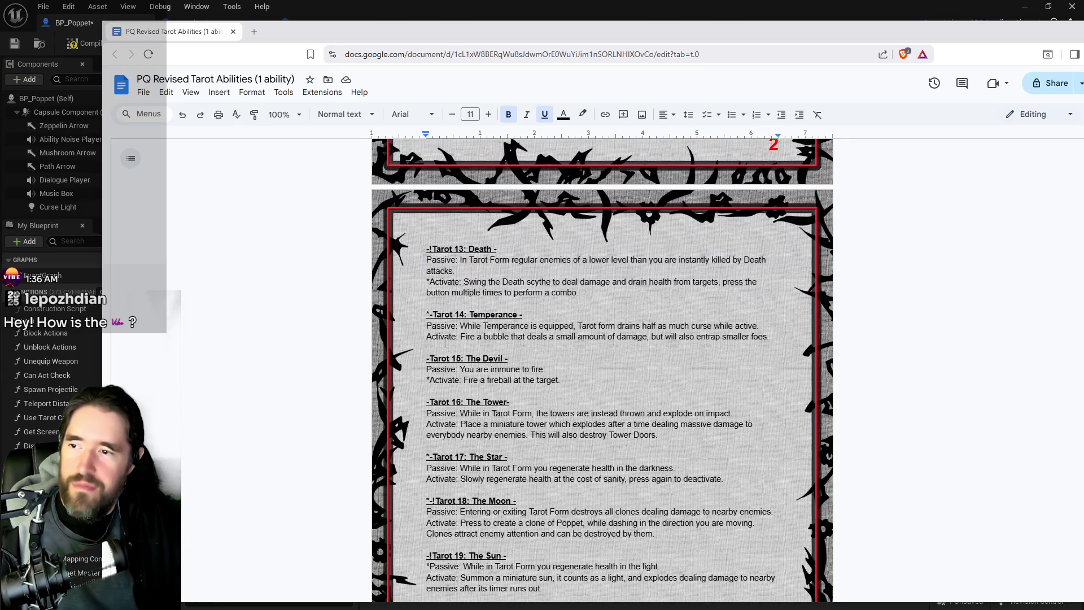
left_click(431, 380)
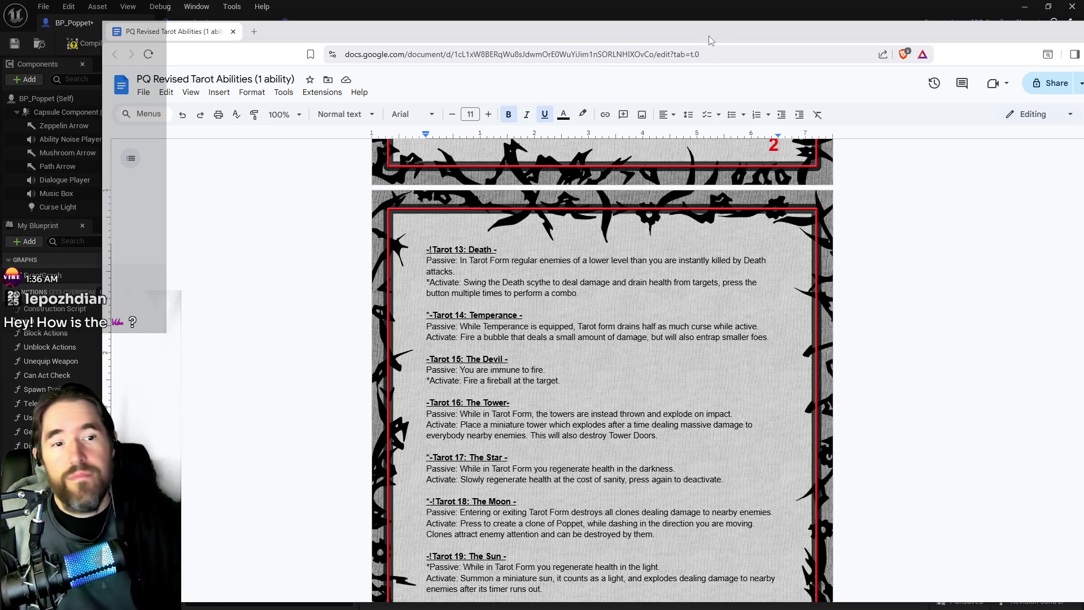
key("alt+Tab")
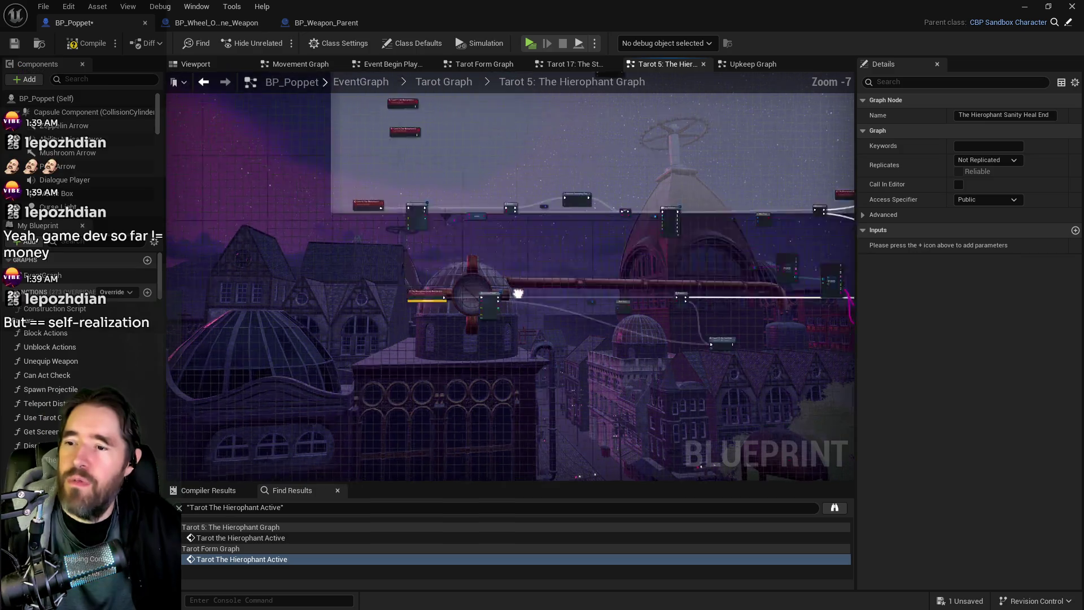
mouse_move(588, 233)
left_mouse_down()
mouse_move(596, 314)
mouse_move(630, 396)
mouse_move(717, 413)
mouse_move(728, 343)
mouse_move(428, 256)
left_mouse_up()
Add a Hierophant Sanity Heal End call and wire the Branch False path into it.
right_click(461, 268)
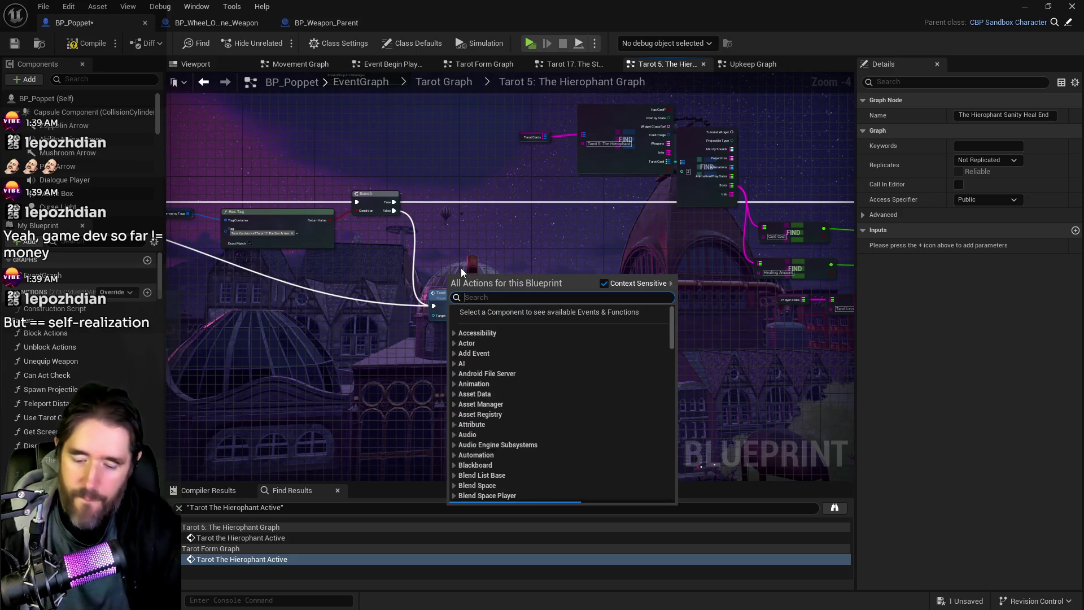
type("the hierophant san")
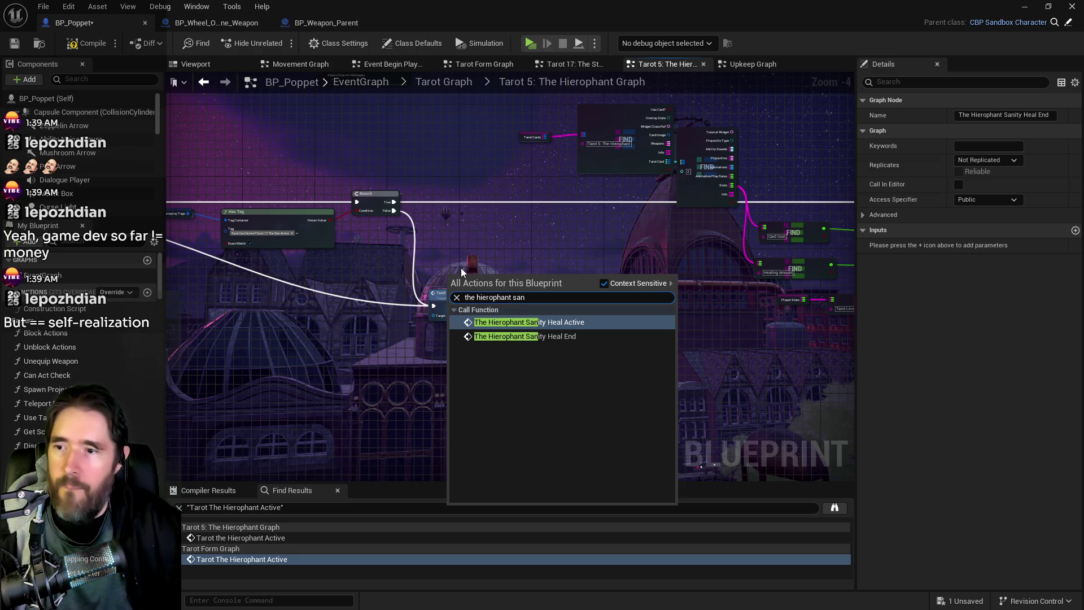
left_click(491, 337)
left_click_drag(394, 212, 450, 288)
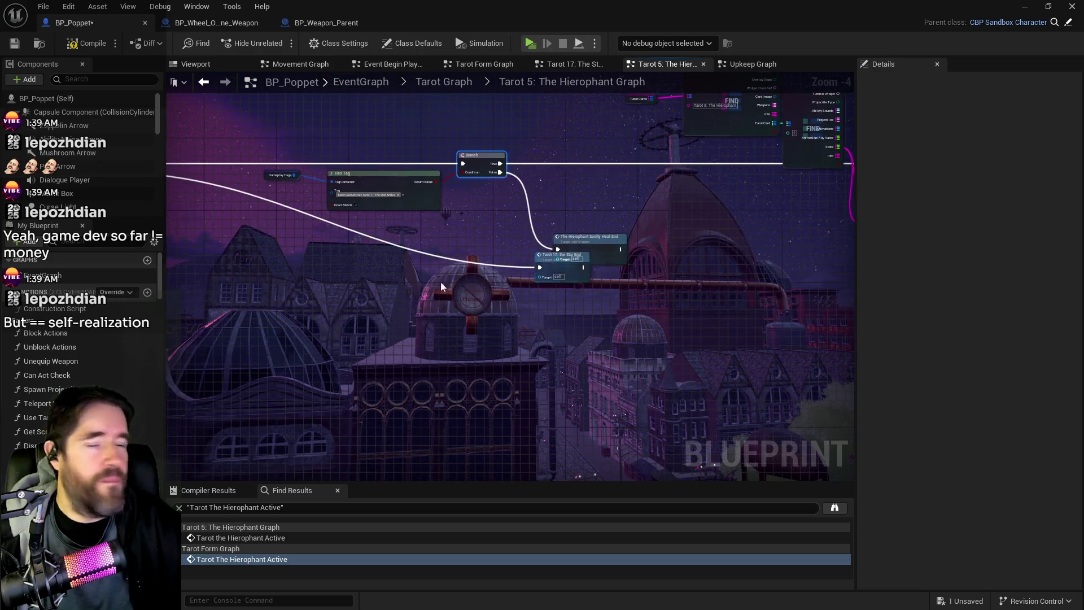
Delete the old Tarot 17: the Star End node and view the Update Stat chain.
mouse_move(401, 198)
left_mouse_down()
mouse_move(857, 291)
mouse_move(582, 269)
mouse_move(604, 270)
mouse_move(624, 301)
left_mouse_up()
left_click(615, 296)
key("Delete")
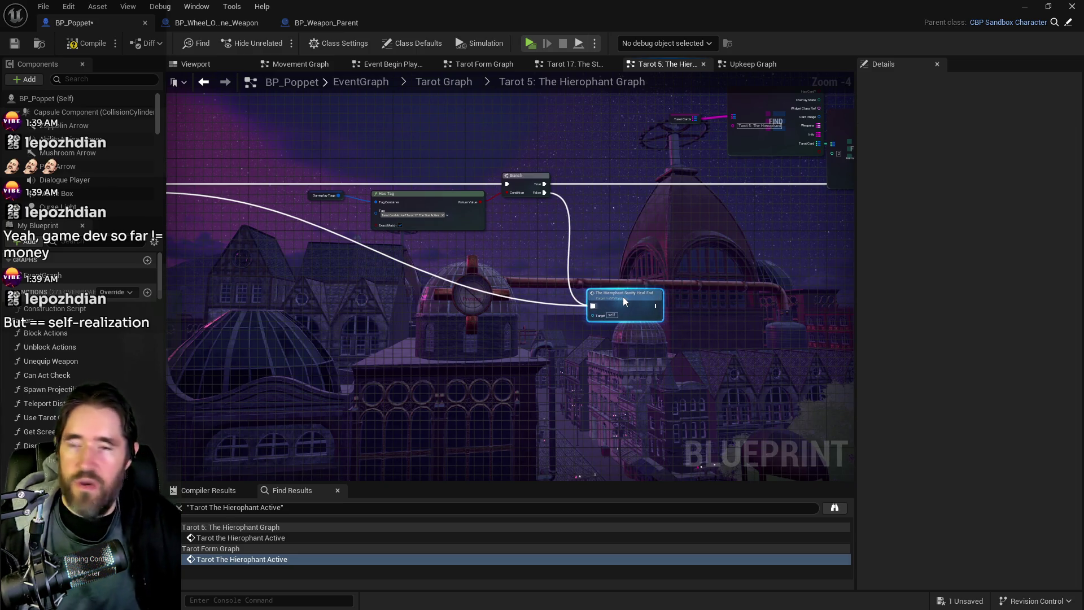
scroll(478, 247, "up", 1)
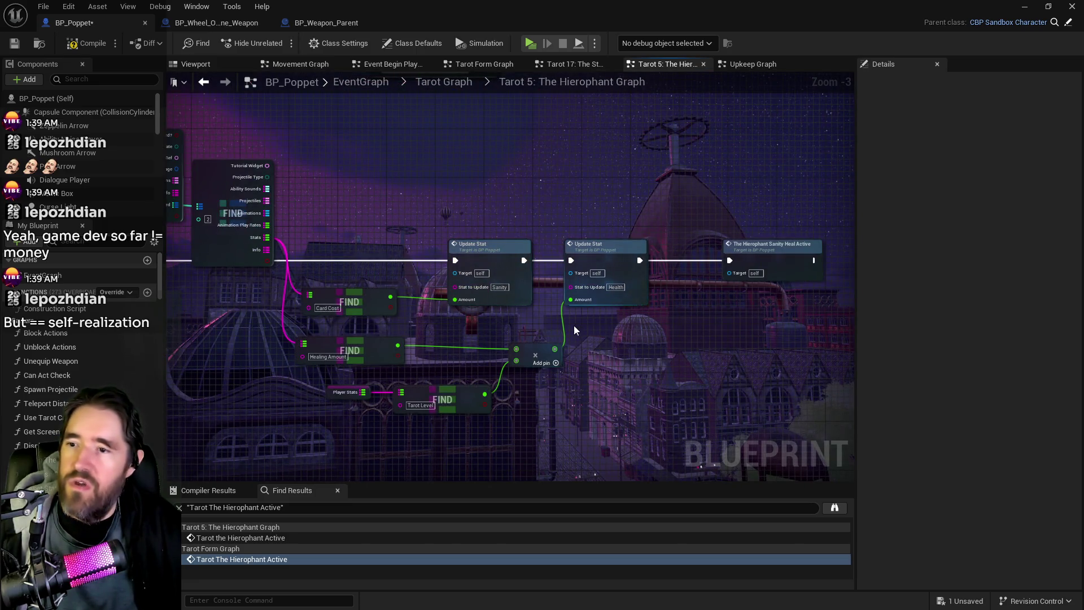
left_click_drag(574, 325, 692, 327)
mouse_move(539, 316)
left_mouse_down()
mouse_move(601, 310)
mouse_move(547, 323)
left_mouse_up()
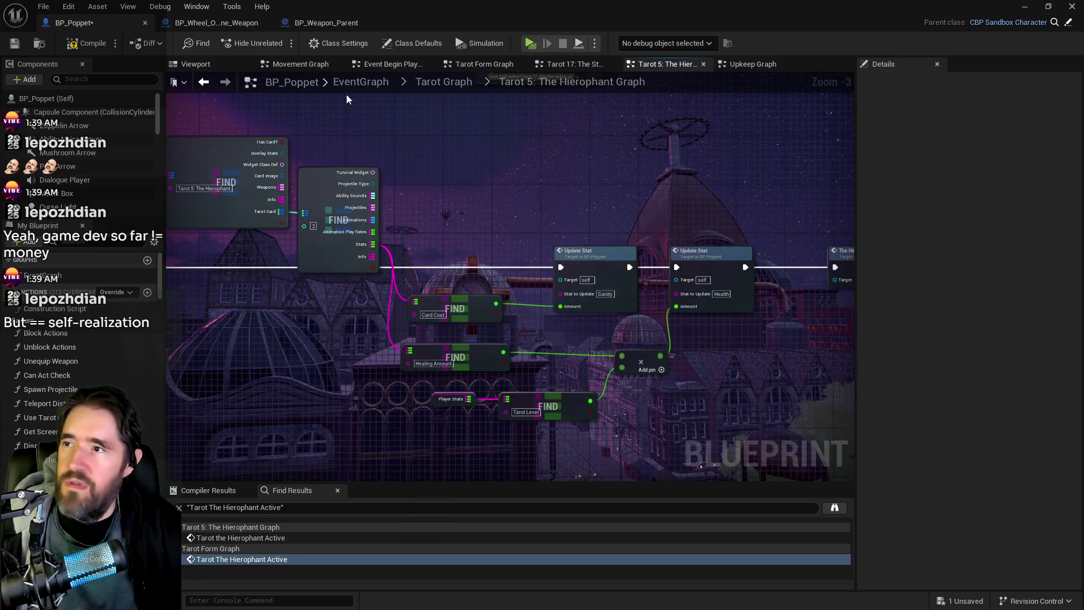
Inspect The Star graph's two Update Stat nodes and FIND lookups, briefly viewing Tarot Form Graph.
left_click(571, 67)
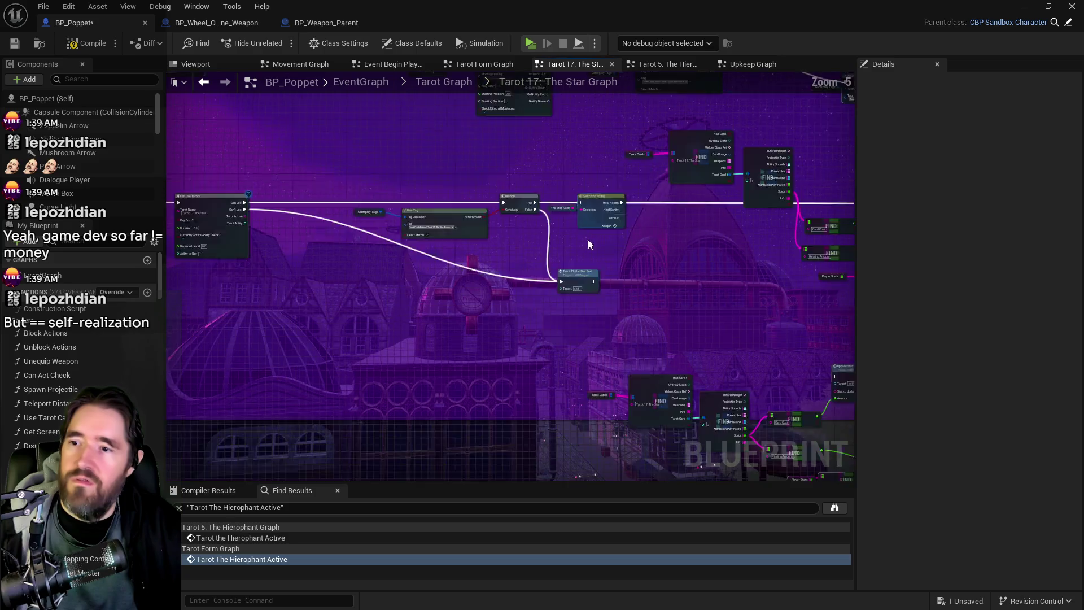
scroll(588, 244, "up", 1)
mouse_move(663, 297)
left_mouse_down()
mouse_move(585, 233)
mouse_move(496, 253)
mouse_move(536, 211)
left_mouse_up()
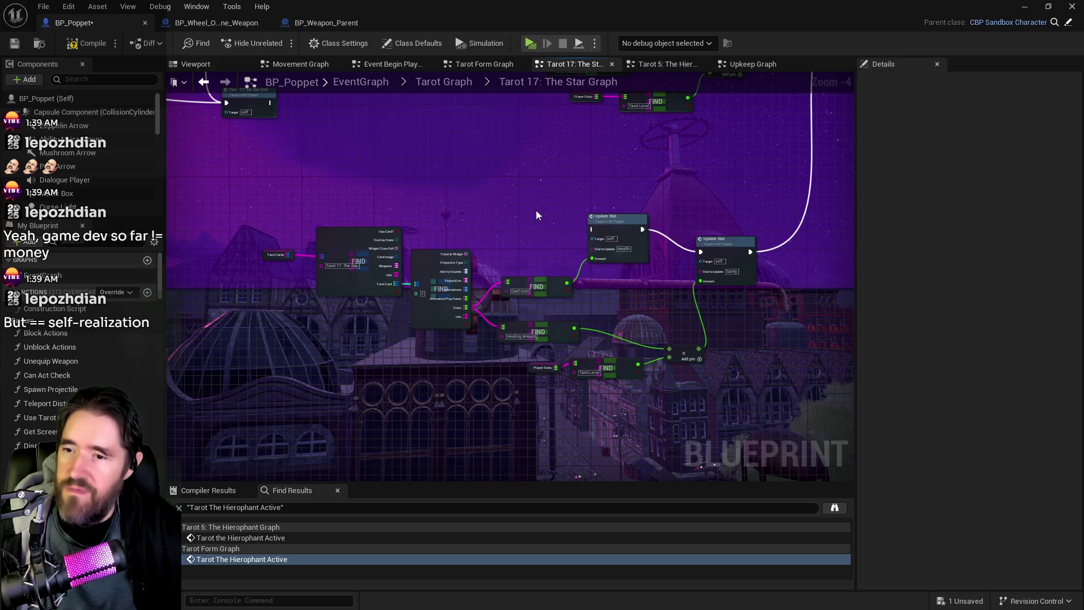
left_click_drag(533, 167, 409, 162)
scroll(519, 190, "up", 1)
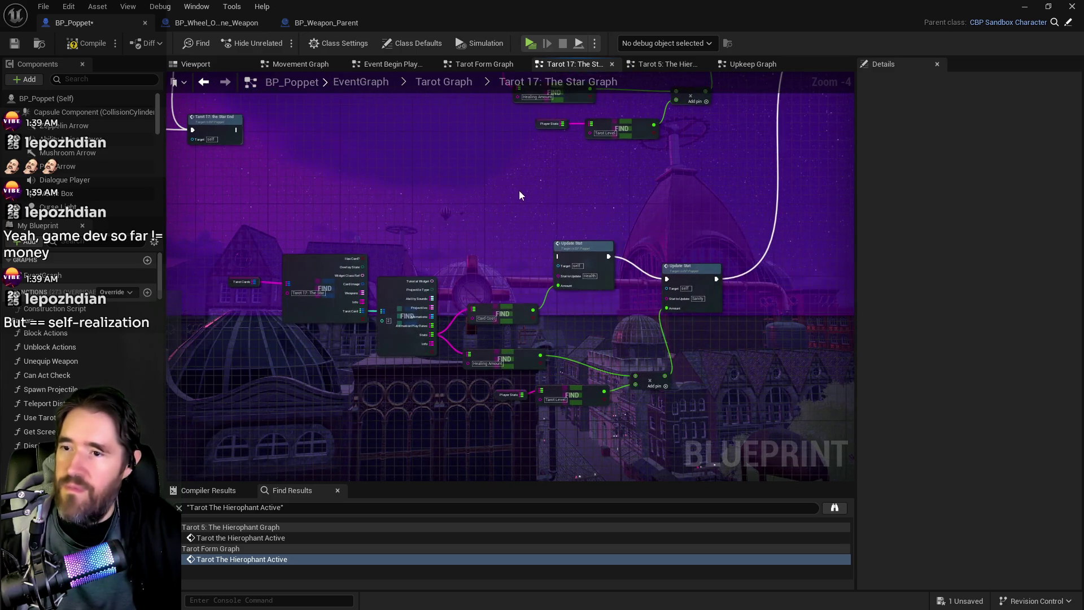
left_click_drag(689, 261, 580, 277)
scroll(580, 277, "up", 1)
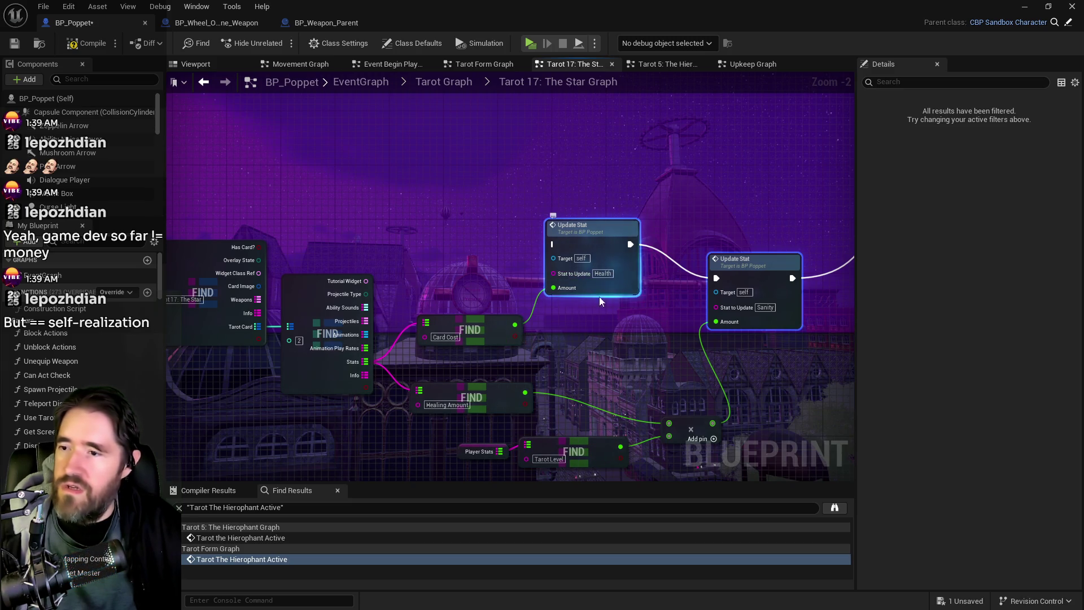
left_click(488, 64)
scroll(587, 245, "down", 2)
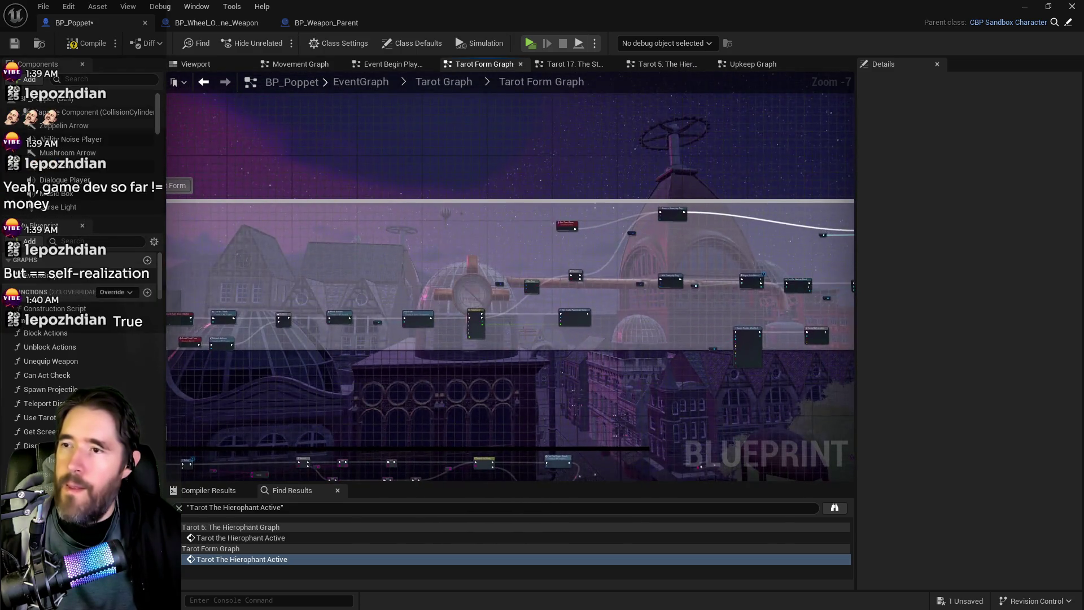
left_click(587, 64)
Set the first Hierophant Update Stat to Health, the second to Sanity, and save BP_Poppet.
left_click(649, 64)
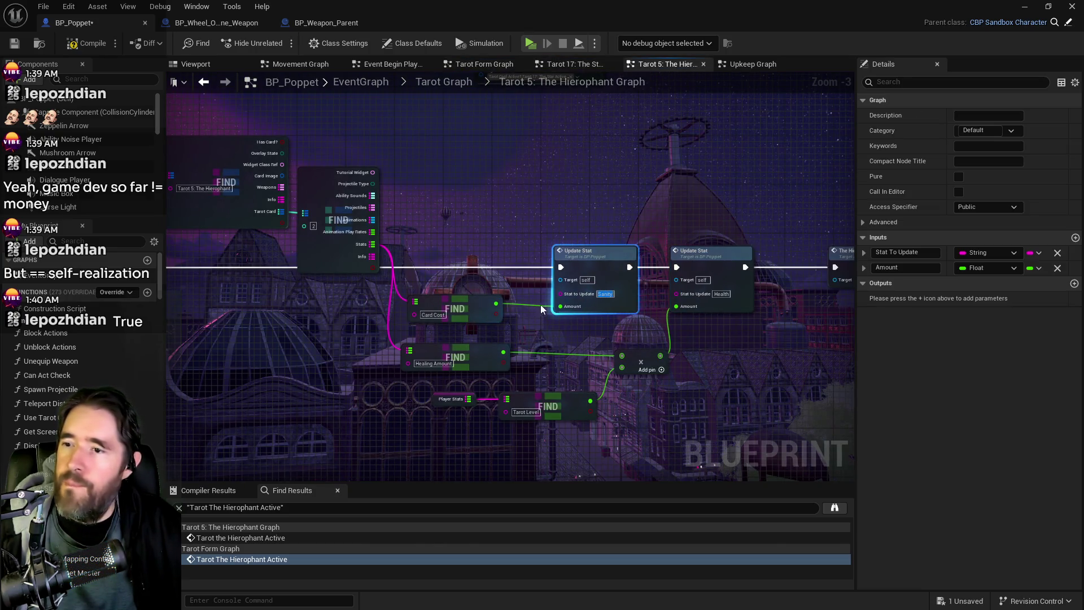
scroll(568, 304, "up", 1)
type("Health")
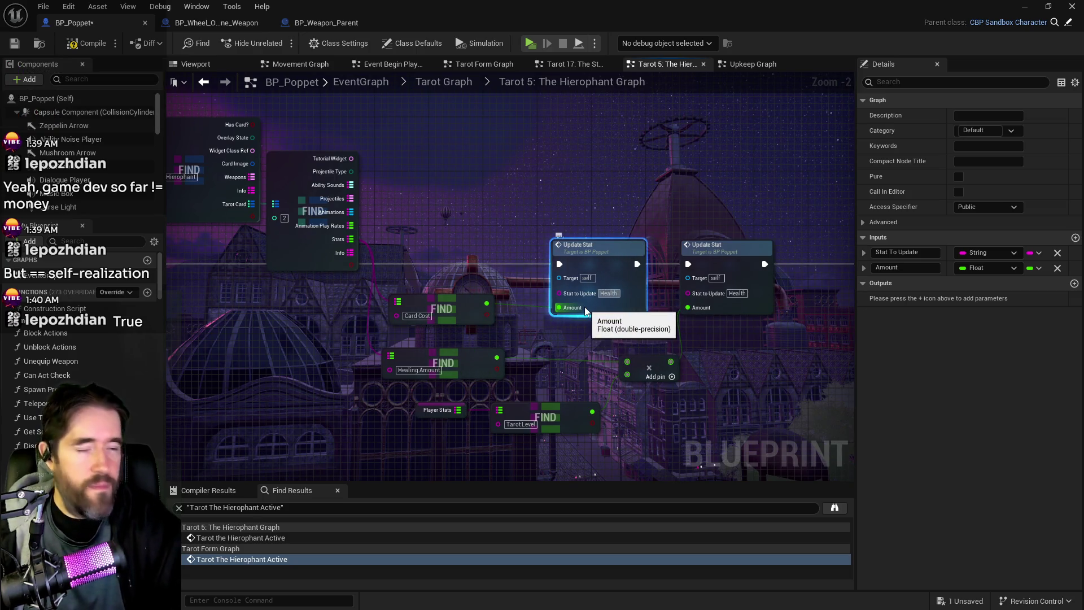
left_click(731, 294)
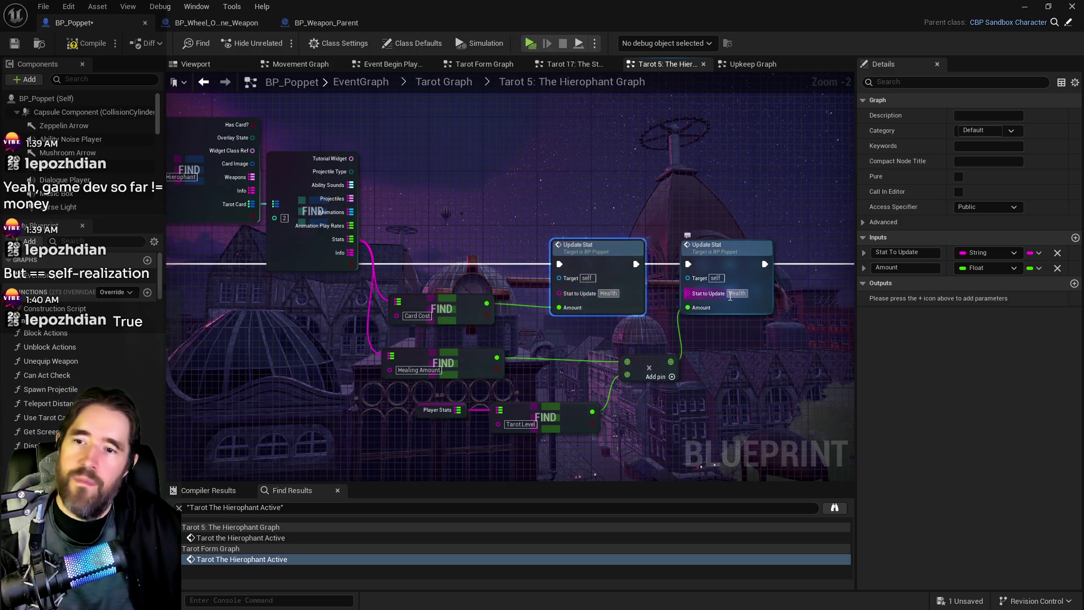
type("Sanity")
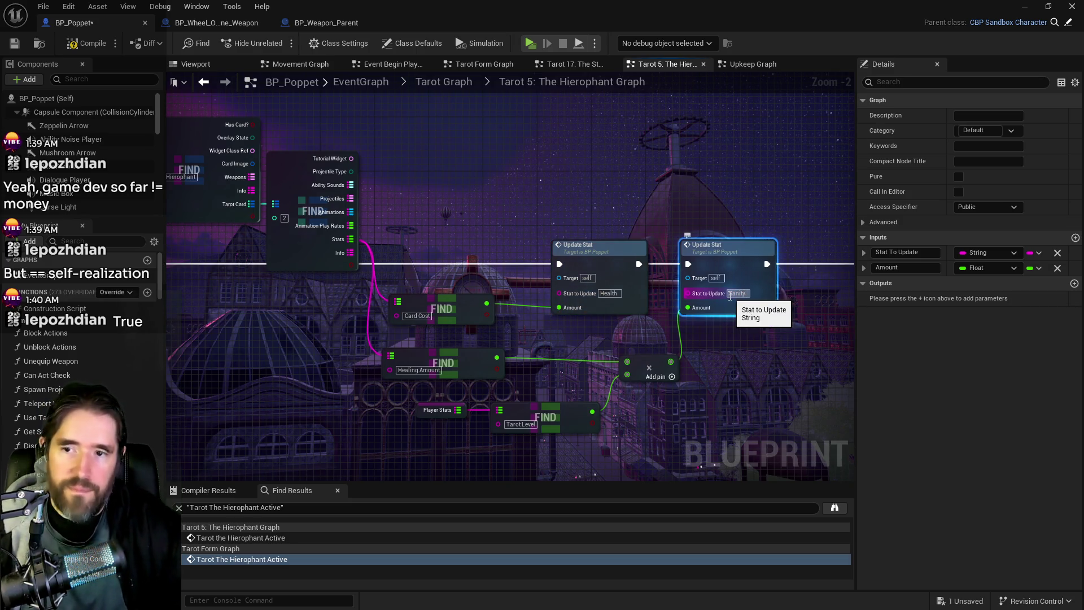
key("Return")
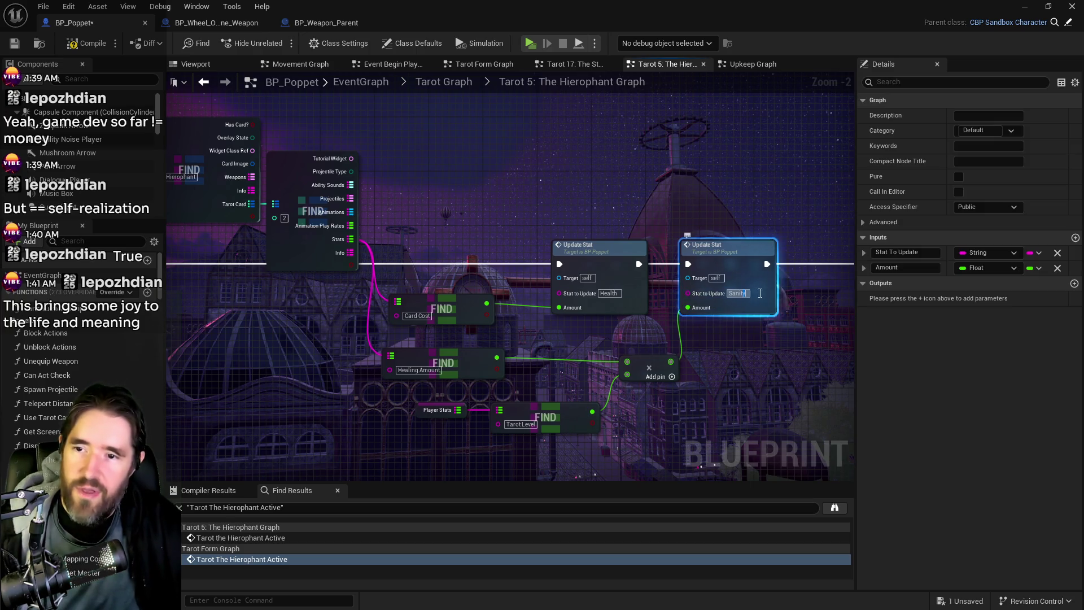
left_click(736, 372)
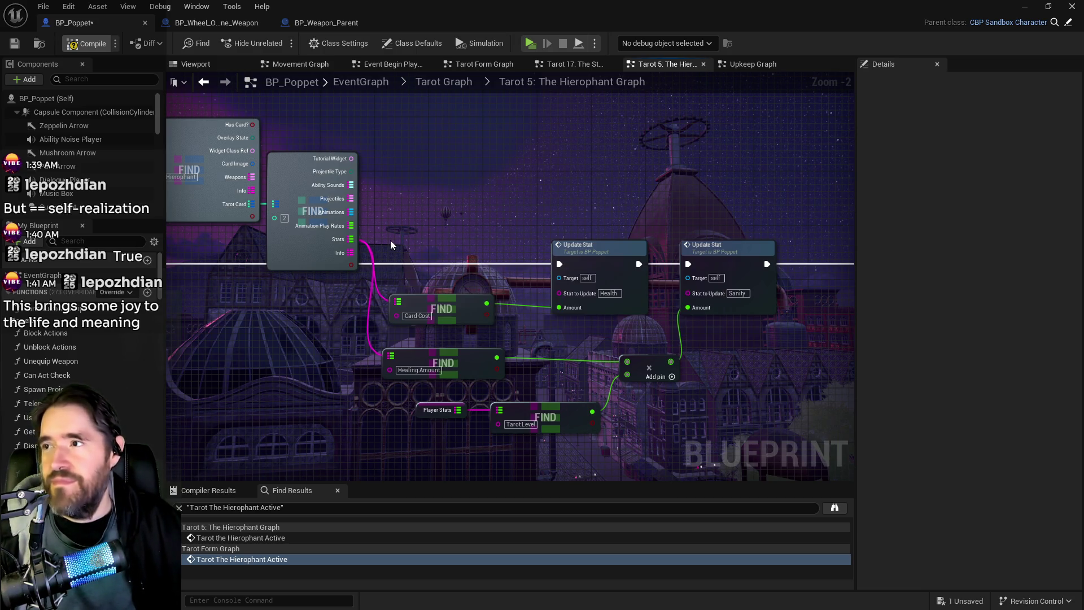
key("ctrl+s")
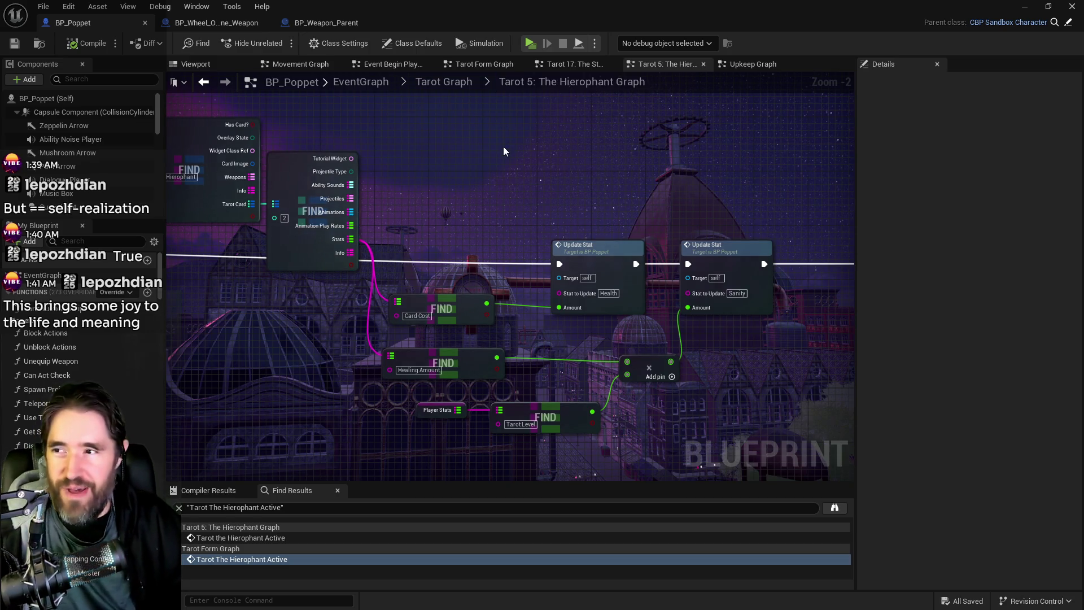
Open the gameplay tag manager from the Has Tag node's tag dropdown.
left_click_drag(503, 146, 772, 133)
scroll(653, 186, "down", 2)
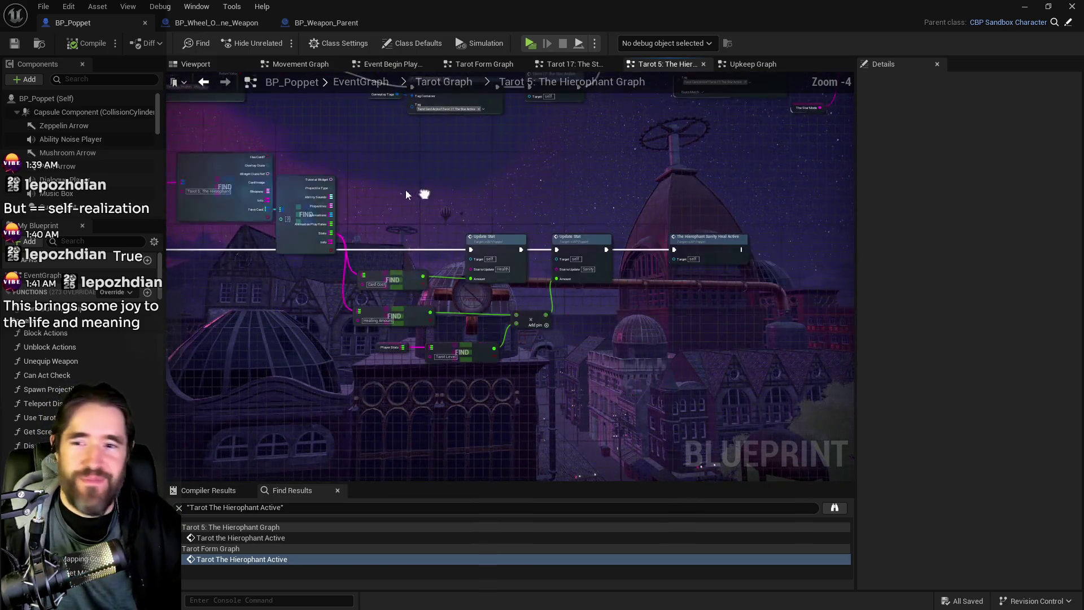
left_click_drag(537, 202, 736, 350)
scroll(735, 350, "up", 1)
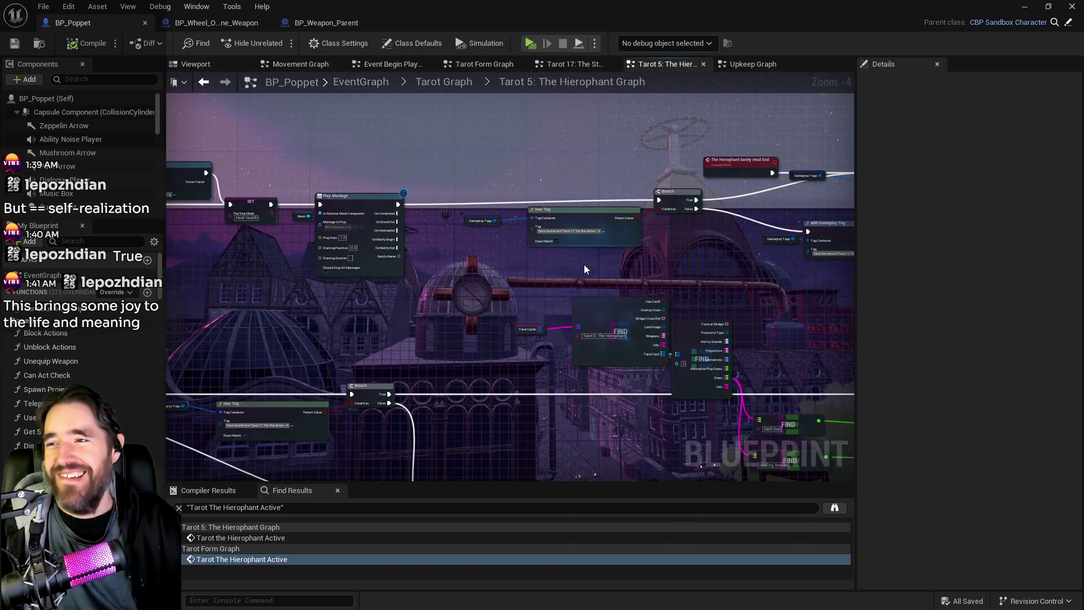
scroll(584, 264, "up", 1)
scroll(493, 318, "up", 1)
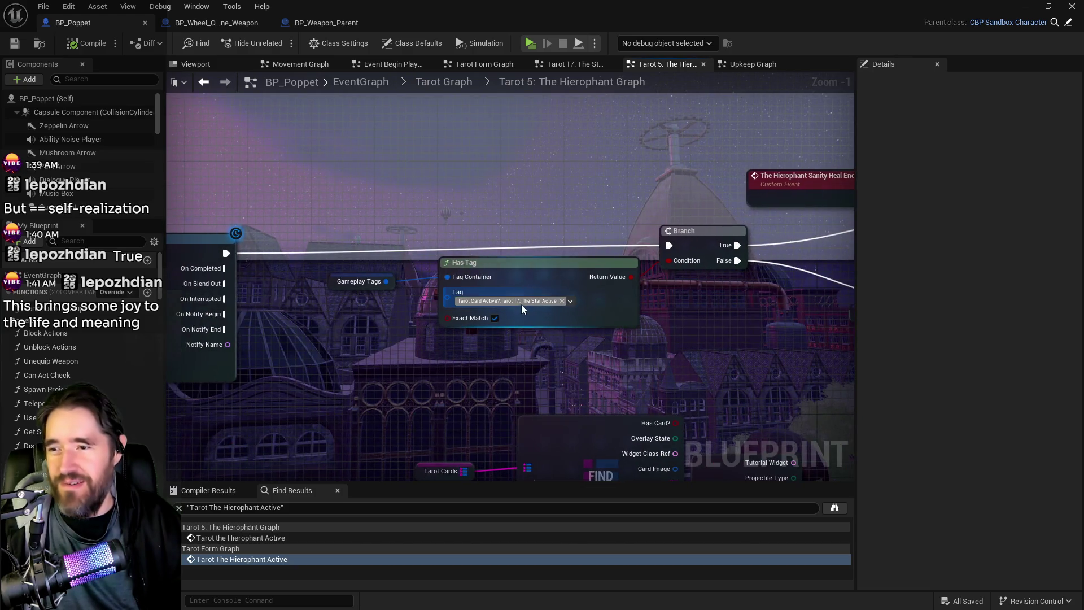
left_click(520, 303)
left_click(516, 341)
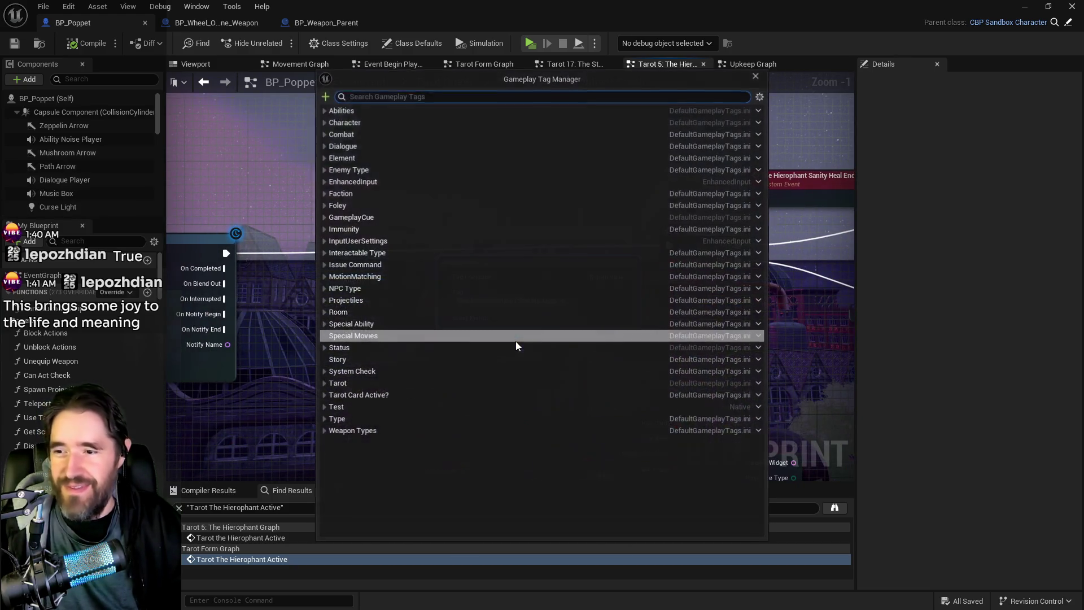
Add the tag 'Tarot 5: The Hierophant Sanity Active' under Tarot Card Active? and close the manager.
left_click(324, 395)
scroll(581, 438, "down", 3)
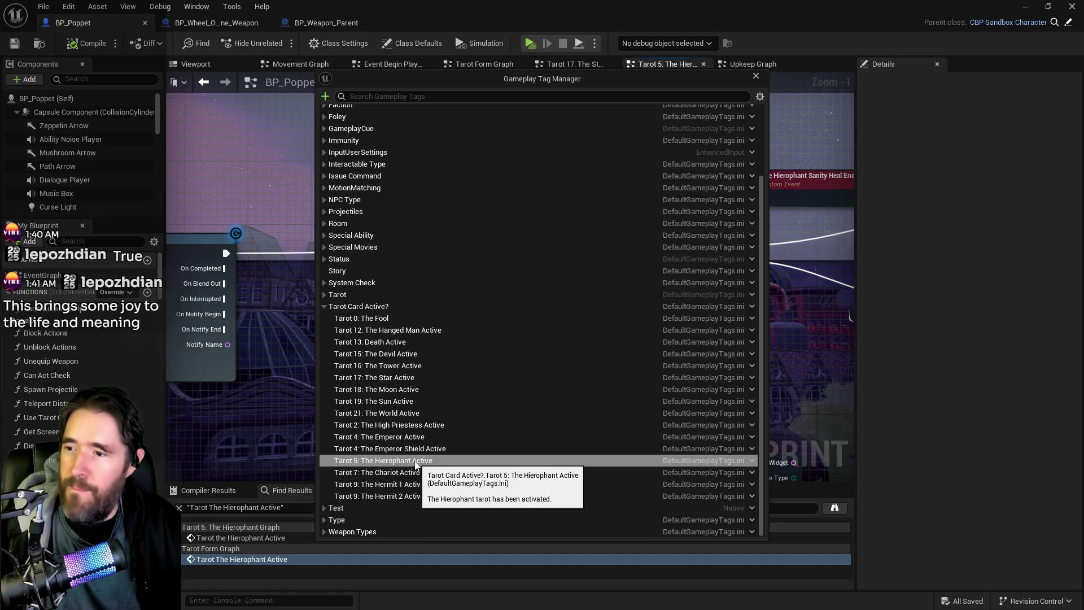
left_click(377, 317)
left_click(377, 307)
scroll(390, 136, "up", 3)
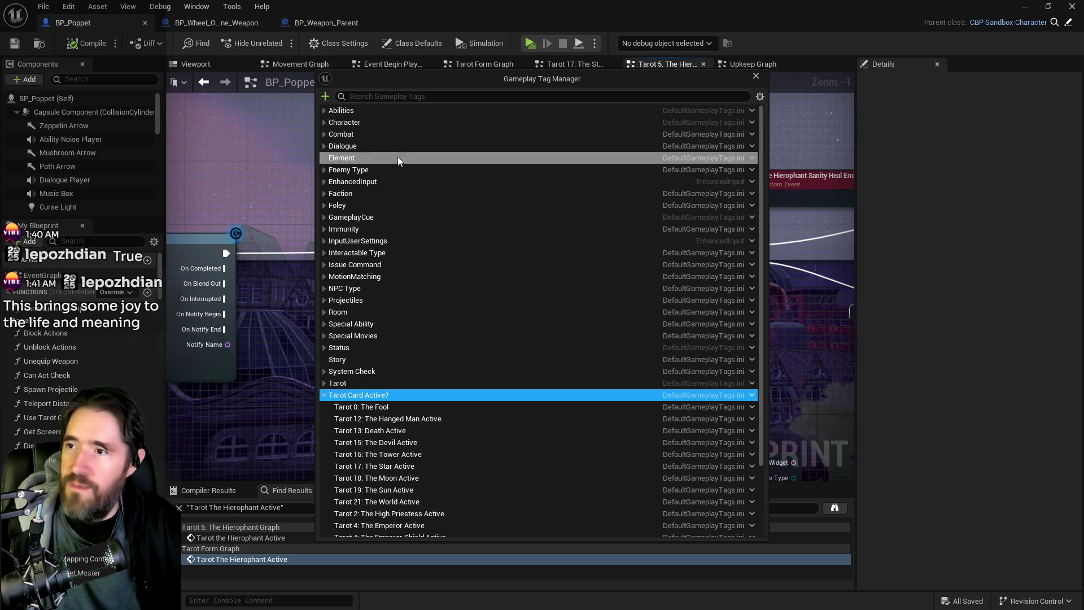
left_click(325, 96)
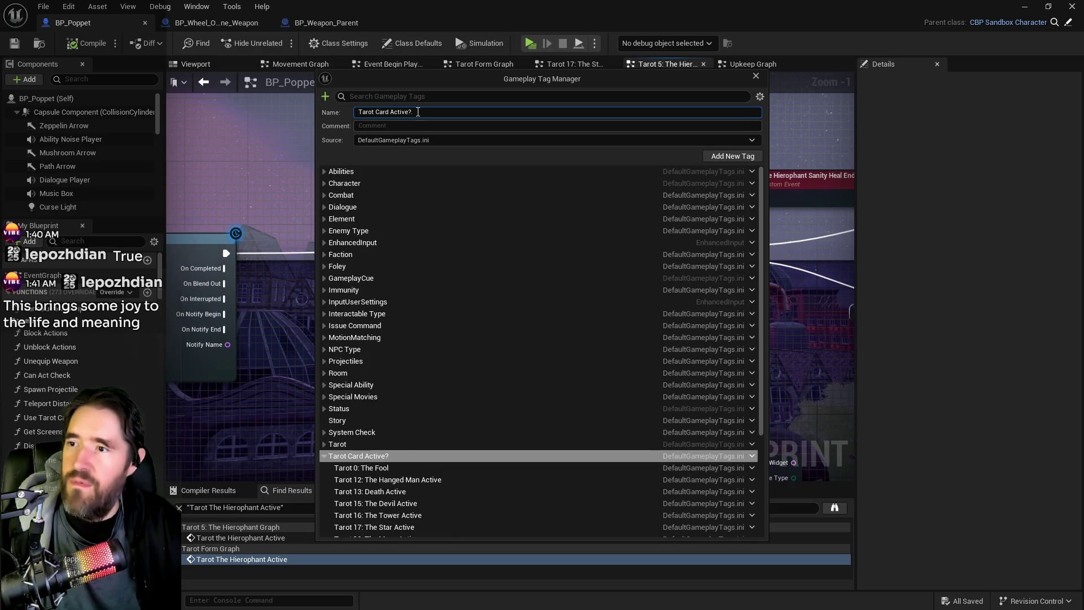
scroll(446, 226, "down", 5)
type("Tarot 5: The Hierophant Sanity Activ")
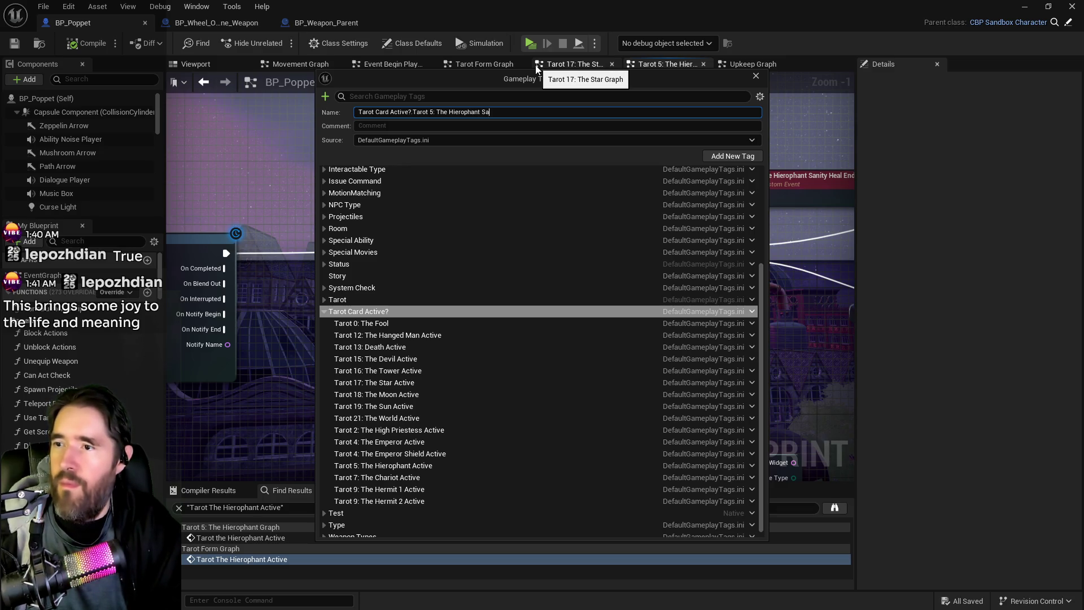
type("e")
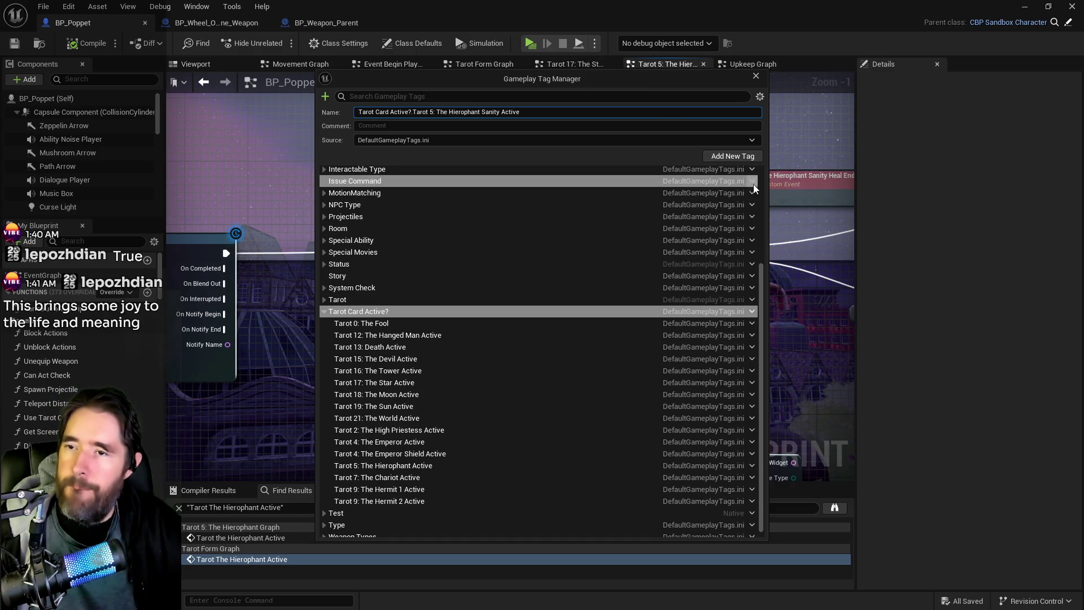
left_click(732, 158)
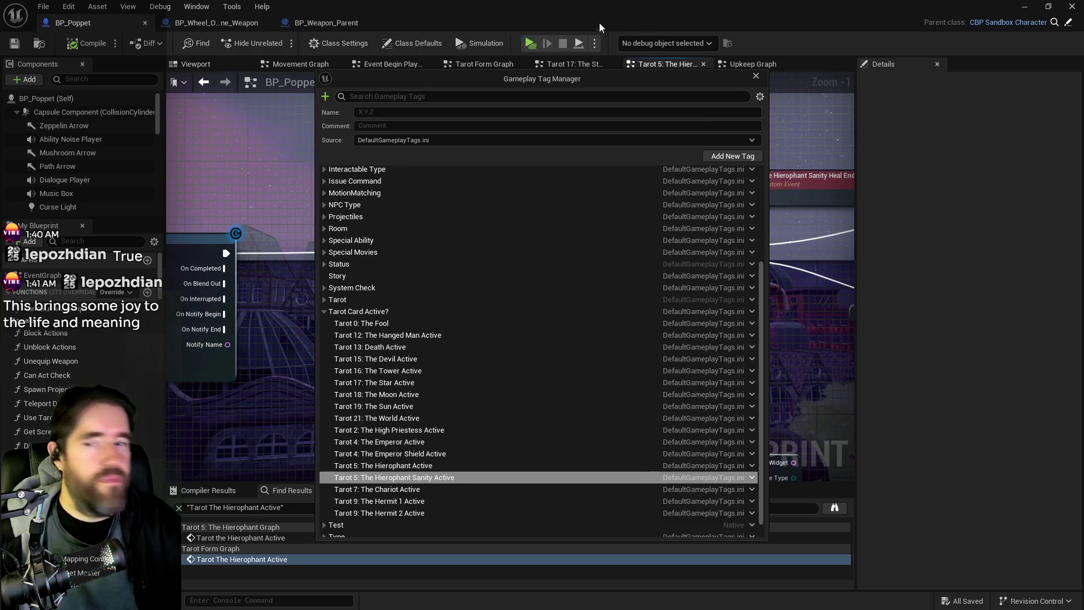
left_click(577, 79)
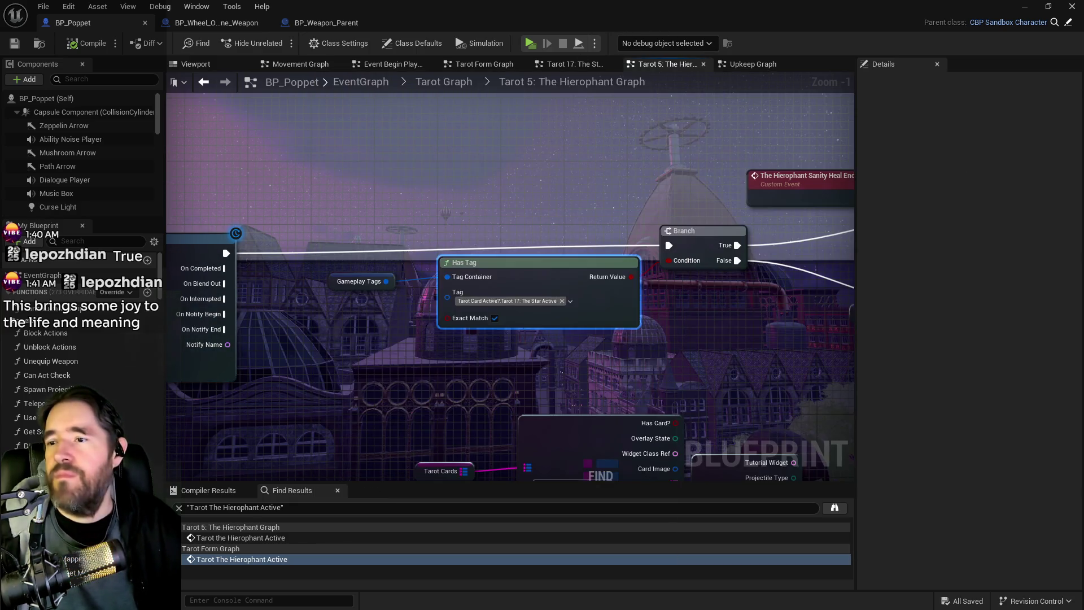
Make the Has Tag node check the Tarot 5: The Hierophant Sanity tag.
left_click(540, 300)
type("sanity")
left_click(478, 389)
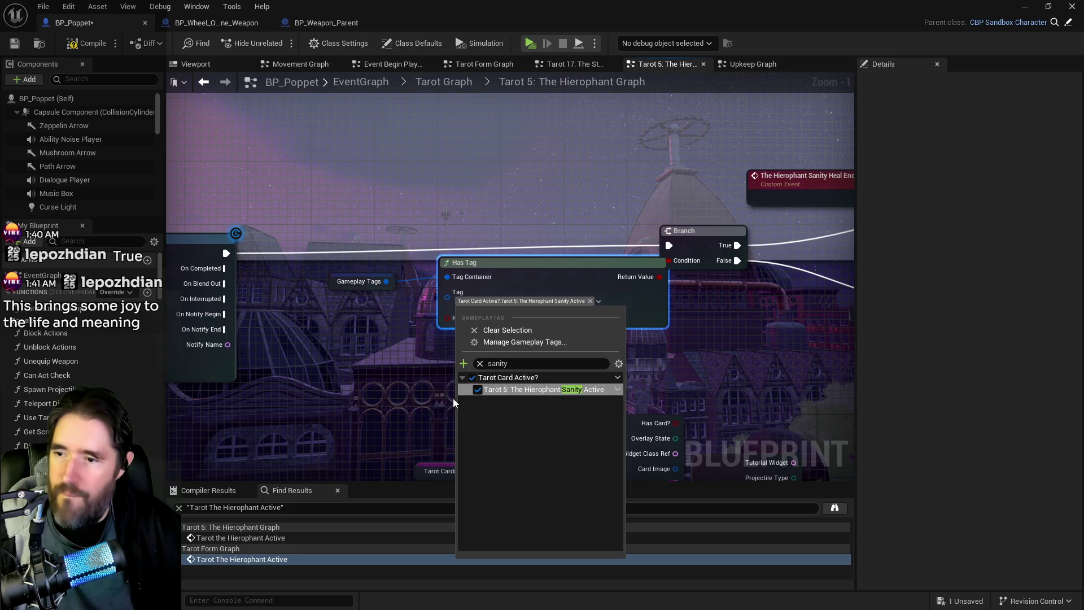
left_click(452, 412)
scroll(452, 412, "down", 2)
left_click_drag(625, 349, 373, 323)
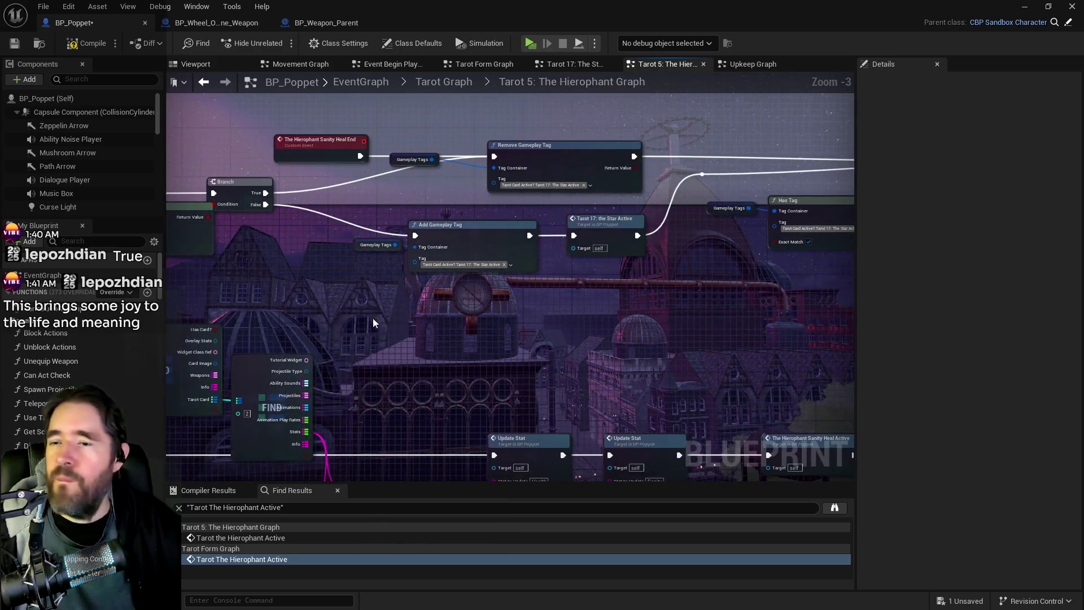
scroll(463, 268, "up", 3)
Set the Add Gameplay Tag node to the Hierophant Sanity tag.
left_click(463, 266)
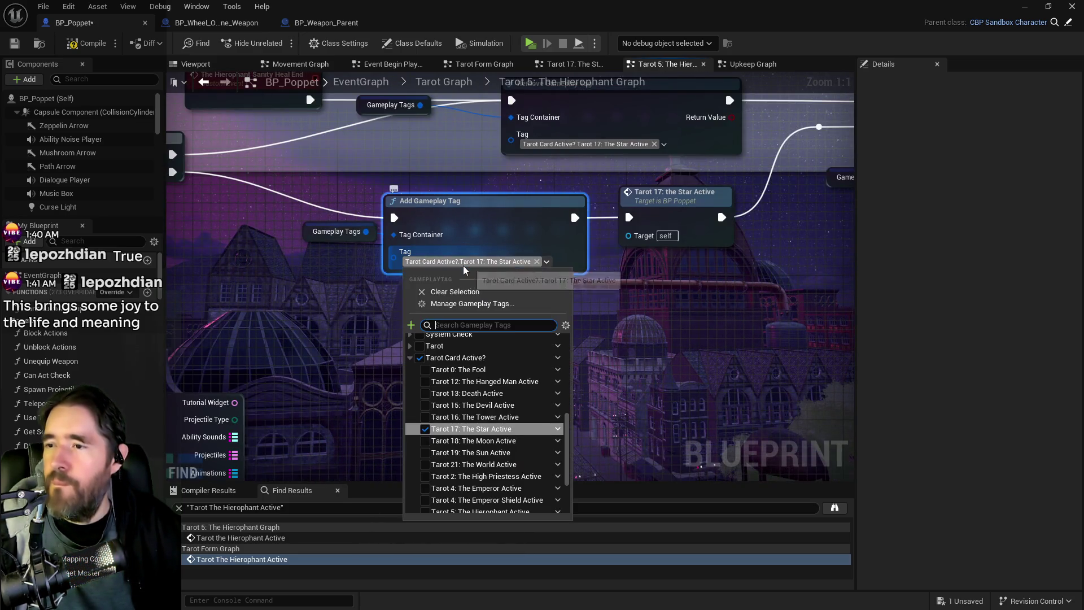
type("sanity")
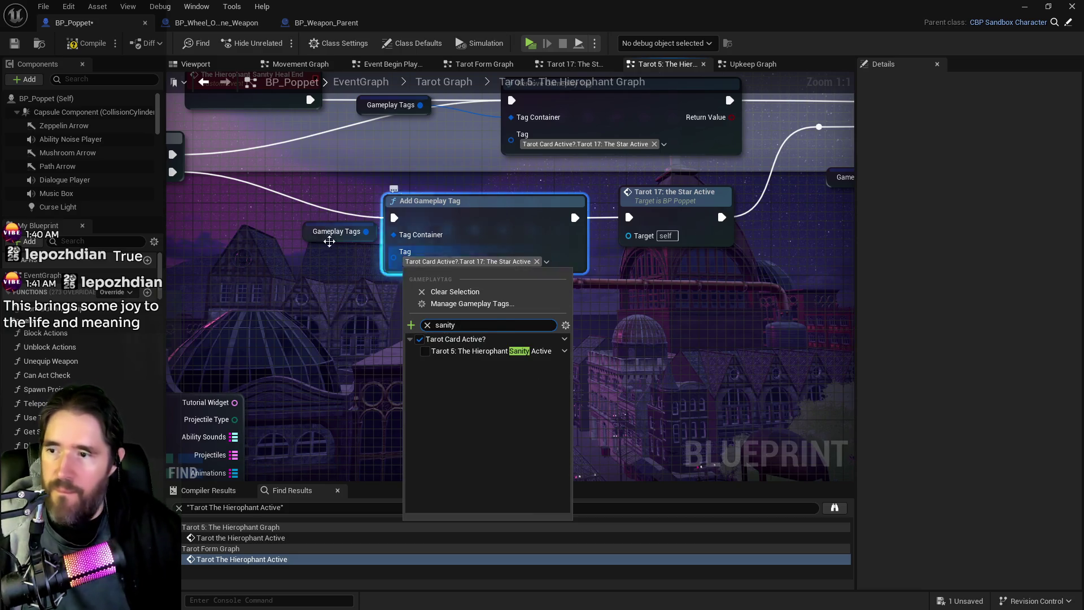
left_click_drag(455, 324, 429, 328)
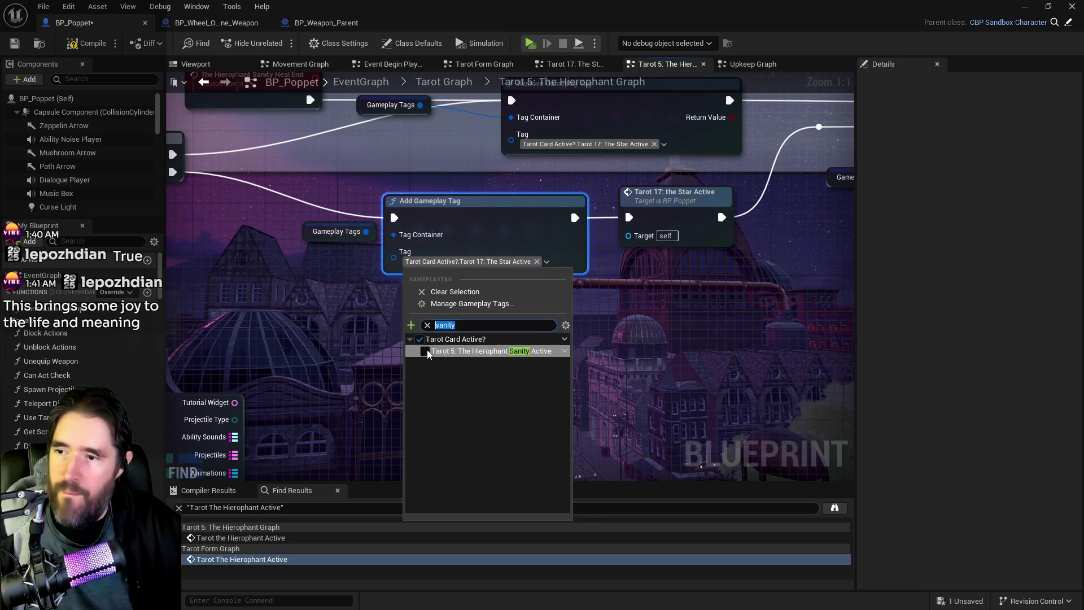
left_click(425, 351)
Set the Remove Gameplay Tag node to the Hierophant Sanity tag.
left_click_drag(690, 348, 608, 436)
left_click(502, 232)
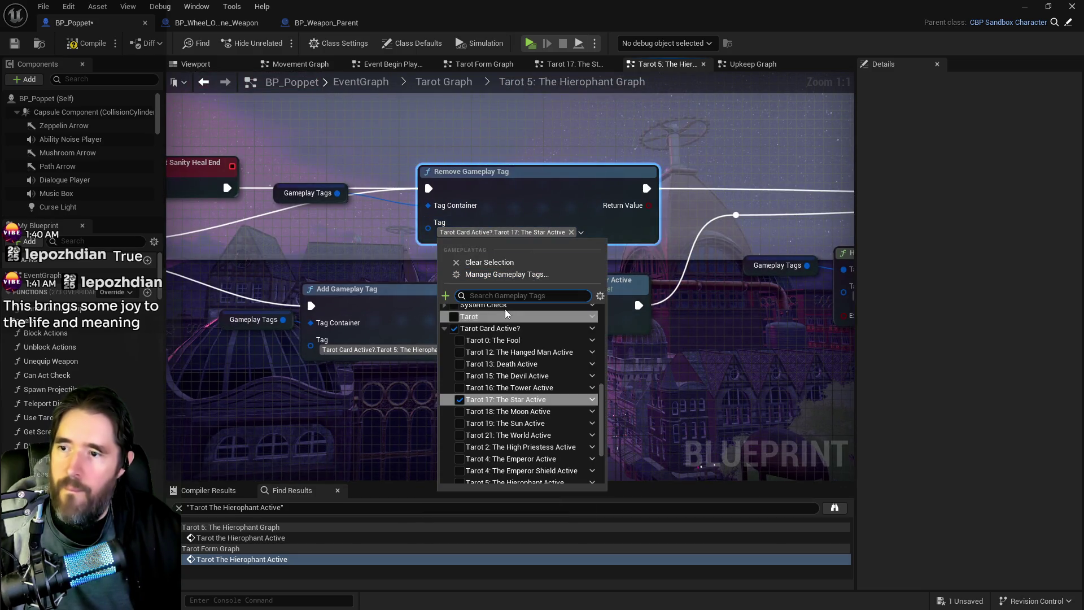
type("sanity")
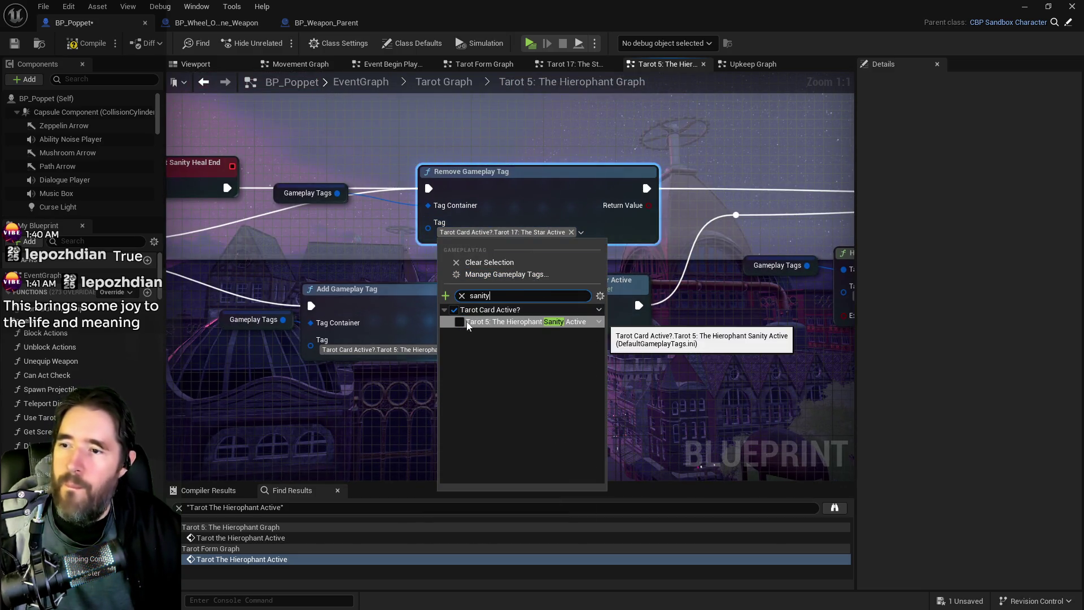
left_click(459, 321)
scroll(368, 382, "down", 3)
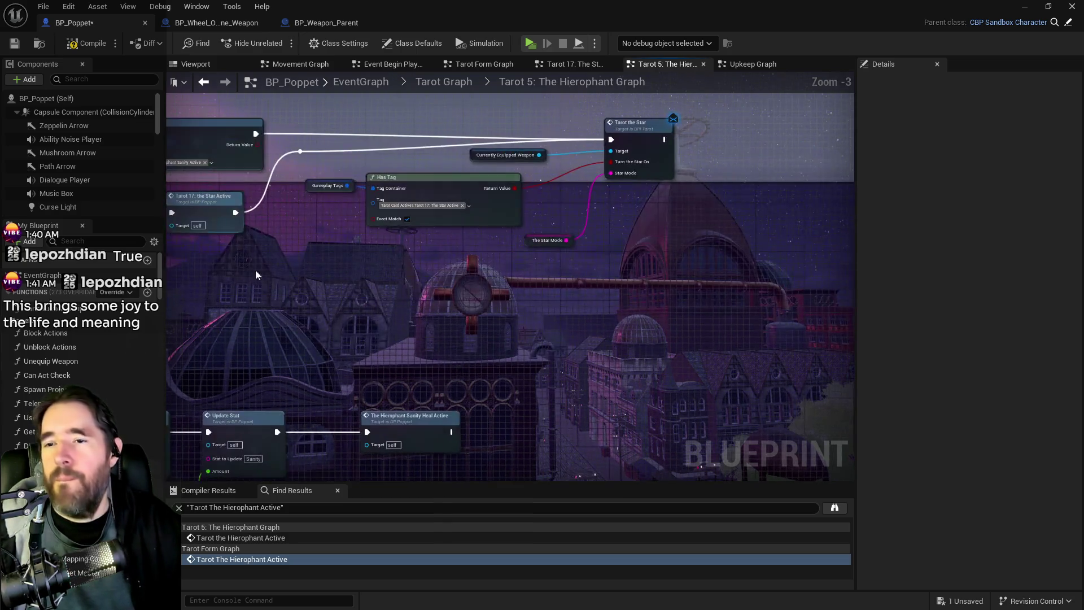
scroll(395, 186, "up", 3)
Make the second Has Tag node check the Hierophant Sanity tag.
left_click(474, 222)
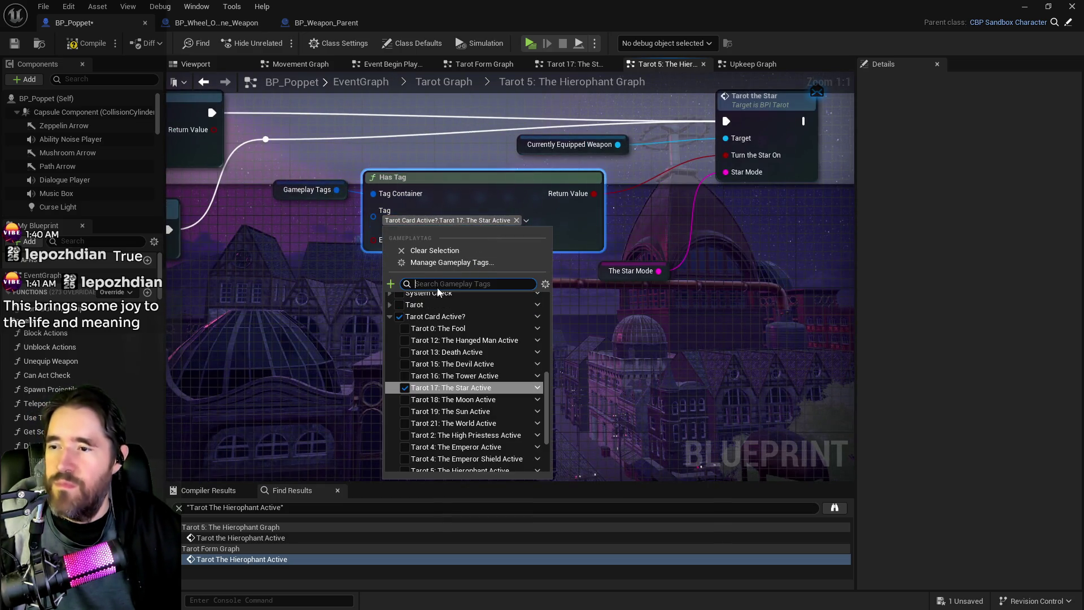
left_click(407, 311)
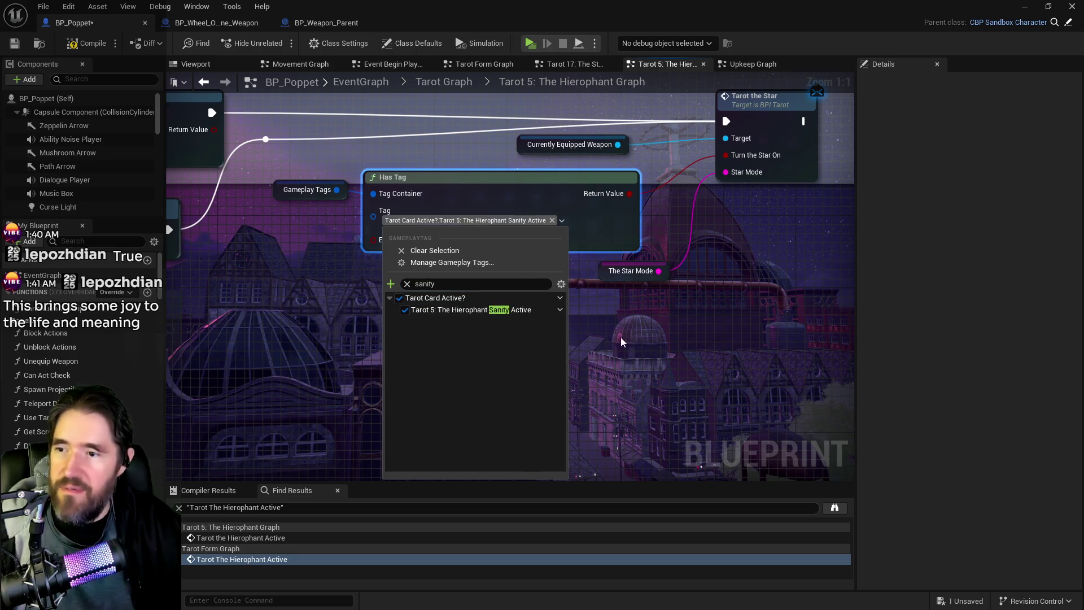
left_click(750, 341)
scroll(785, 343, "down", 1)
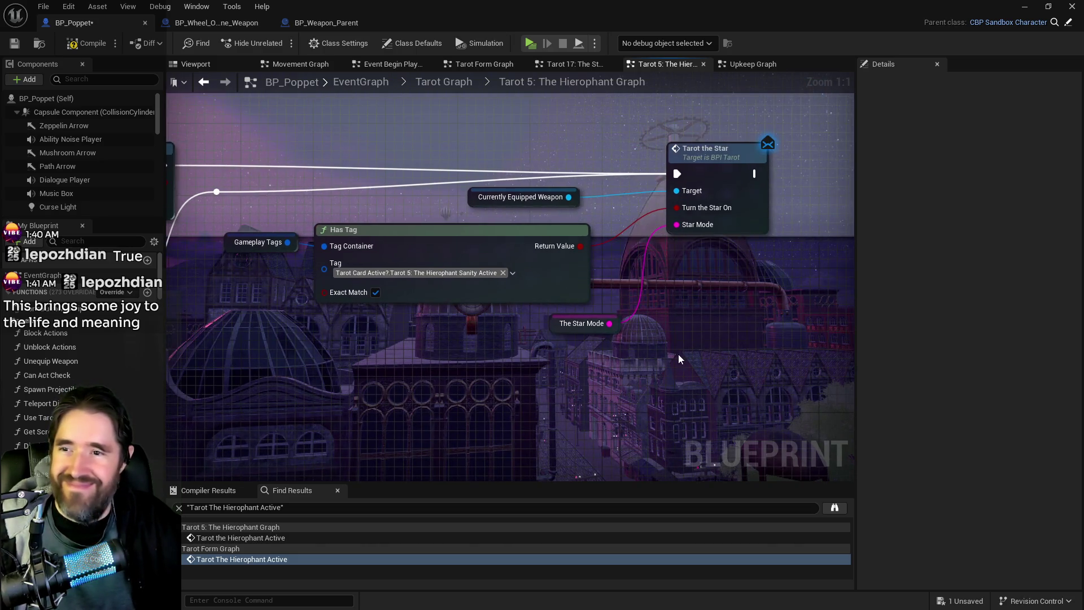
scroll(679, 354, "down", 4)
scroll(641, 357, "up", 2)
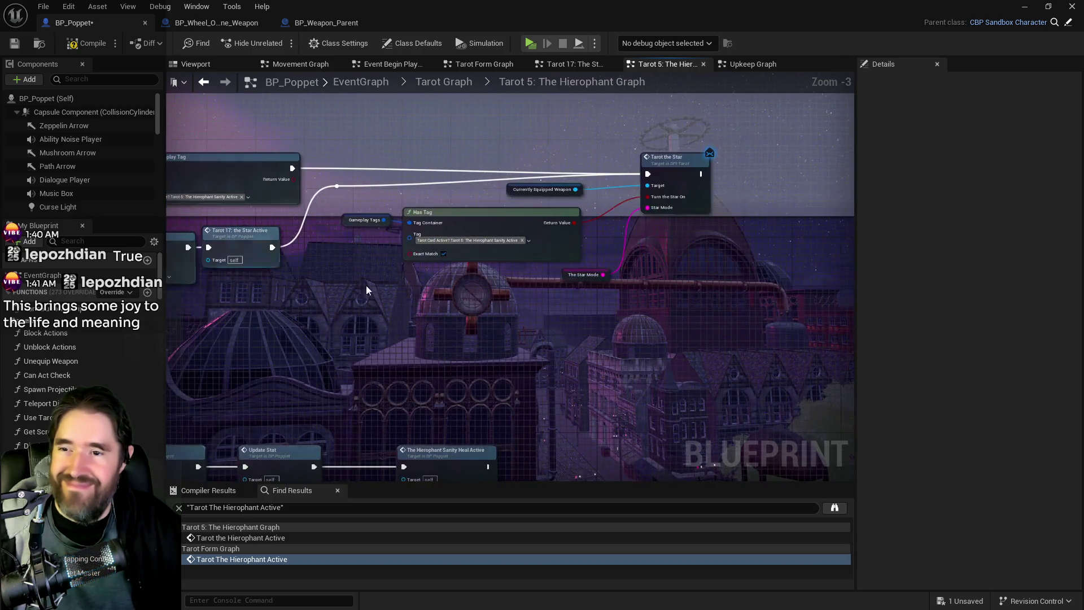
scroll(571, 324, "down", 2)
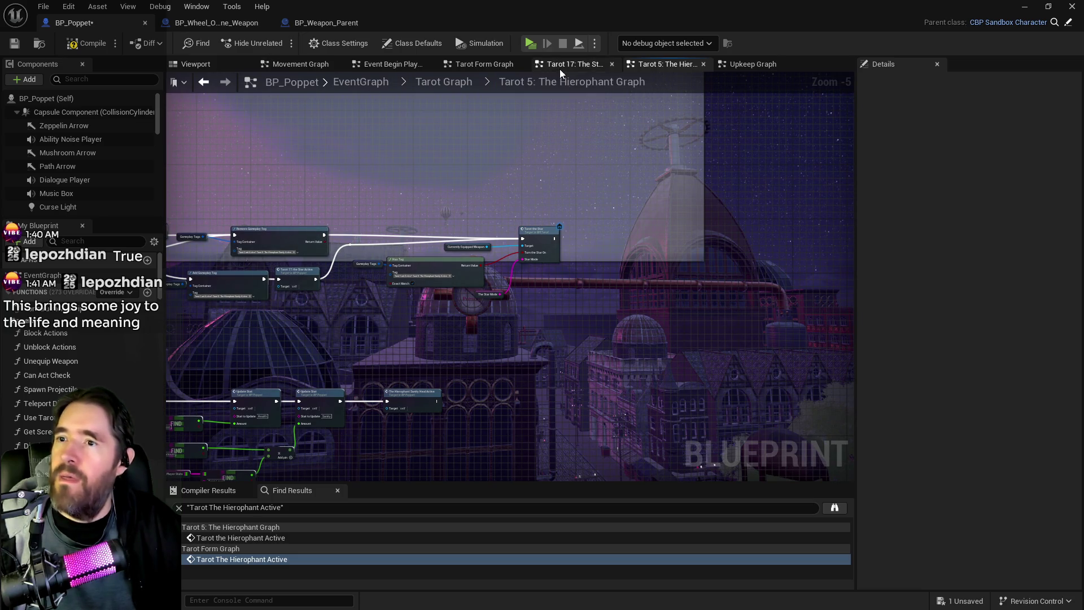
scroll(544, 358, "down", 4)
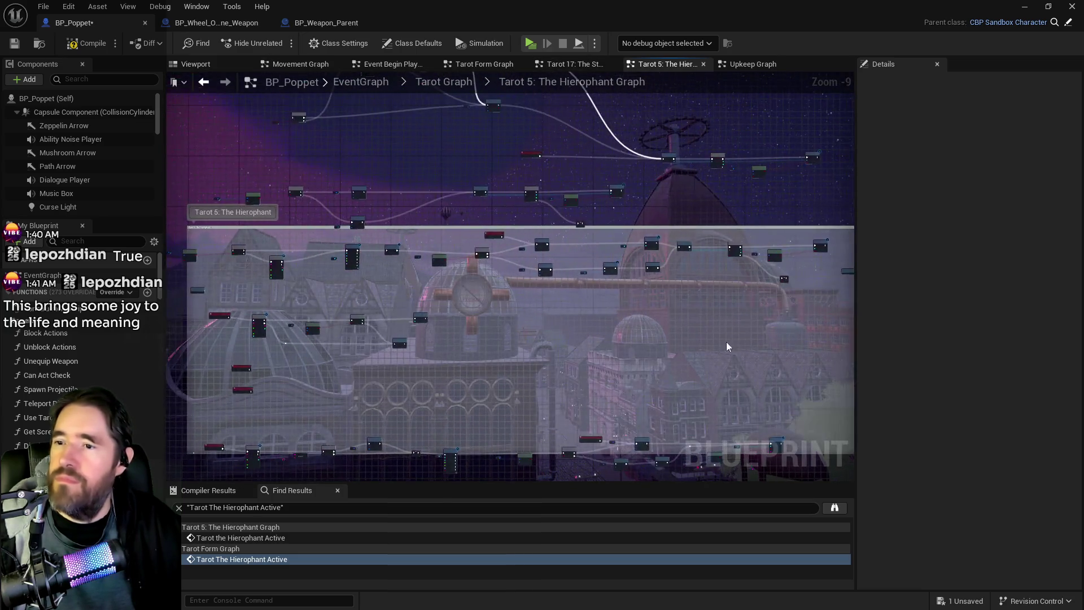
scroll(479, 269, "up", 5)
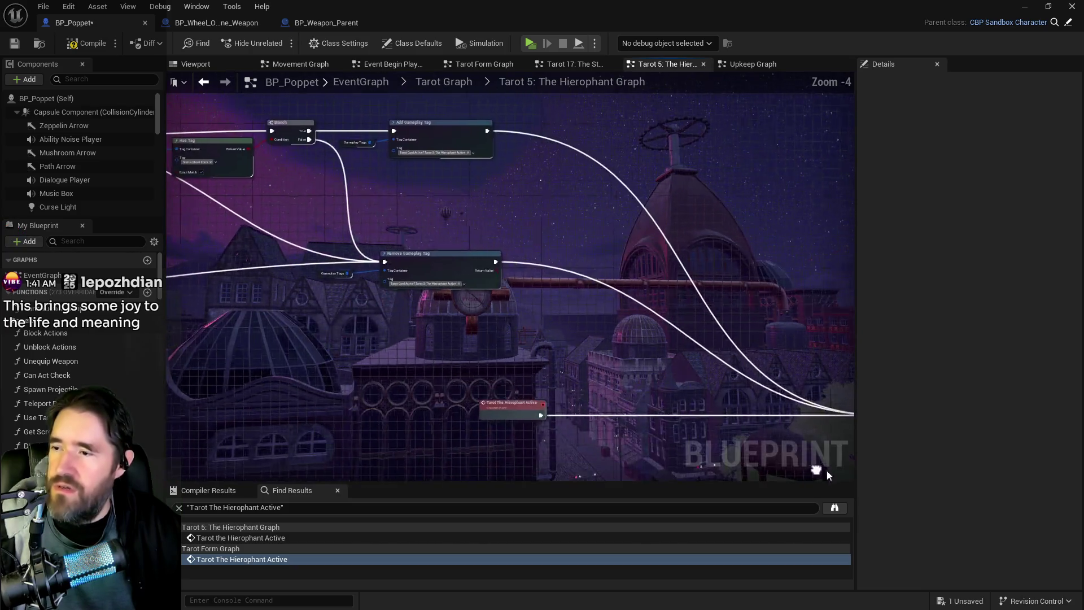
Pan and zoom across the graph to review the For Each Loop, Branch and tag nodes.
left_click_drag(431, 309, 658, 317)
mouse_move(733, 240)
left_mouse_down()
mouse_move(595, 205)
mouse_move(309, 226)
left_mouse_up()
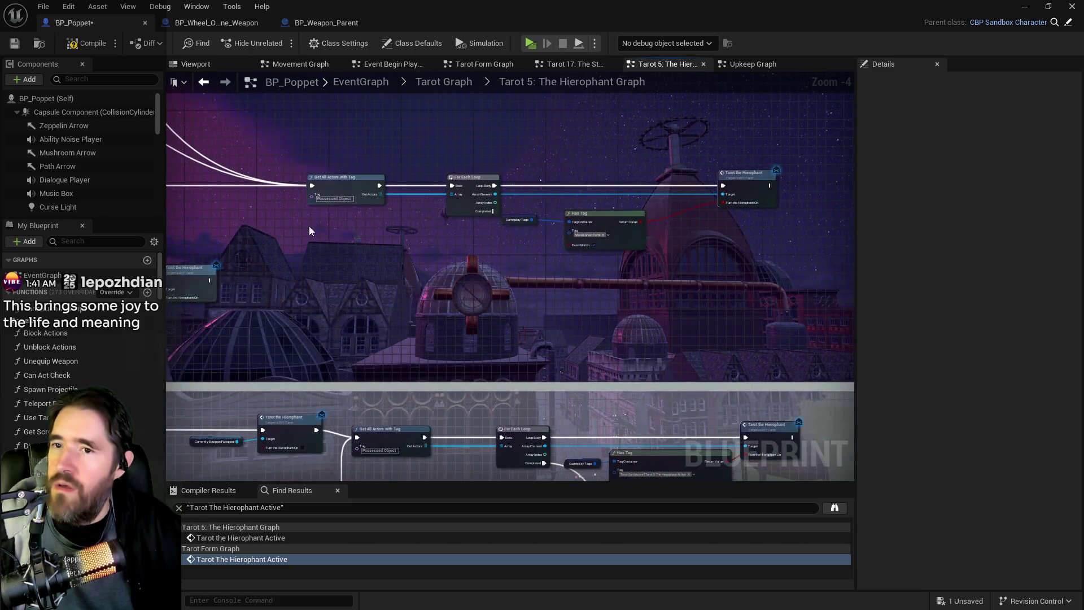
scroll(510, 247, "down", 1)
left_click_drag(510, 248, 634, 489)
scroll(480, 223, "up", 3)
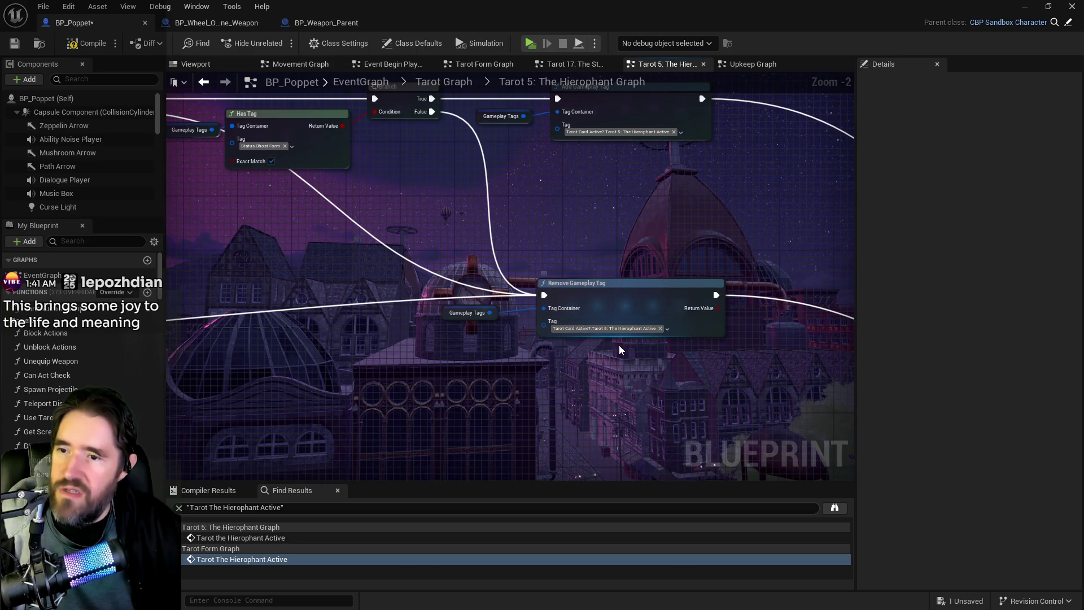
scroll(580, 327, "down", 3)
mouse_move(580, 327)
left_mouse_down()
mouse_move(501, 194)
mouse_move(439, 198)
left_mouse_up()
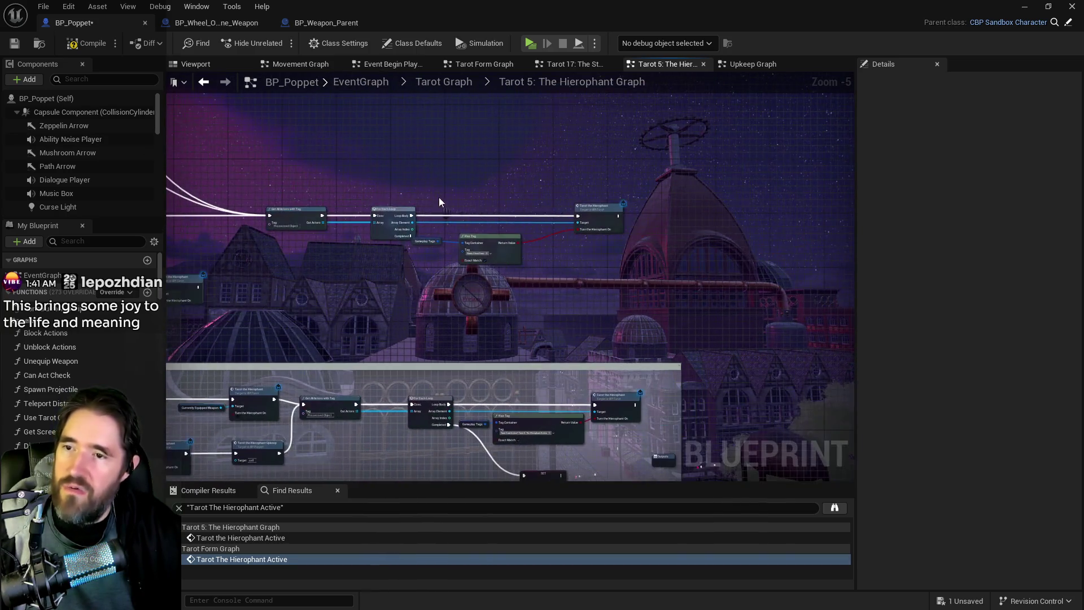
scroll(528, 257, "up", 2)
scroll(488, 294, "down", 2)
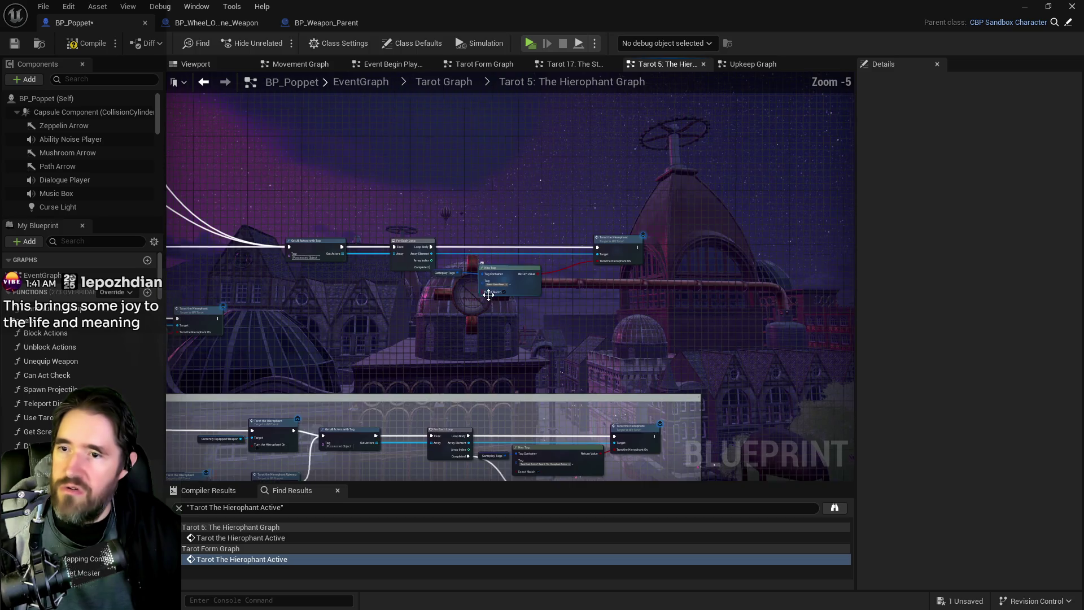
left_click_drag(485, 314, 466, 162)
scroll(465, 162, "down", 1)
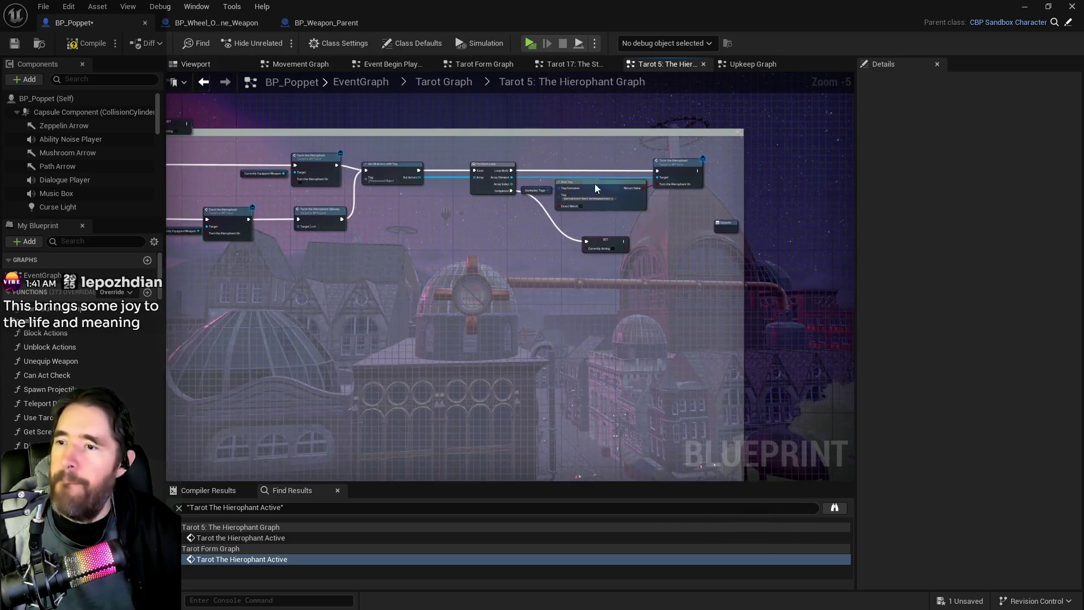
scroll(542, 245, "down", 1)
mouse_move(537, 198)
left_mouse_down()
mouse_move(610, 162)
mouse_move(709, 146)
left_mouse_up()
scroll(523, 156, "up", 2)
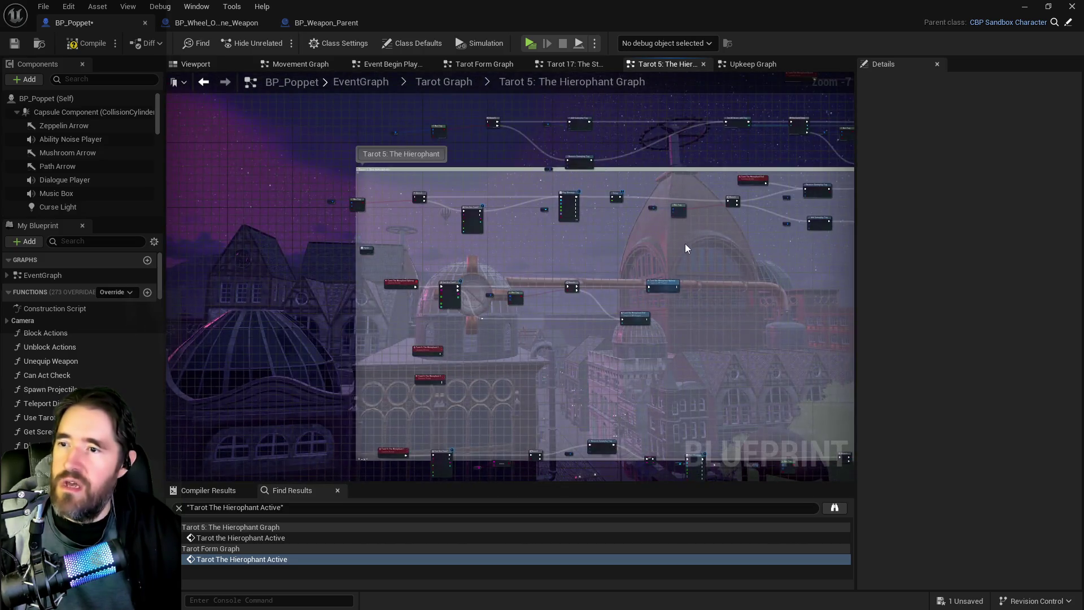
scroll(563, 199, "down", 2)
scroll(446, 259, "up", 5)
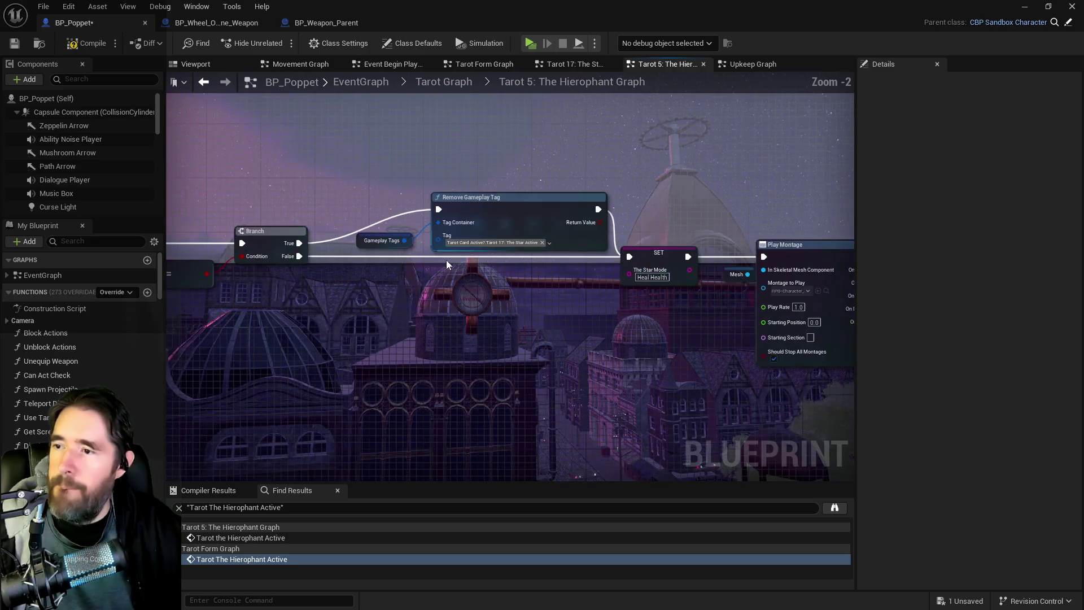
Switch a Remove Gameplay Tag and a Has Tag node to Tarot 5: The Hierophant Active.
left_click(493, 245)
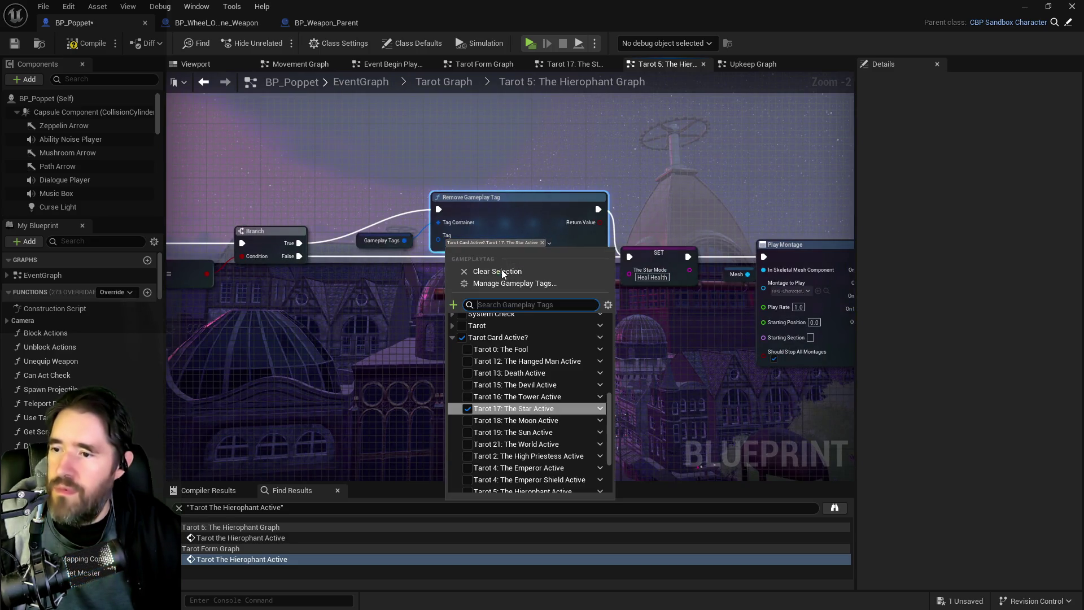
scroll(497, 446, "down", 1)
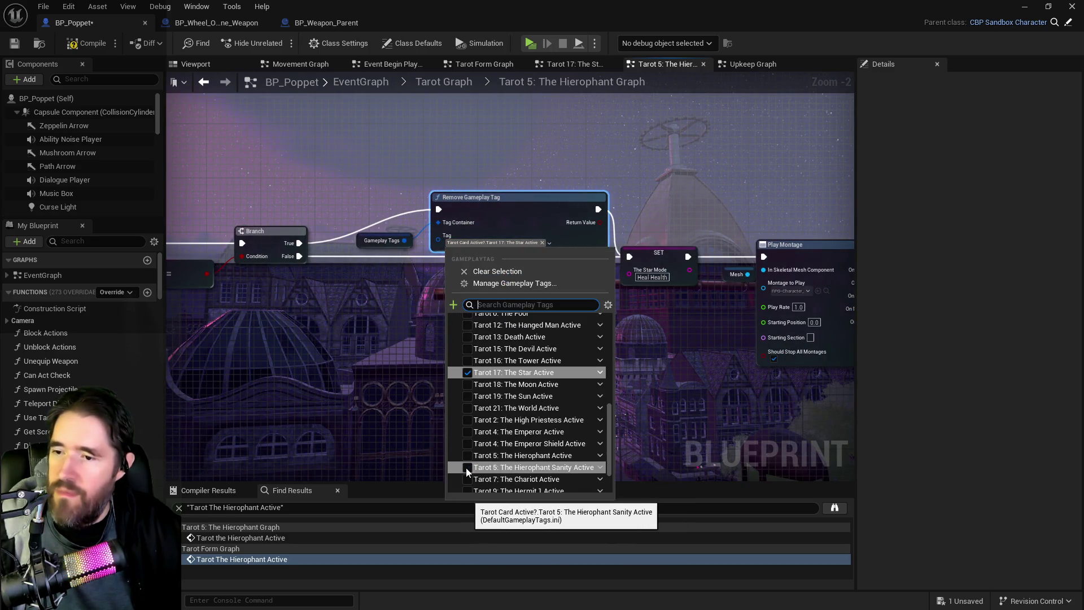
left_click(468, 455)
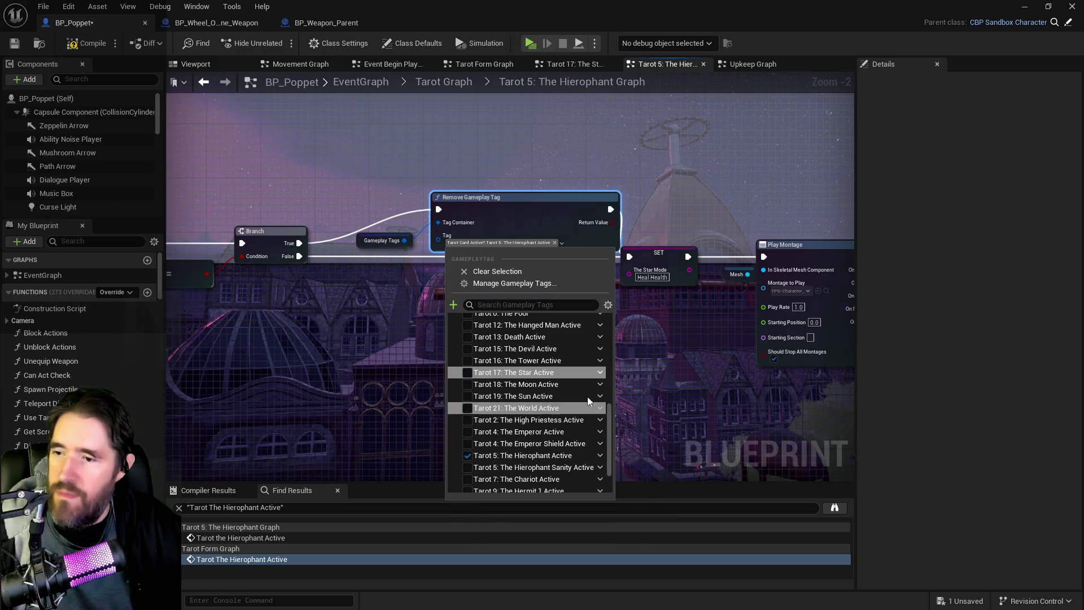
mouse_move(702, 358)
left_mouse_down()
mouse_move(429, 317)
mouse_move(589, 290)
mouse_move(756, 313)
mouse_move(575, 321)
left_mouse_up()
left_click(551, 249)
type("hiero")
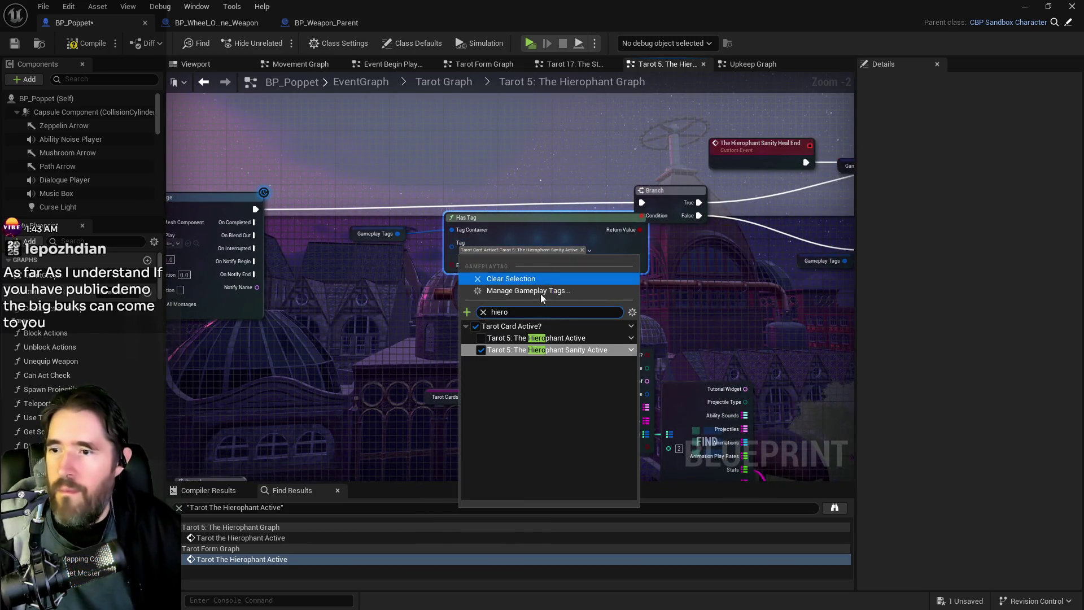
left_click(480, 338)
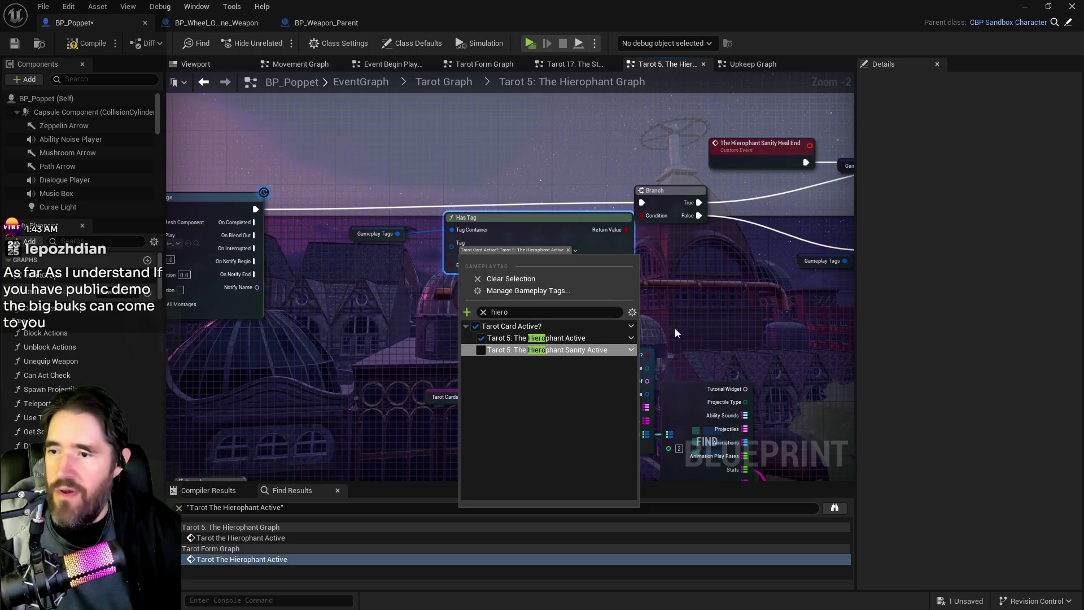
left_click(735, 326)
Set the next Remove and Add Gameplay Tag nodes to Tarot 5: The Hierophant Active.
left_click_drag(735, 326, 236, 324)
left_click(519, 193)
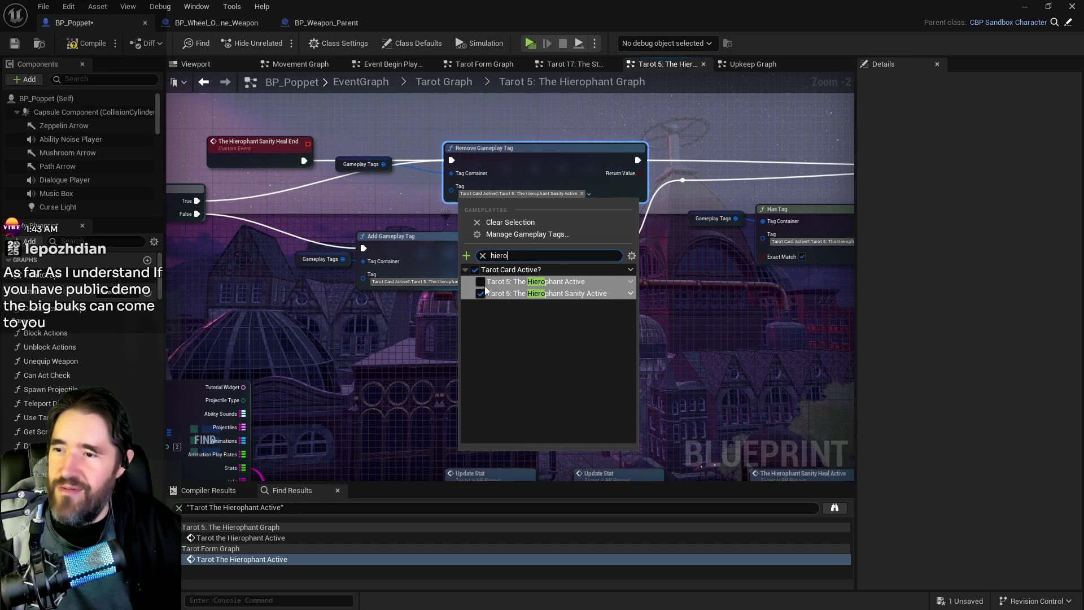
left_click(485, 287)
left_click(424, 261)
left_click(425, 261)
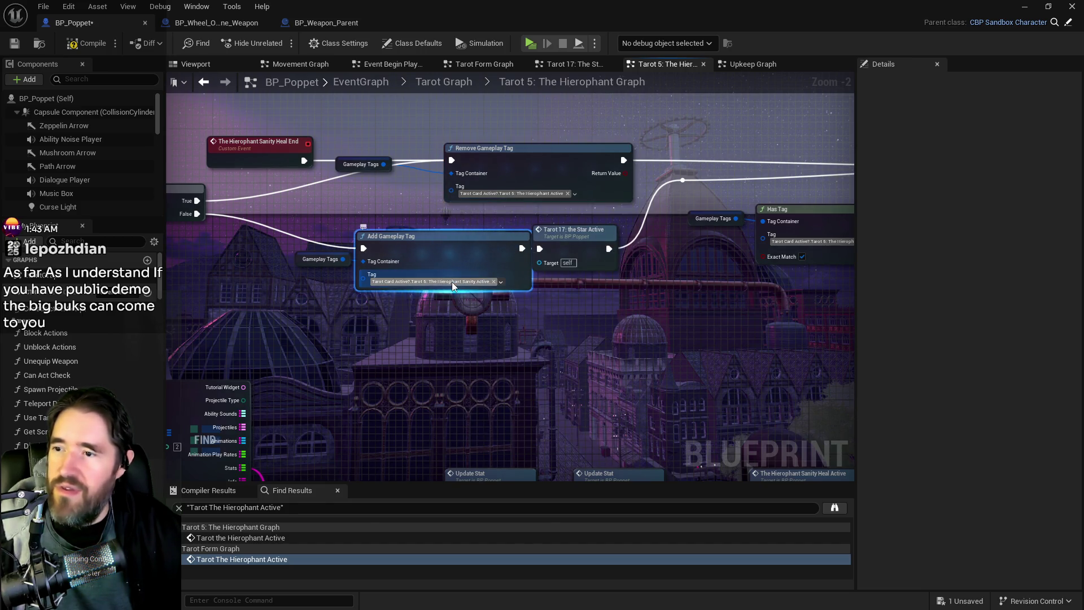
left_click(452, 281)
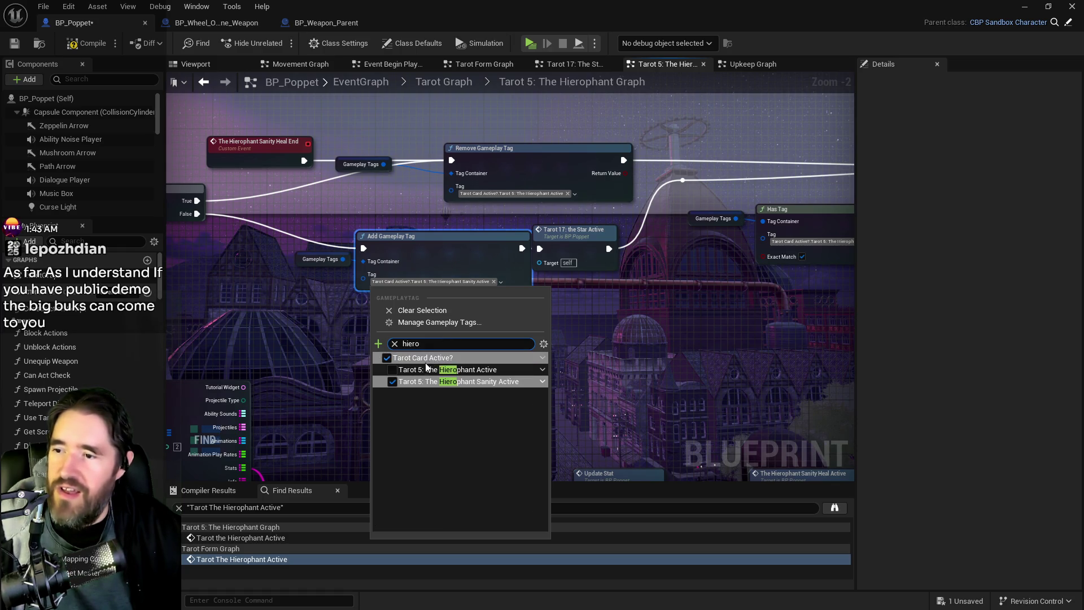
left_click(395, 372)
left_click_drag(693, 388, 424, 344)
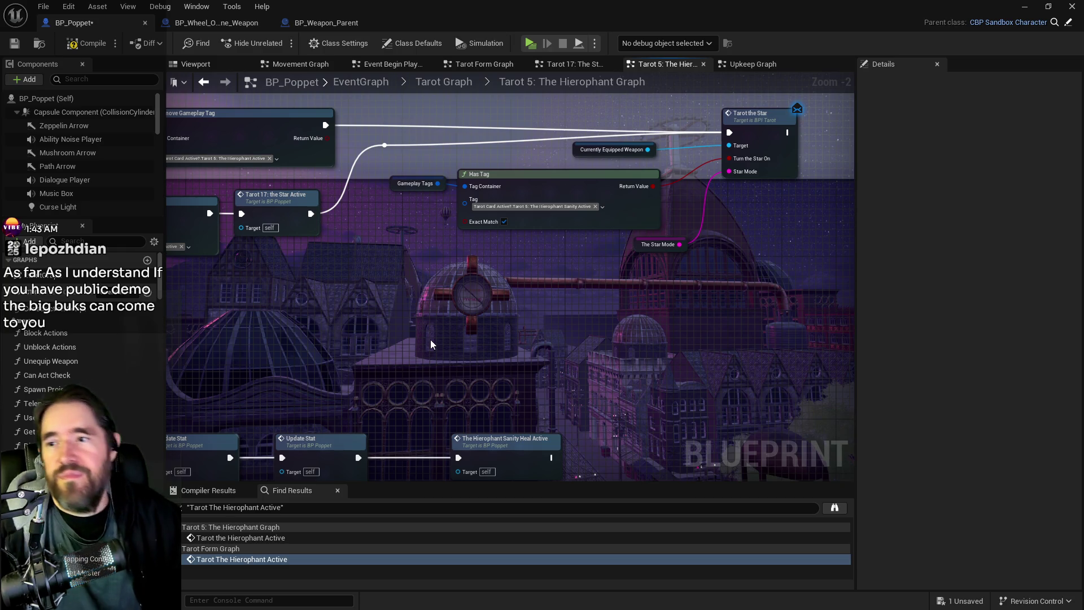
scroll(640, 331, "down", 2)
Make the Has Tag node near Sanity Heal End check Tarot 5: The Hierophant Active.
left_click_drag(640, 330, 707, 333)
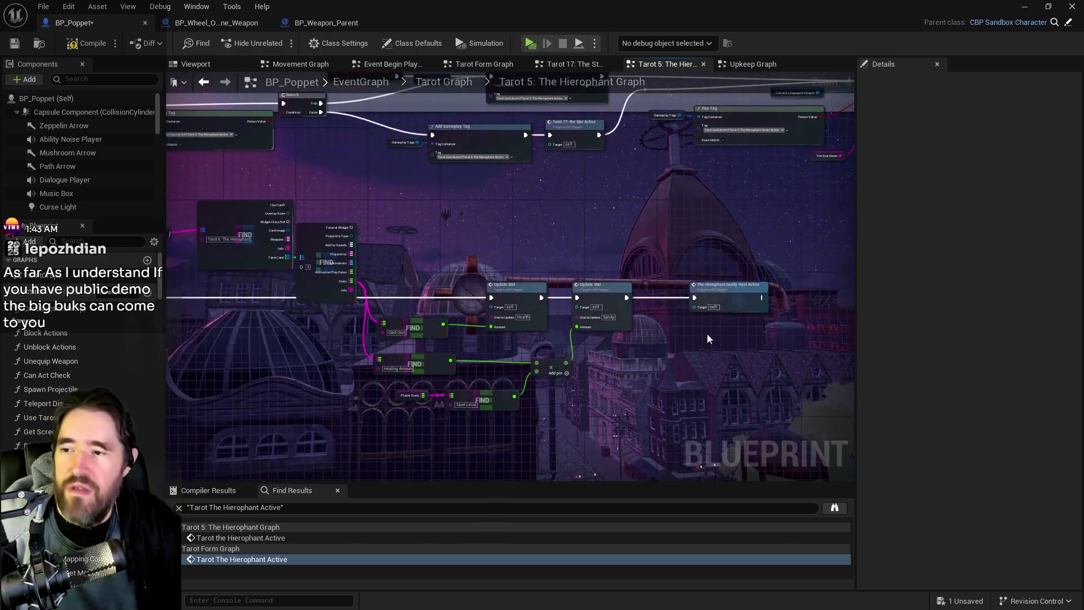
scroll(707, 333, "down", 4)
scroll(597, 338, "up", 4)
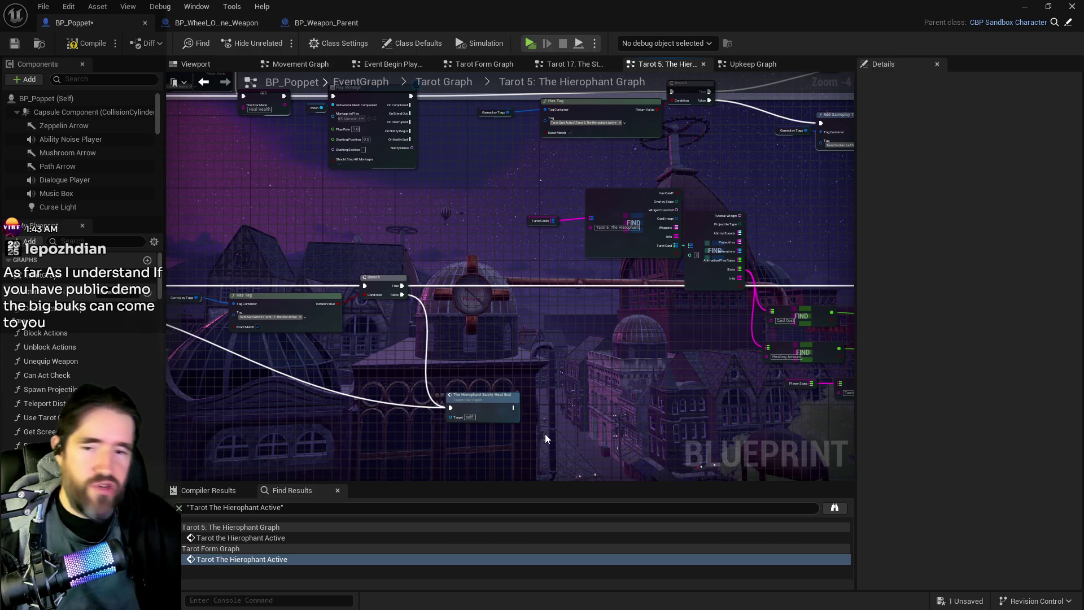
left_click_drag(540, 436, 719, 360)
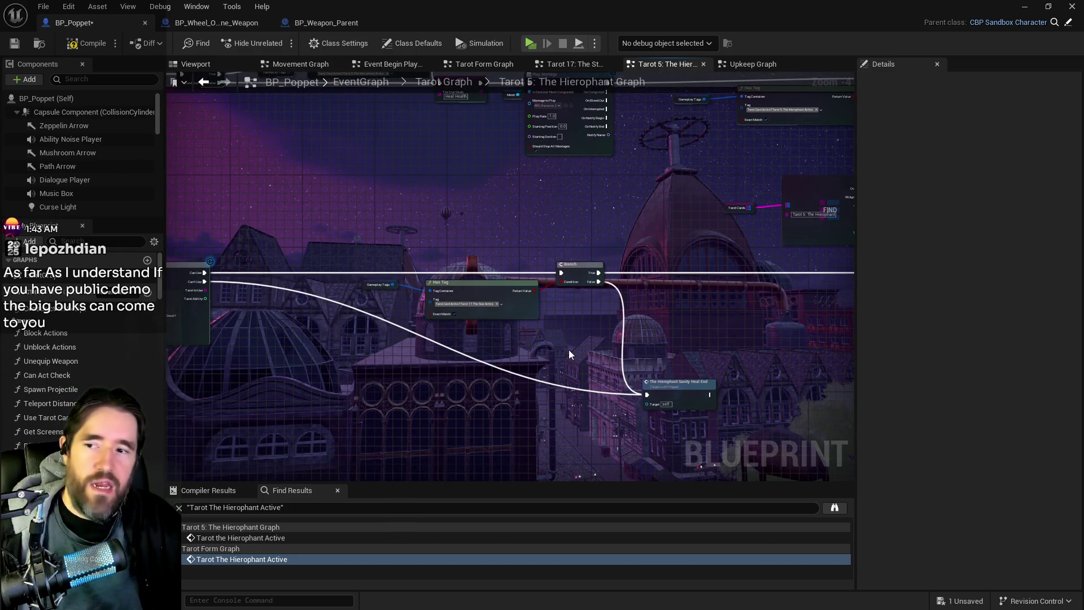
scroll(480, 310, "up", 3)
left_click(477, 305)
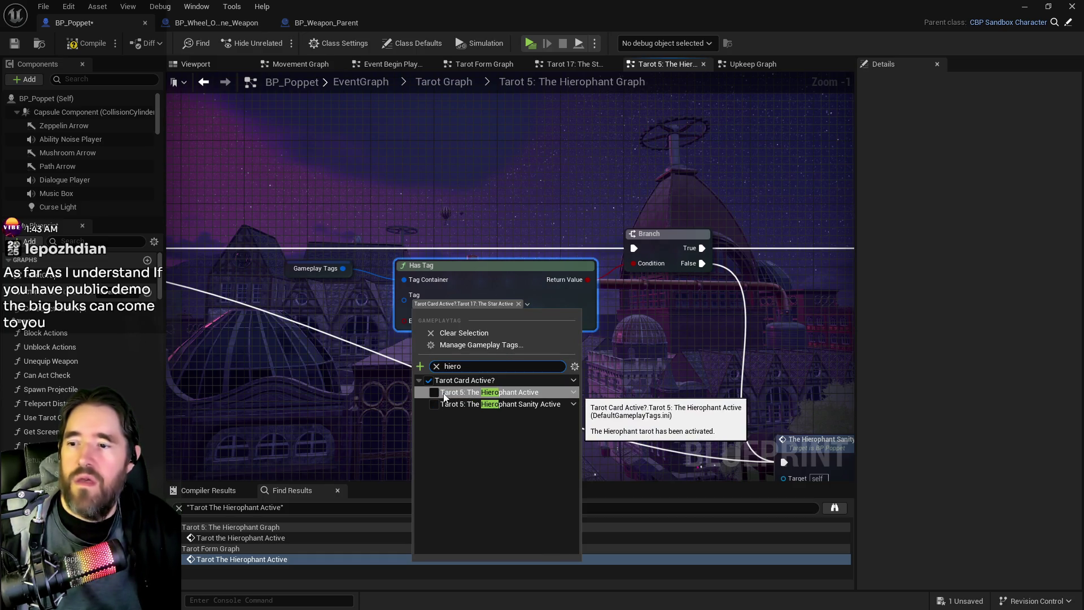
left_click(435, 393)
scroll(391, 417, "down", 5)
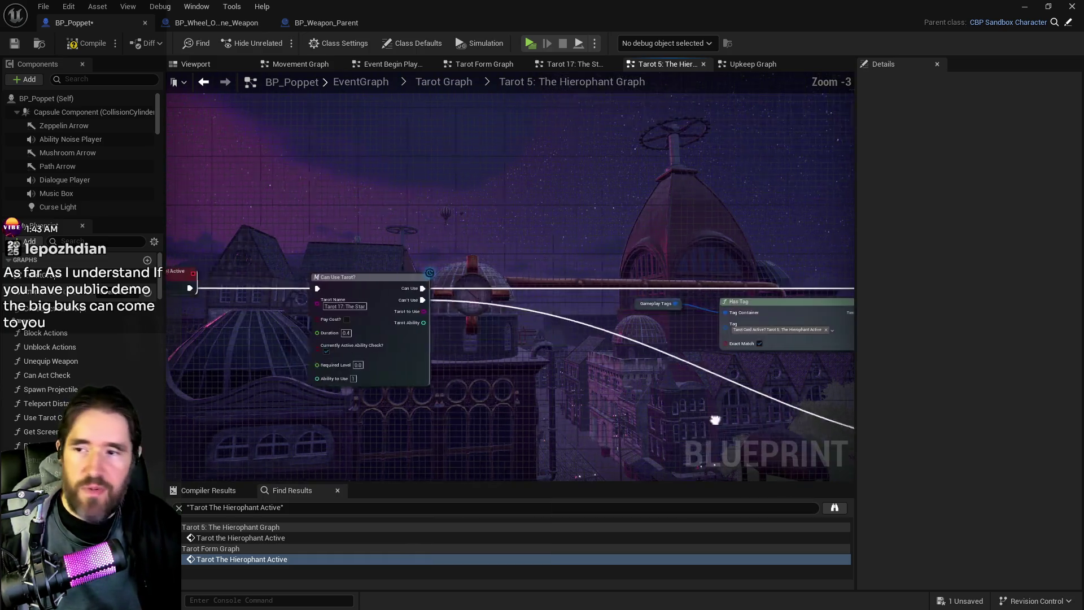
scroll(507, 327, "up", 4)
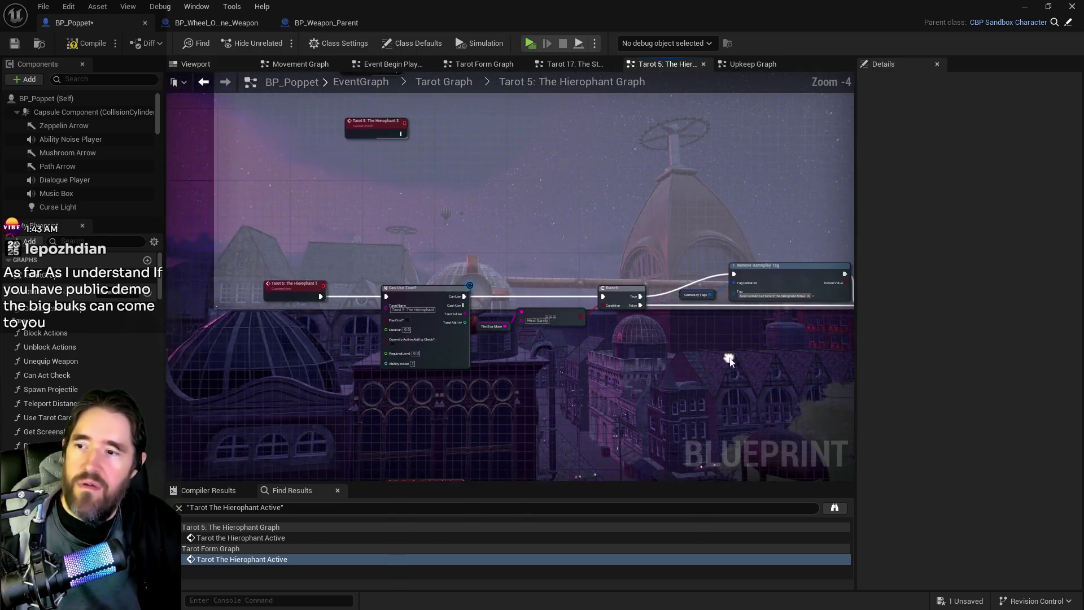
Point the Has Tag node by the SET and Play Montage nodes at Tarot 5: The Hierophant Active.
mouse_move(703, 360)
left_mouse_down()
mouse_move(502, 362)
mouse_move(493, 370)
mouse_move(502, 389)
mouse_move(539, 425)
mouse_move(744, 297)
mouse_move(765, 337)
mouse_move(720, 327)
mouse_move(562, 354)
mouse_move(466, 334)
mouse_move(594, 371)
left_mouse_up()
scroll(493, 370, "down", 2)
scroll(721, 327, "up", 1)
scroll(562, 354, "down", 2)
scroll(659, 176, "up", 4)
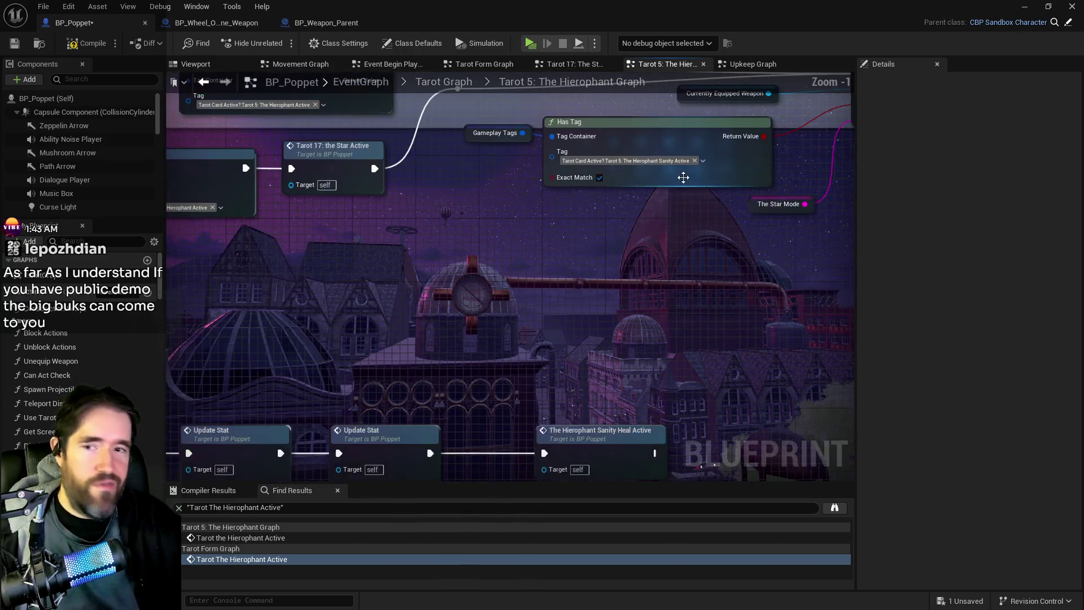
left_click(703, 160)
type("hiero")
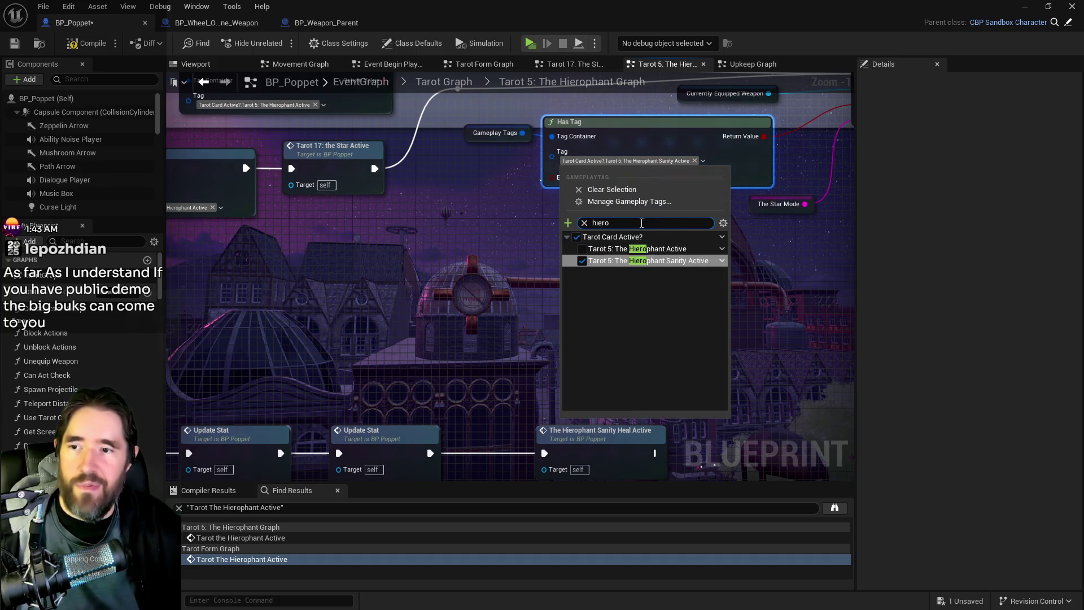
left_click(582, 249)
scroll(513, 327, "down", 4)
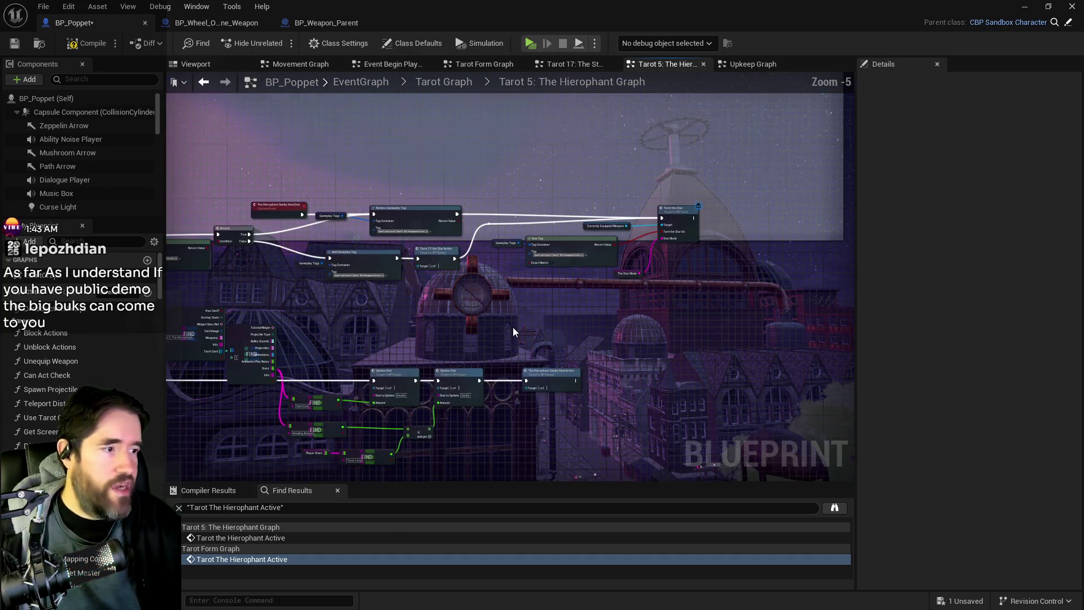
scroll(619, 340, "up", 2)
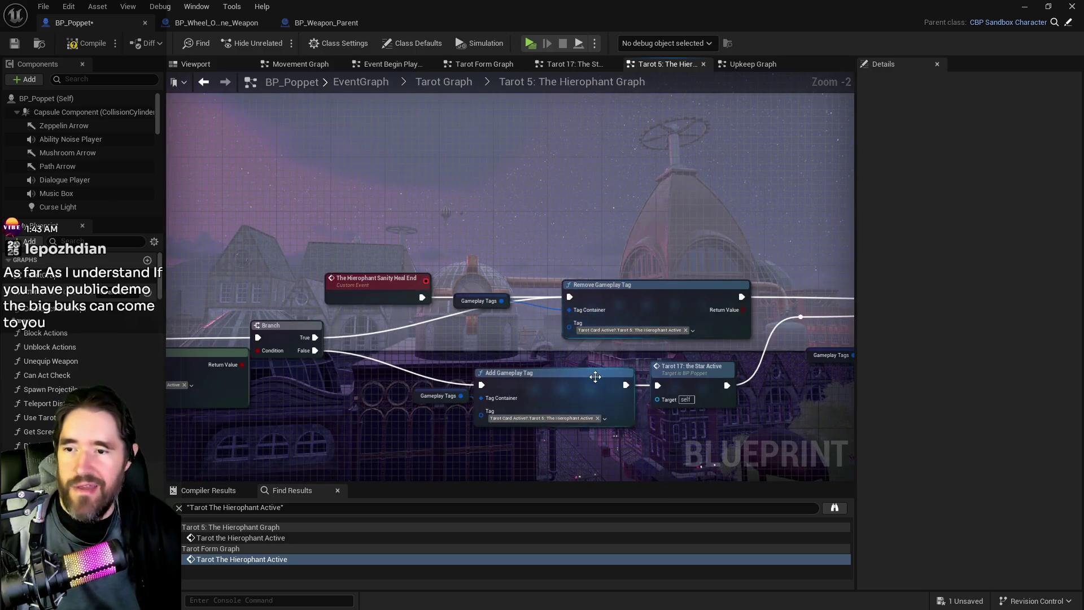
scroll(537, 354, "down", 4)
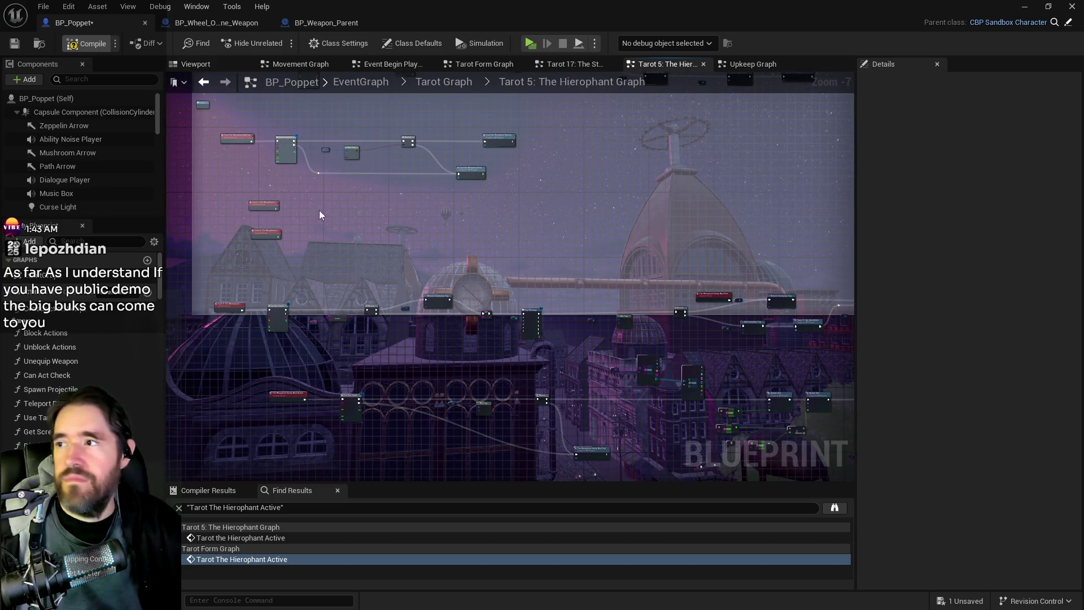
Compile and save the BP_Poppet blueprint.
key("F7")
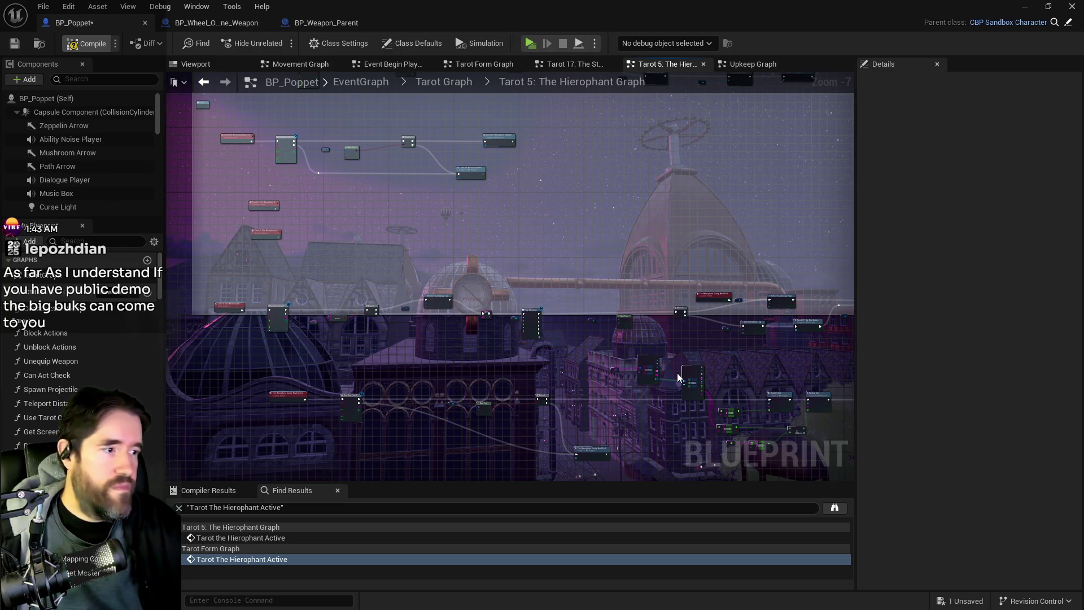
key("ctrl+s")
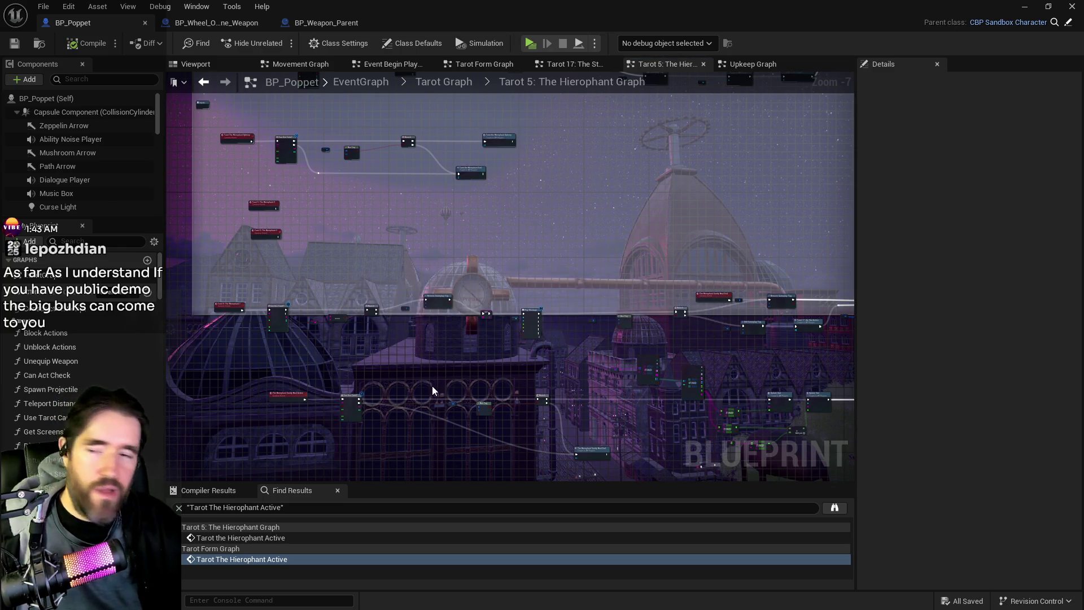
scroll(446, 330, "up", 4)
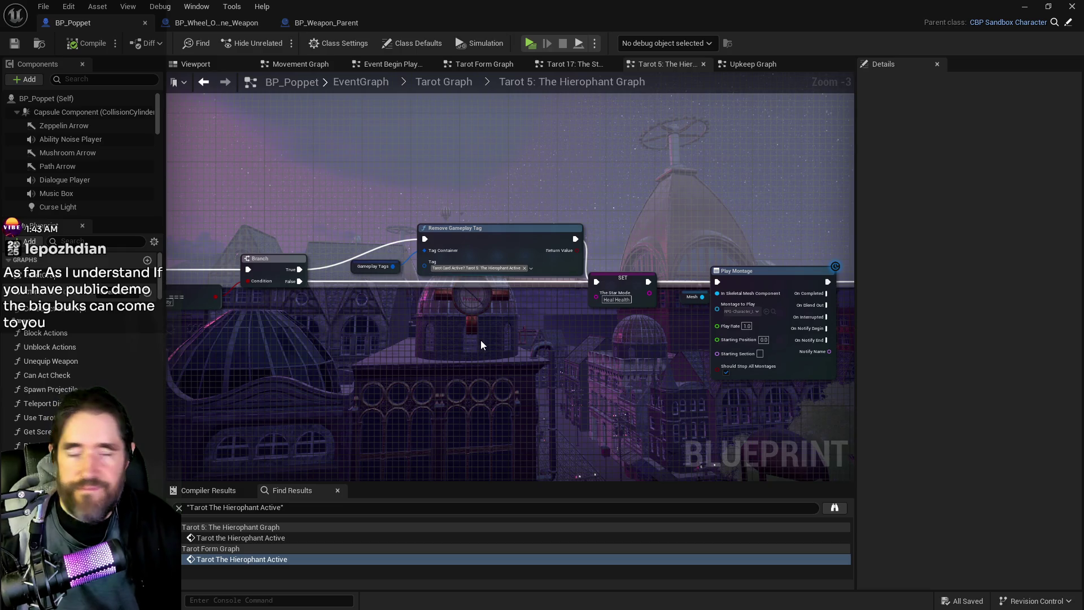
left_click_drag(639, 380, 523, 324)
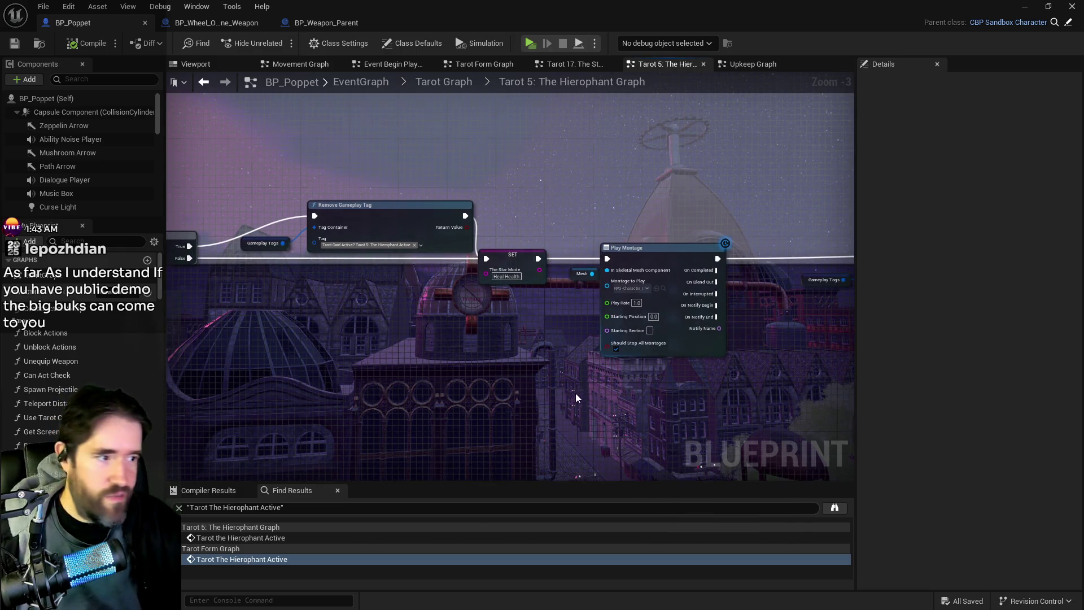
scroll(576, 398, "down", 3)
scroll(441, 378, "up", 1)
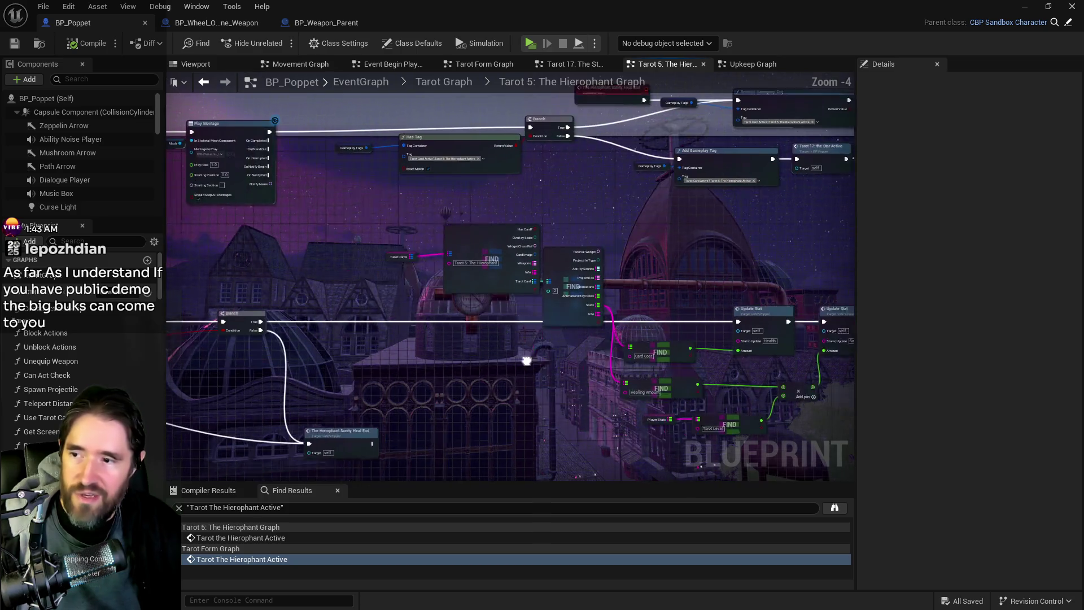
Move the FIND and Tarot Cards nodes down onto the wire and save.
scroll(566, 268, "up", 1)
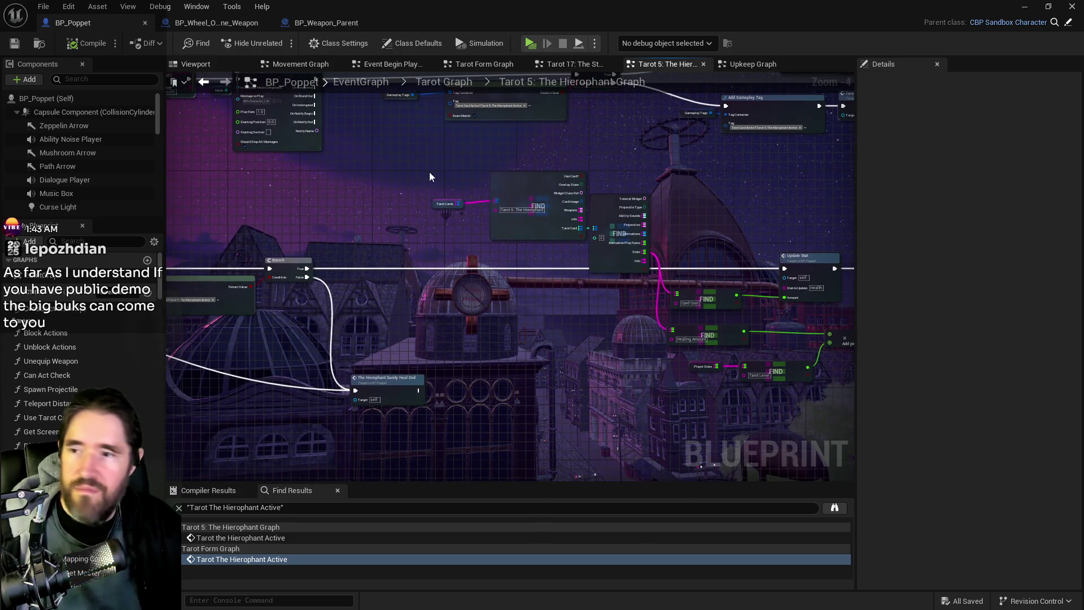
mouse_move(609, 245)
left_mouse_down()
mouse_move(602, 348)
mouse_move(605, 330)
left_mouse_up()
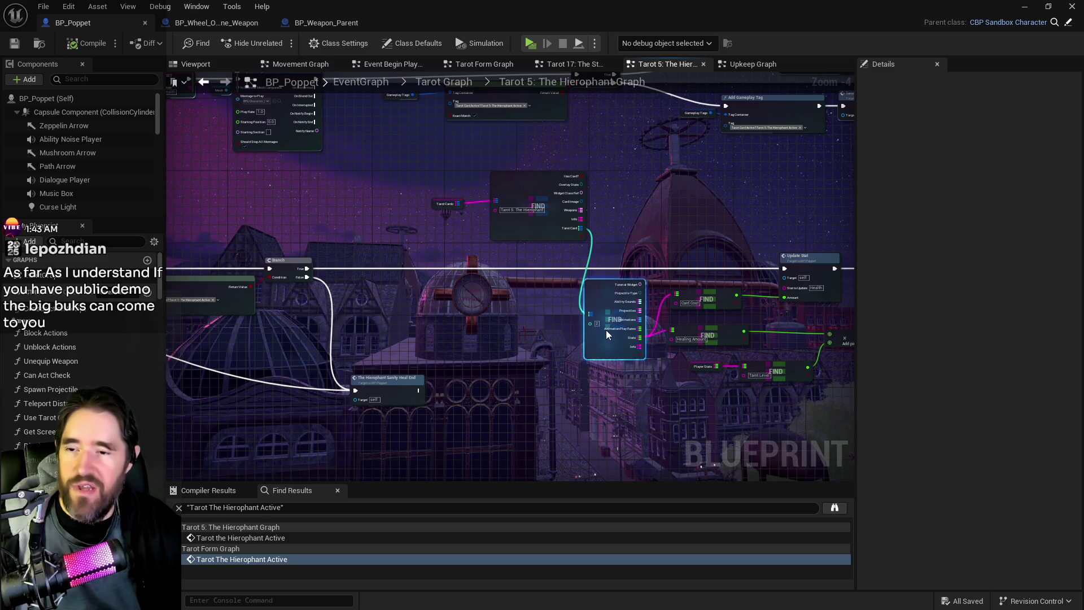
mouse_move(426, 165)
left_mouse_down()
mouse_move(568, 243)
mouse_move(484, 327)
mouse_move(495, 327)
mouse_move(492, 344)
left_mouse_up()
left_click(17, 45)
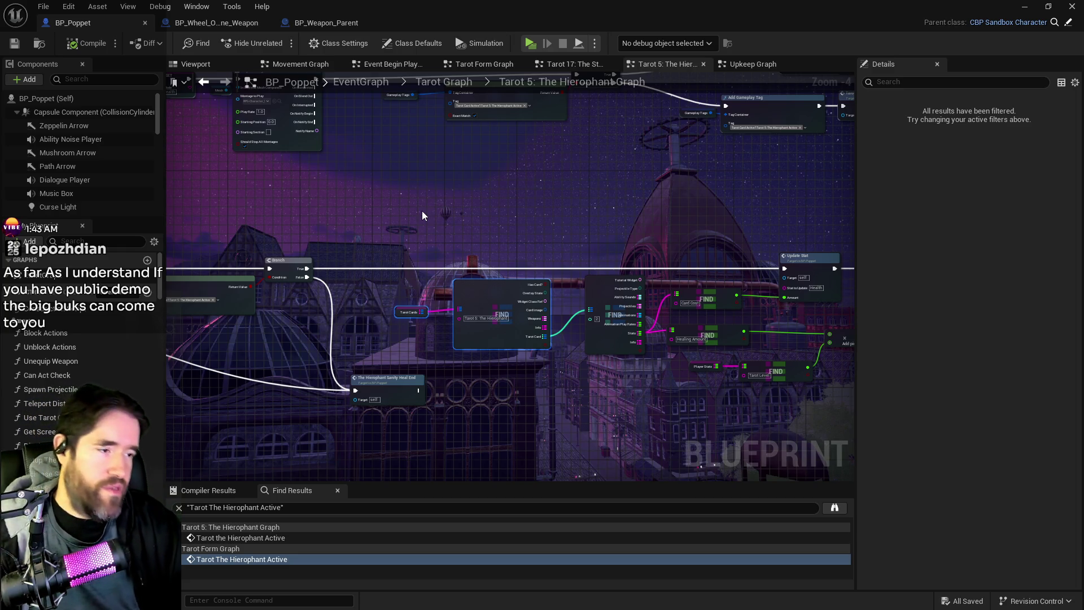
Paste a copy of the Tarot the Hierophant call and its Currently Equipped Weapon getter beside Tarot the Star.
scroll(491, 311, "down", 1)
left_click_drag(490, 312, 586, 364)
scroll(648, 344, "up", 3)
left_click_drag(648, 344, 450, 375)
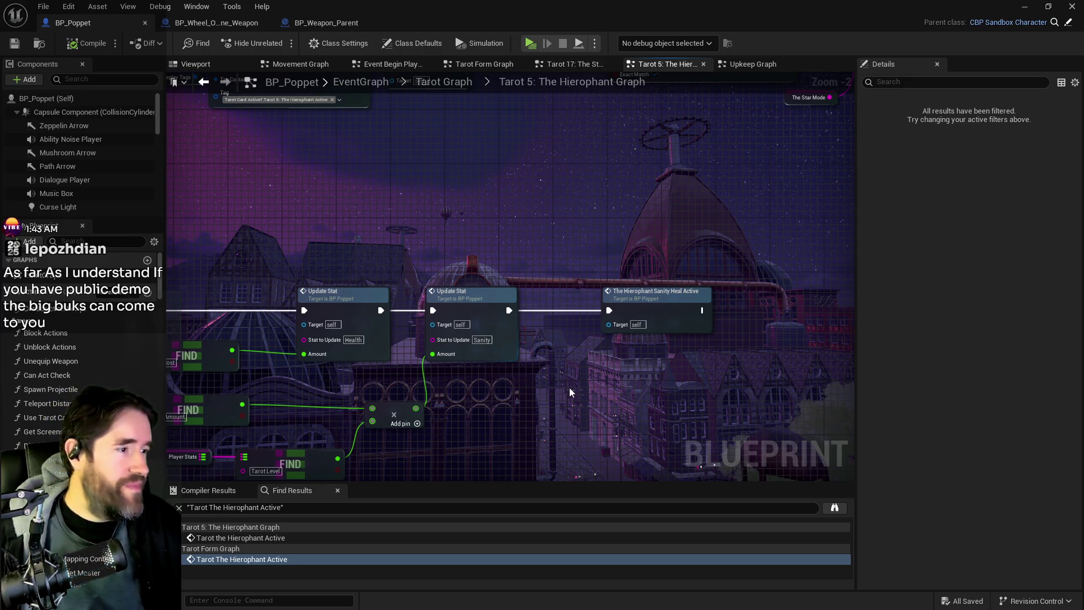
mouse_move(586, 446)
left_mouse_down()
mouse_move(670, 448)
mouse_move(745, 431)
mouse_move(575, 375)
mouse_move(447, 463)
mouse_move(338, 457)
mouse_move(629, 388)
left_mouse_up()
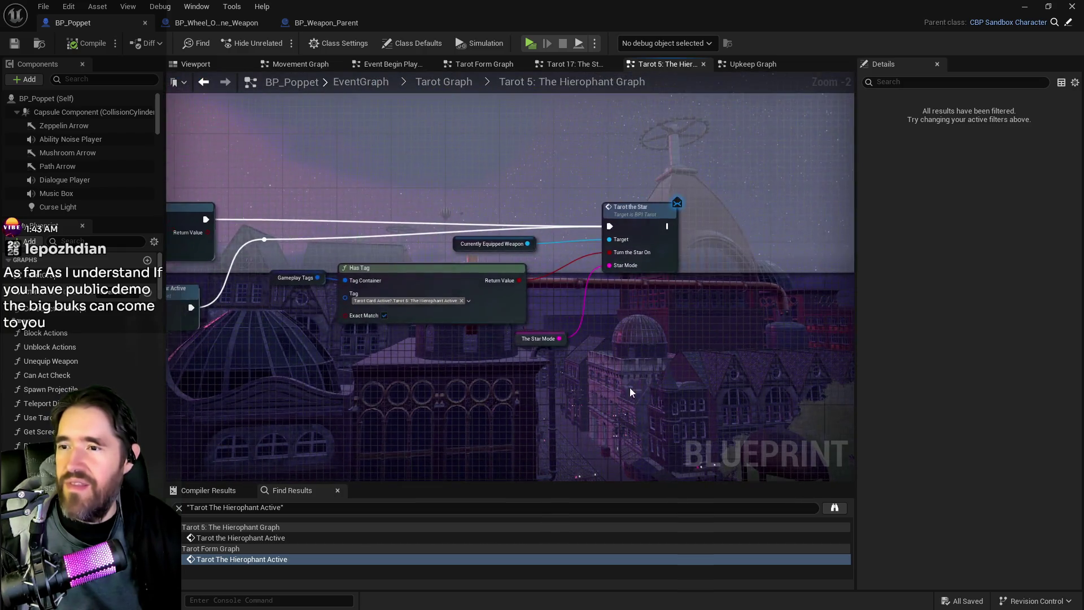
scroll(625, 387, "up", 1)
scroll(598, 347, "down", 4)
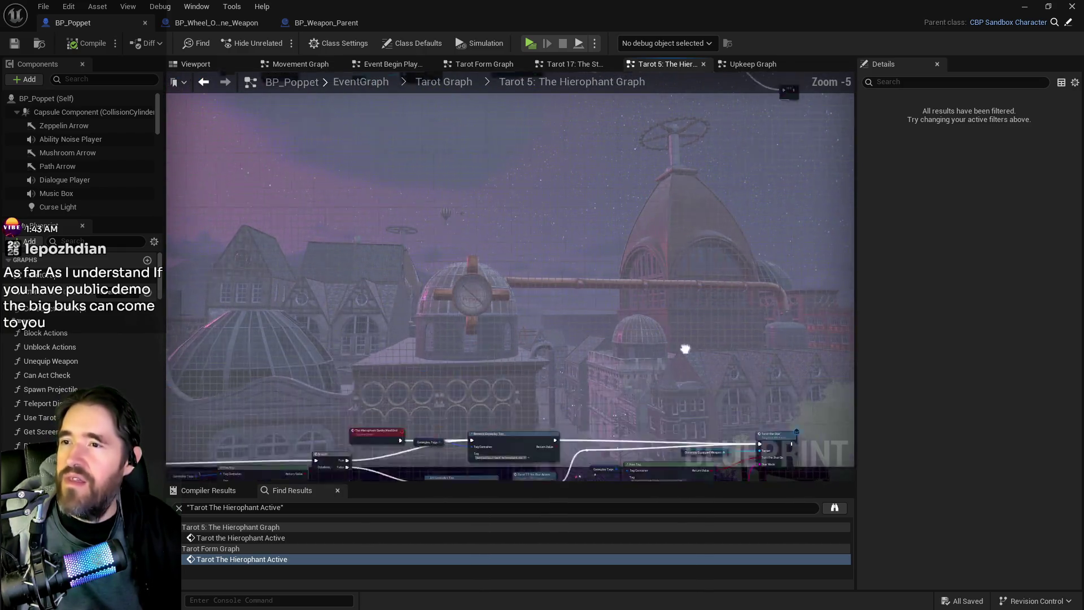
scroll(539, 275, "up", 3)
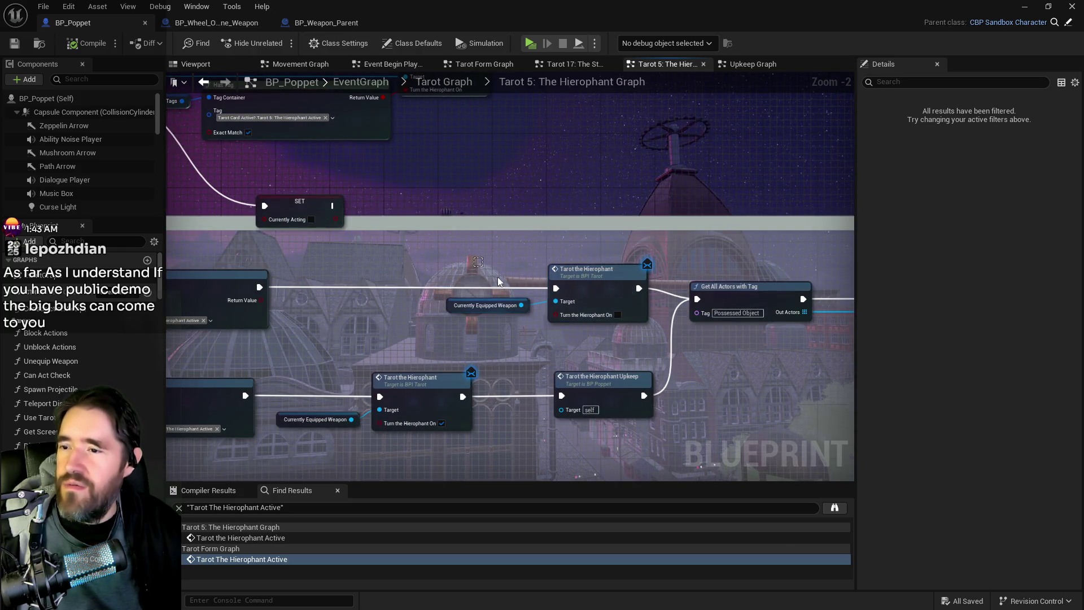
left_click(582, 294)
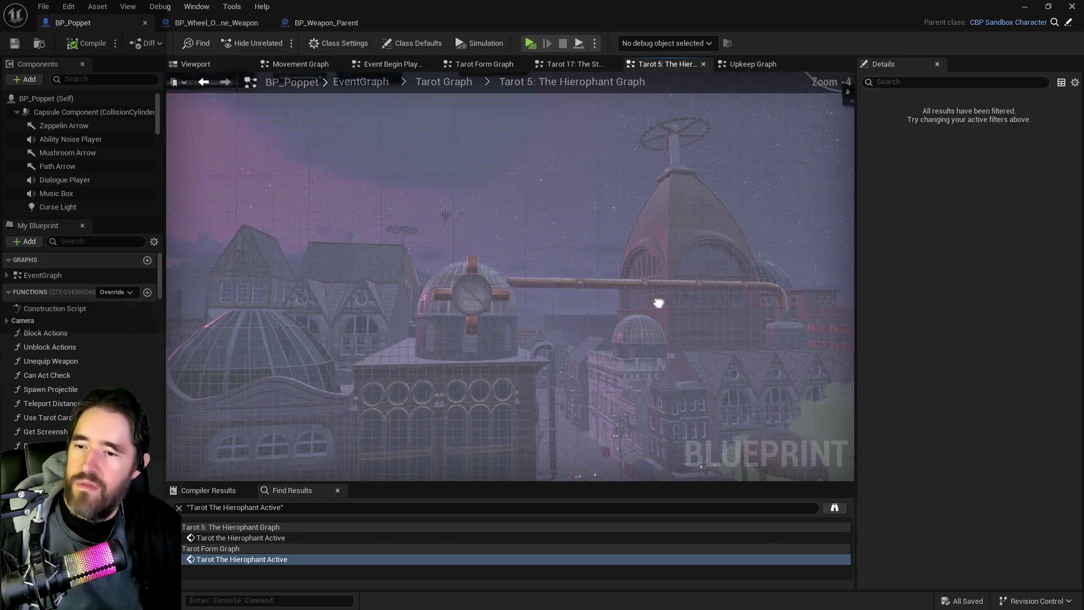
key("ctrl+v")
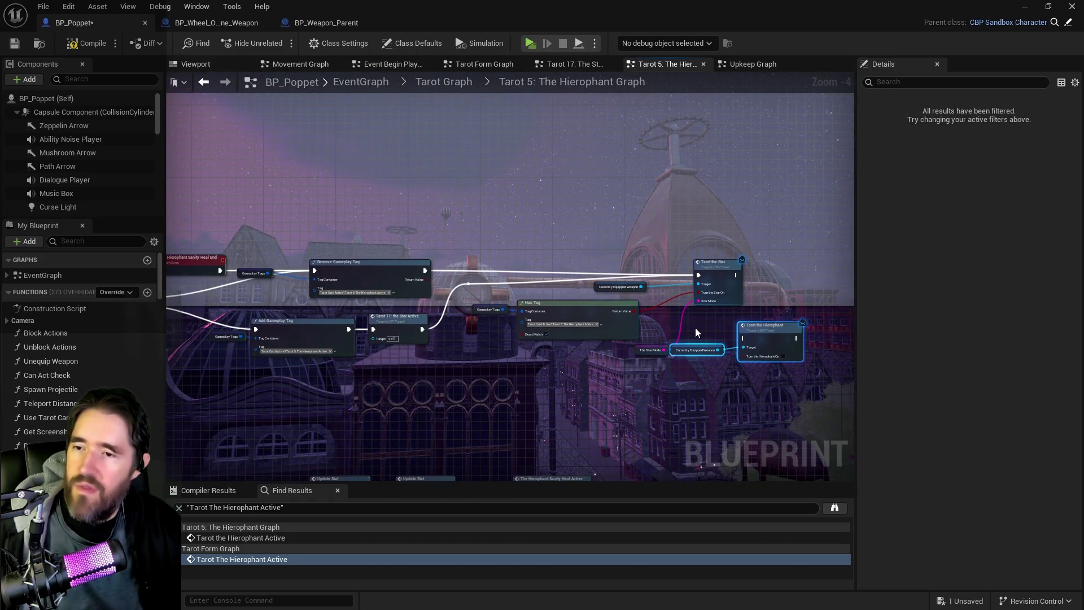
scroll(706, 344, "up", 2)
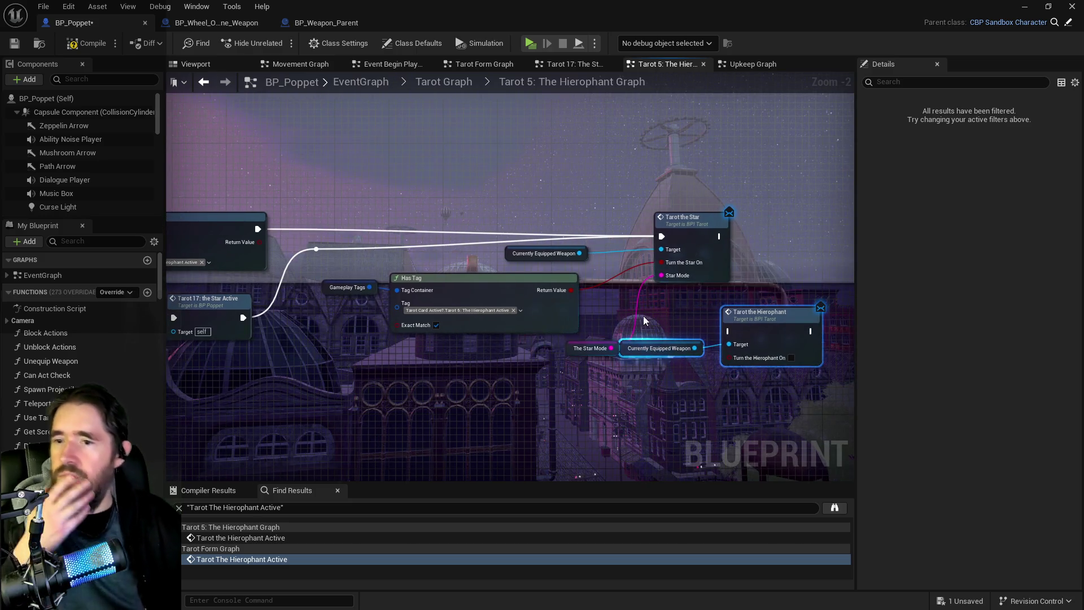
Wire Has Tag's Return Value and the execution line into the pasted Tarot the Hierophant call.
mouse_move(571, 289)
left_mouse_down()
mouse_move(640, 323)
mouse_move(791, 357)
left_mouse_up()
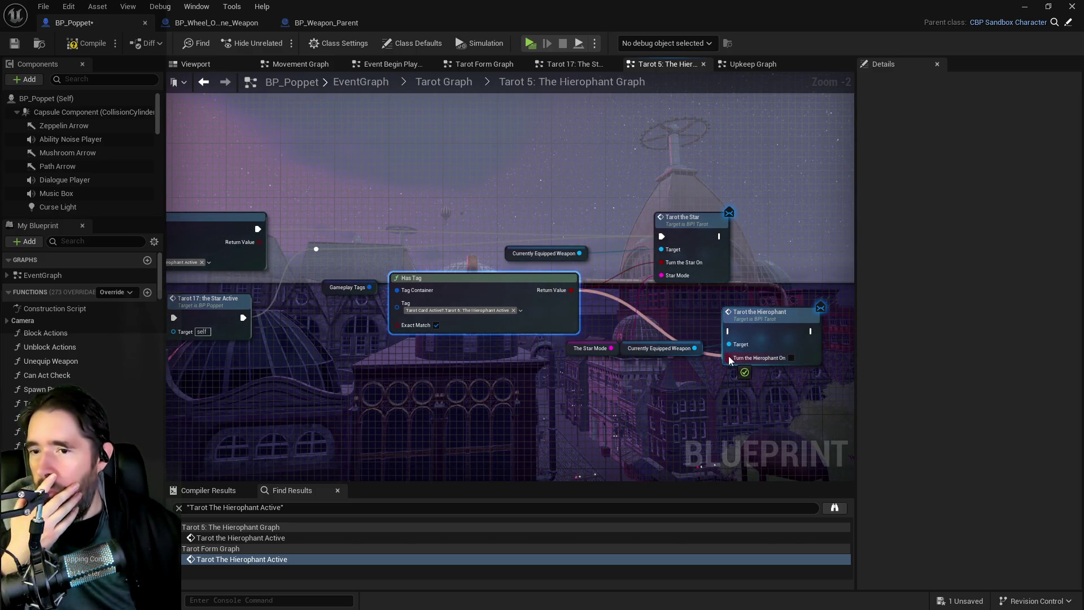
mouse_move(367, 253)
left_mouse_down()
mouse_move(774, 317)
mouse_move(830, 338)
mouse_move(838, 359)
left_mouse_up()
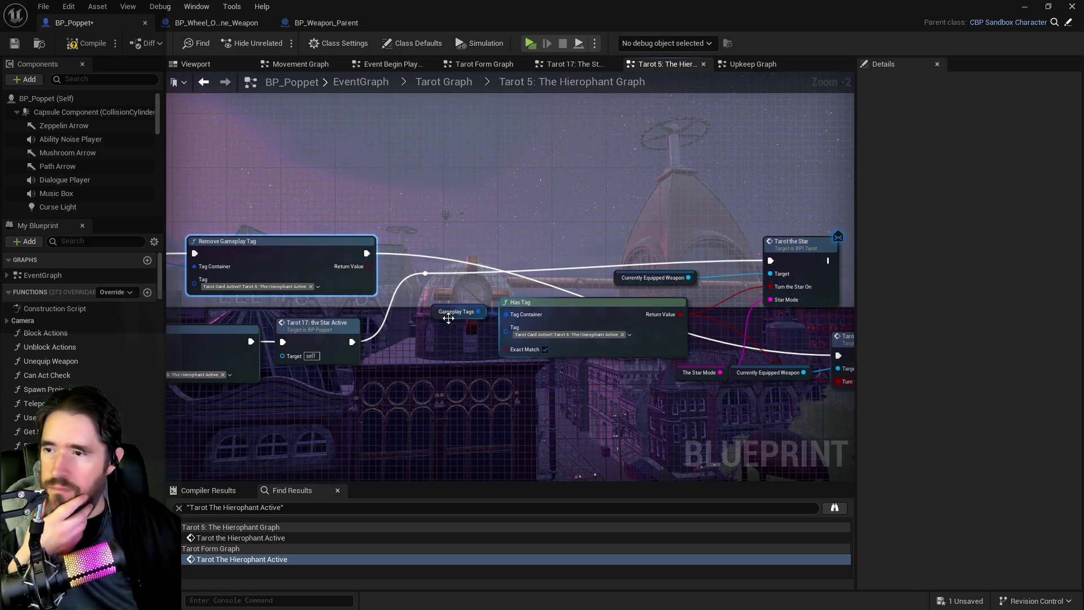
mouse_move(425, 275)
left_mouse_down()
mouse_move(703, 315)
mouse_move(838, 355)
left_mouse_up()
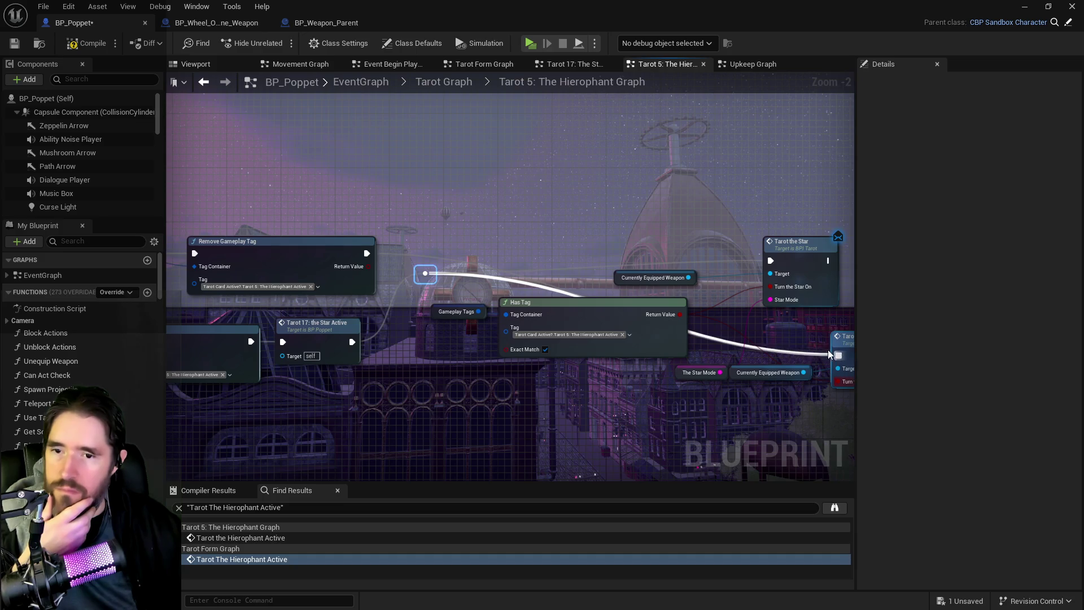
Delete Tarot the Star and The Star Mode, and move the Hierophant call and getter into place.
mouse_move(609, 264)
left_mouse_down()
mouse_move(786, 280)
mouse_move(624, 285)
mouse_move(714, 393)
left_mouse_up()
key("Delete")
left_click_drag(713, 342, 718, 240)
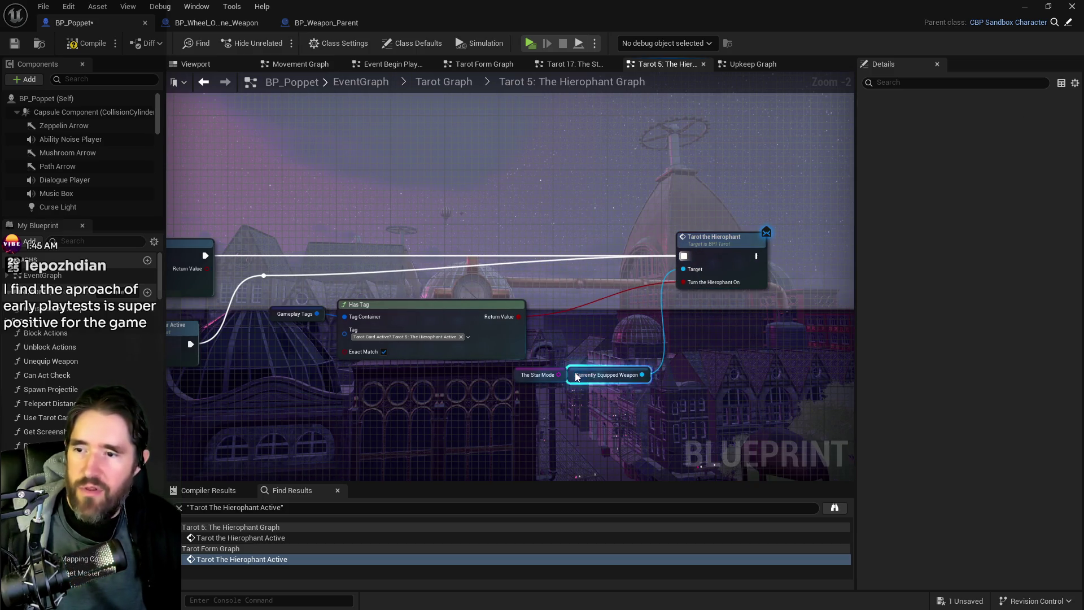
left_click_drag(573, 374, 568, 279)
left_click(540, 375)
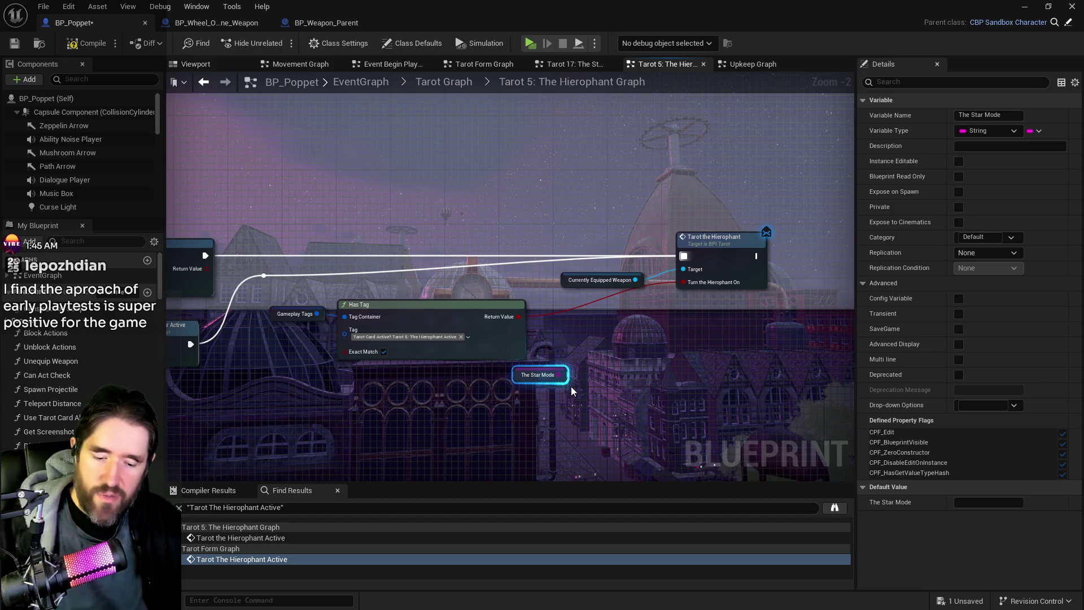
key("Delete")
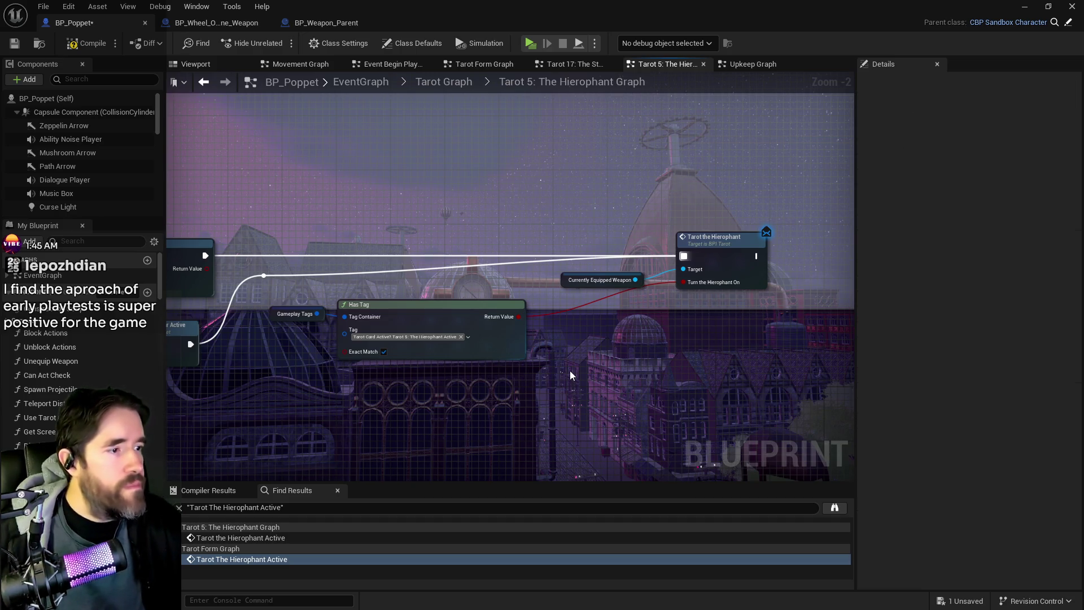
scroll(571, 370, "down", 1)
mouse_move(570, 370)
left_mouse_down()
mouse_move(808, 394)
mouse_move(700, 379)
left_mouse_up()
Survey the Hierophant graph and shift the Tarot The Hierophant Active event to the right.
scroll(699, 378, "down", 5)
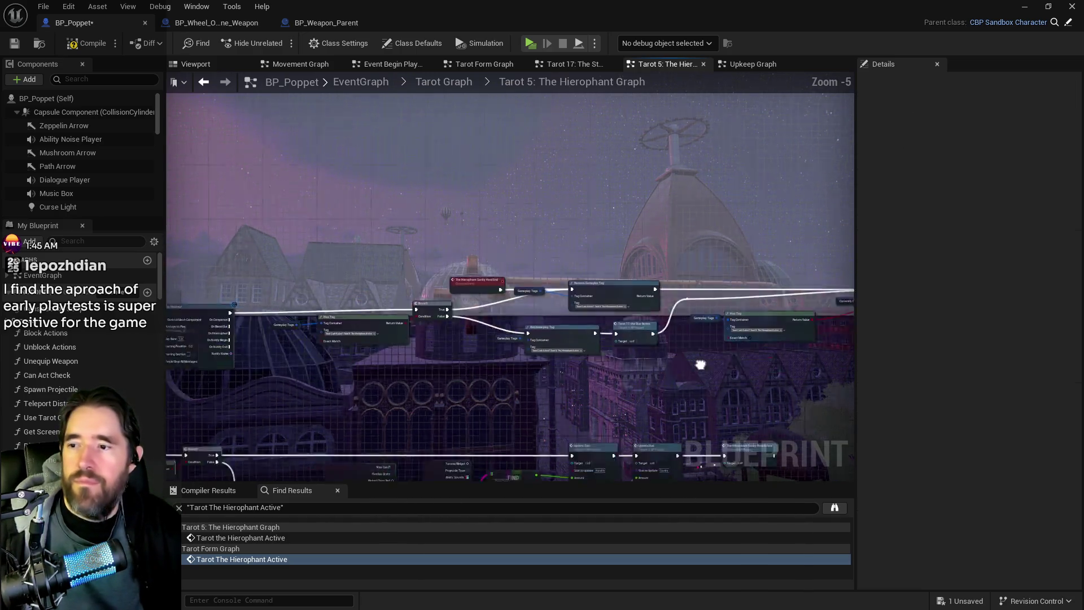
scroll(510, 154, "up", 4)
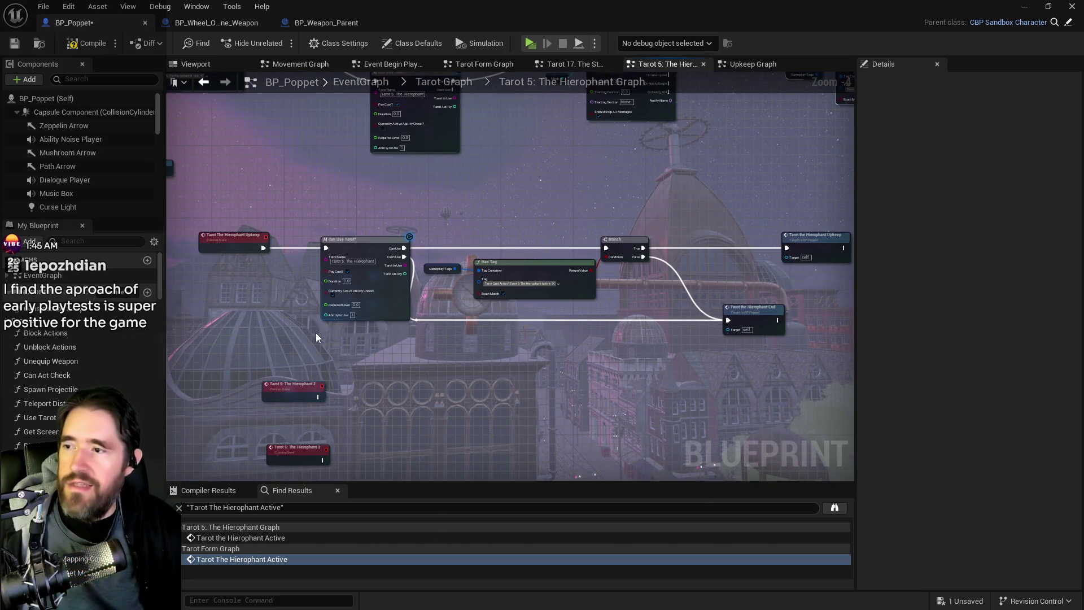
scroll(317, 337, "down", 3)
scroll(375, 452, "up", 1)
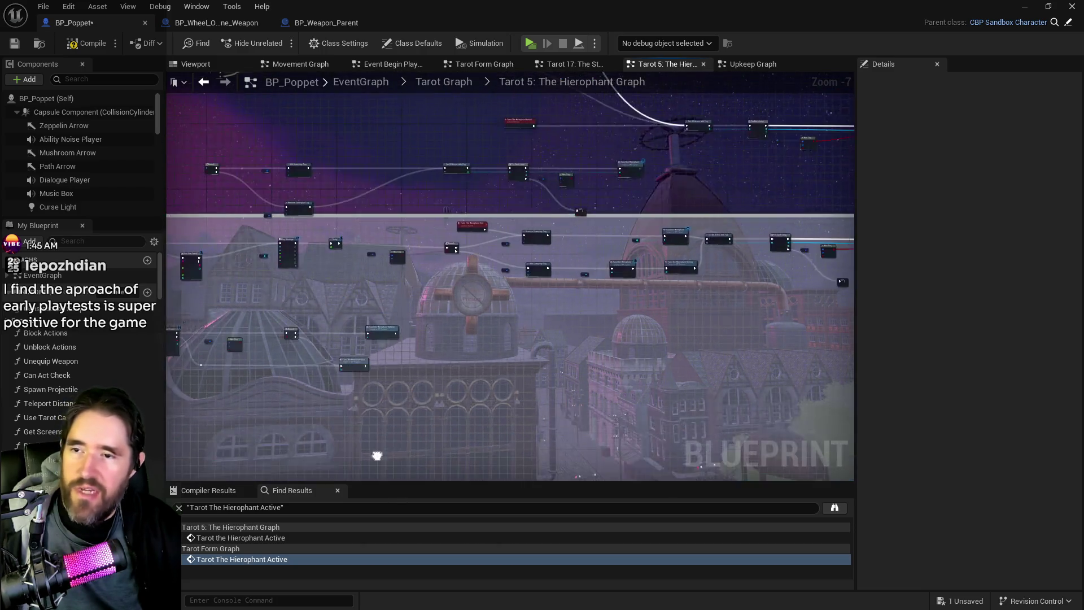
scroll(460, 303, "up", 2)
scroll(627, 190, "up", 1)
scroll(625, 185, "down", 4)
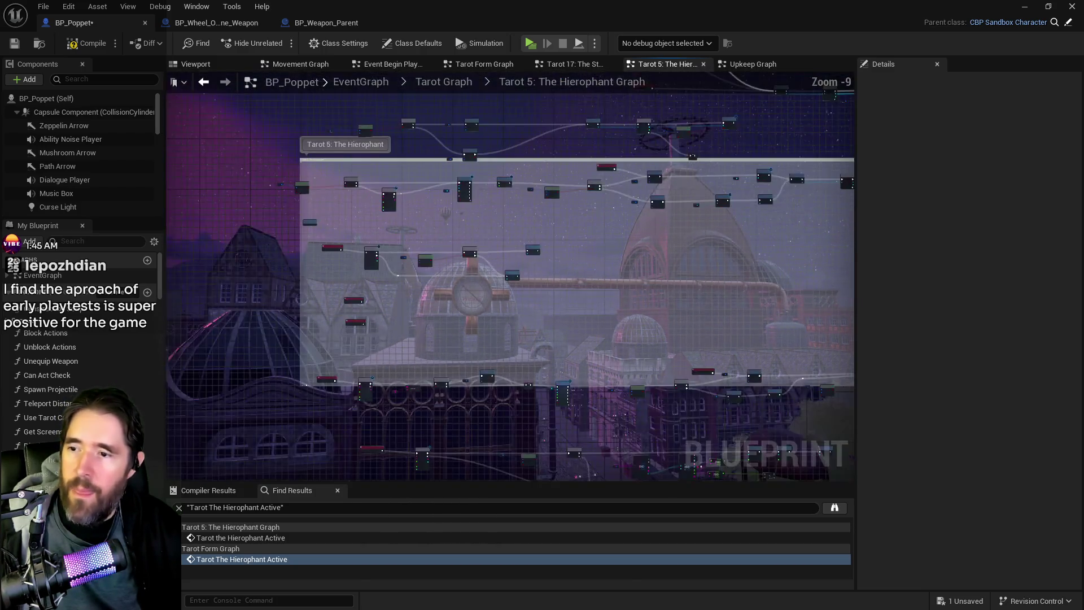
scroll(472, 375, "up", 2)
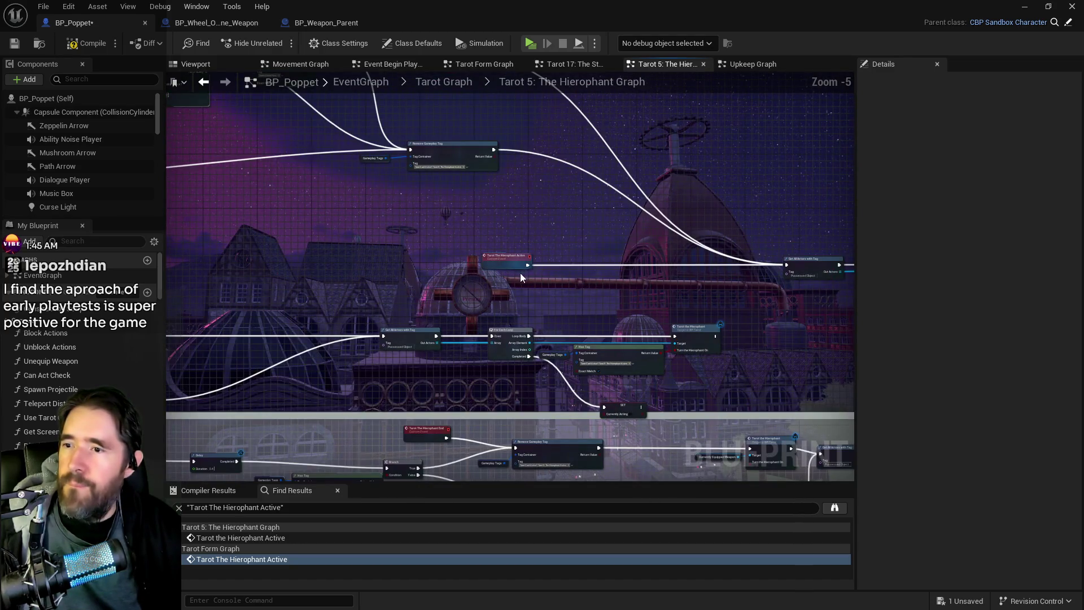
scroll(655, 404, "down", 1)
scroll(551, 336, "down", 2)
scroll(448, 277, "up", 4)
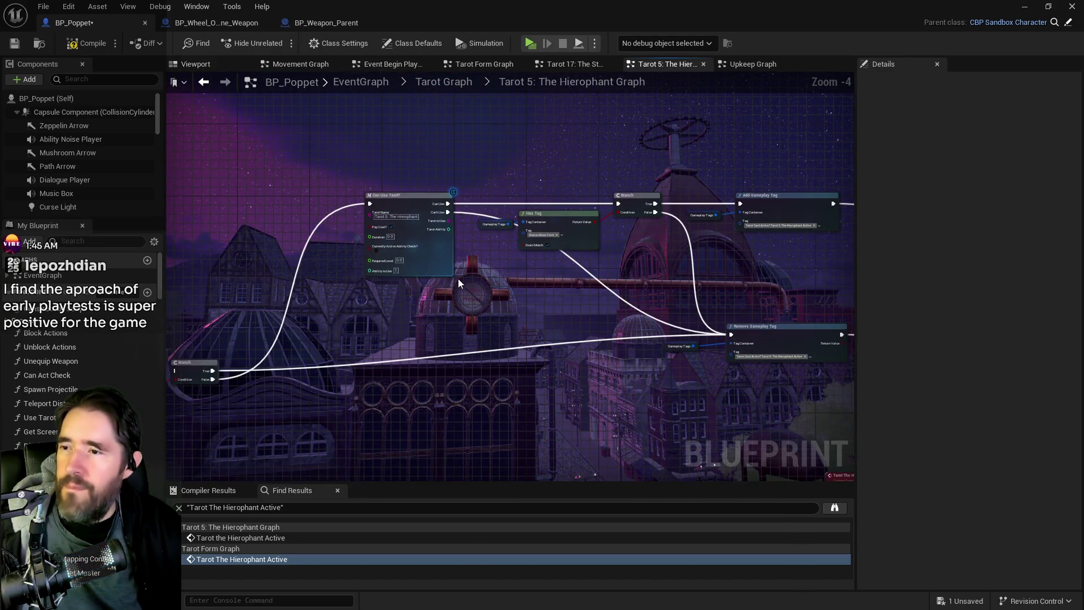
left_click_drag(462, 279, 472, 294)
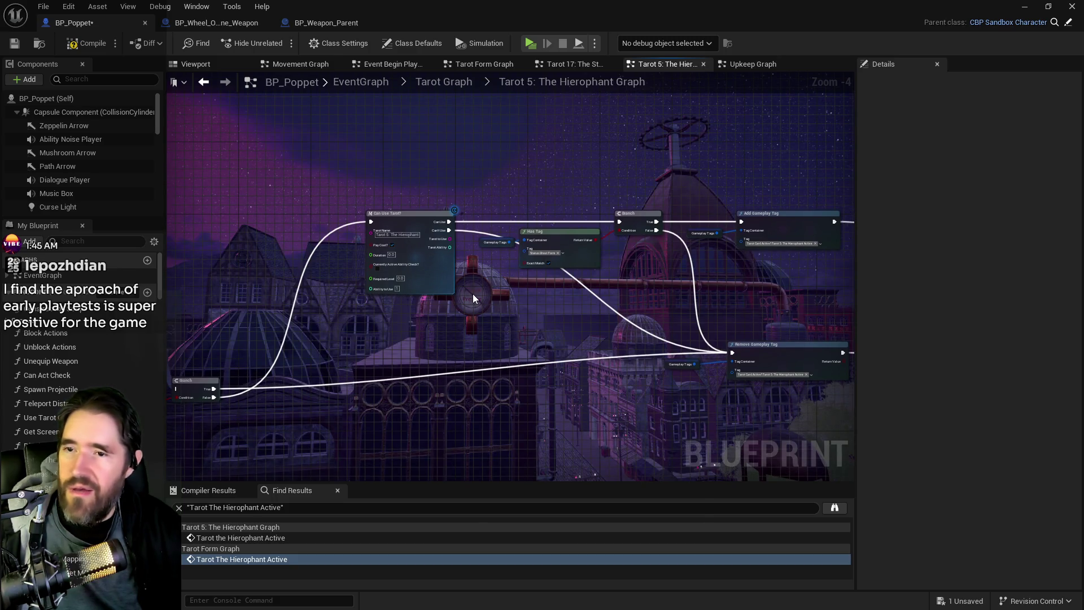
right_click(473, 294)
scroll(473, 294, "down", 1)
mouse_move(252, 250)
left_mouse_down()
mouse_move(639, 374)
mouse_move(698, 378)
left_mouse_up()
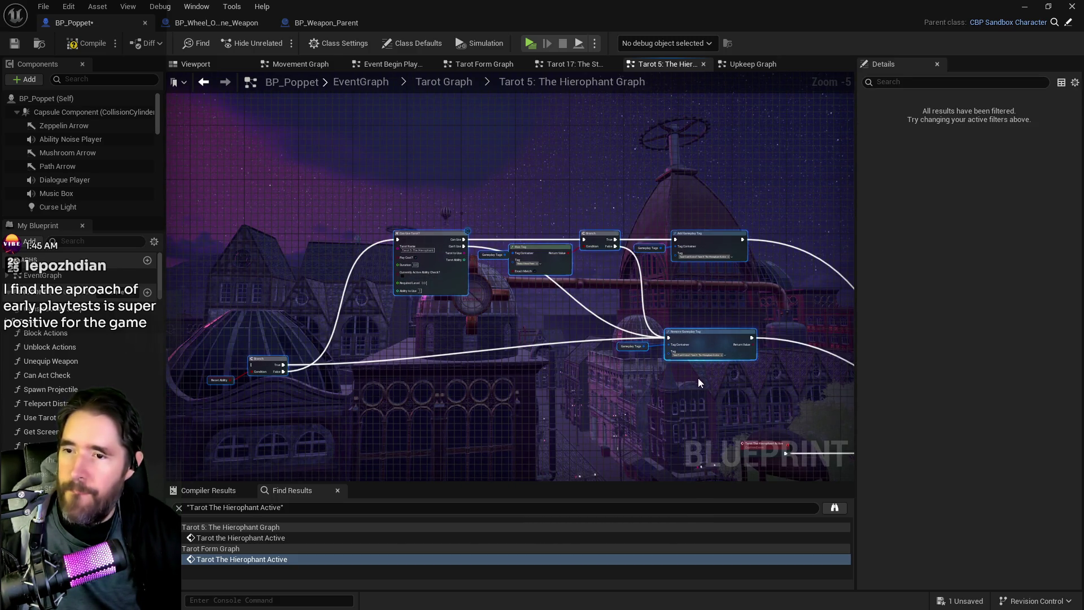
left_click(736, 374)
scroll(737, 374, "down", 3)
left_click_drag(495, 248, 583, 252)
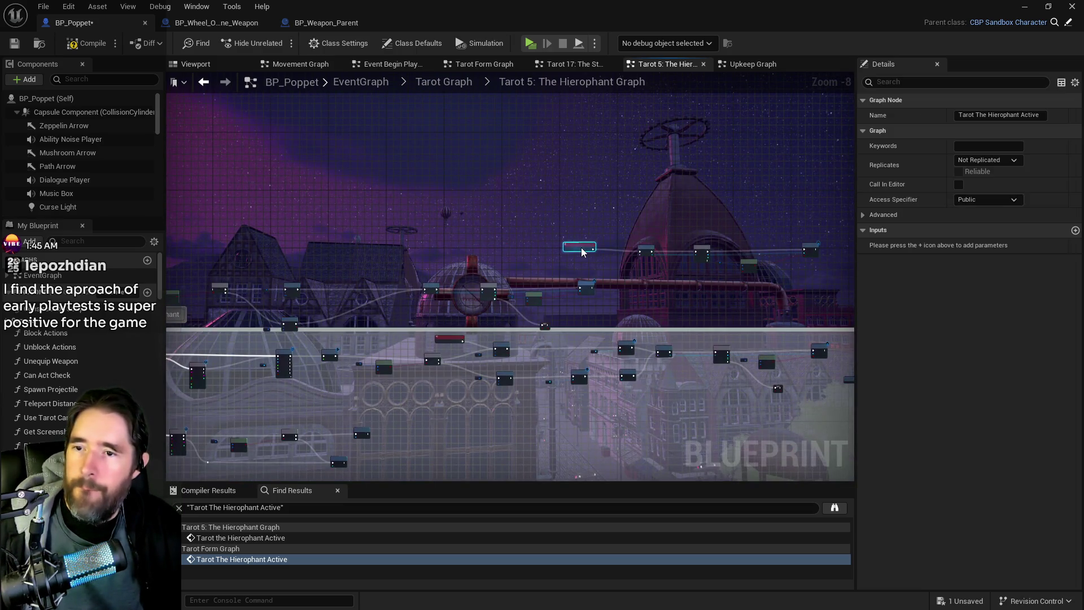
Place the Hierophant Active chain beside the Hierophant 2 and 3 events and shift that row left.
mouse_move(563, 209)
left_mouse_down()
mouse_move(799, 271)
mouse_move(808, 262)
left_mouse_up()
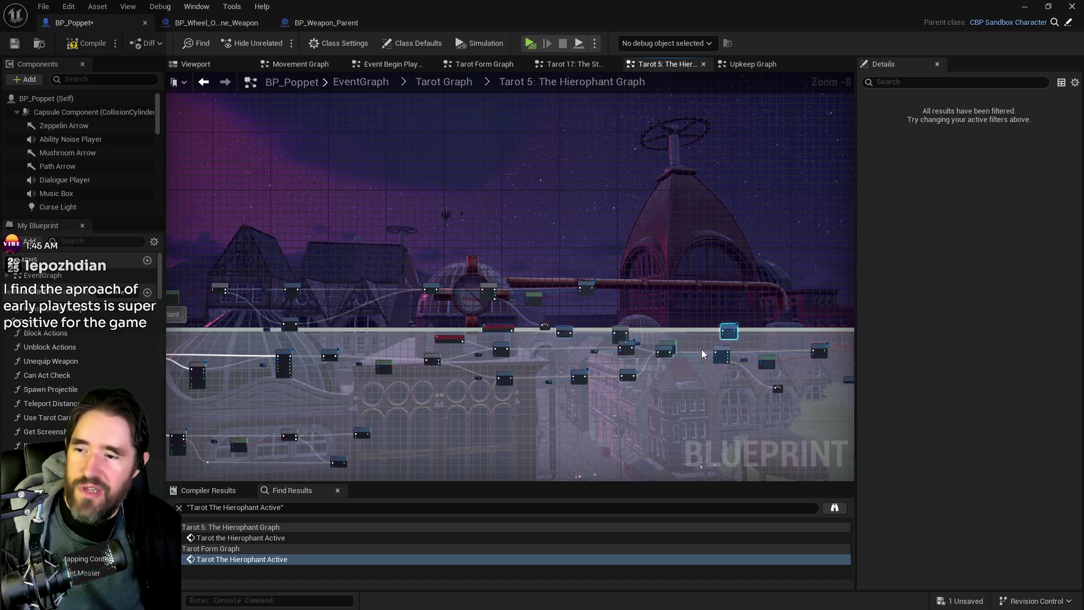
mouse_move(672, 398)
left_mouse_down()
mouse_move(671, 339)
mouse_move(520, 222)
mouse_move(491, 322)
mouse_move(370, 336)
mouse_move(322, 327)
left_mouse_up()
scroll(321, 327, "up", 5)
left_click_drag(318, 382, 313, 240)
scroll(409, 293, "down", 4)
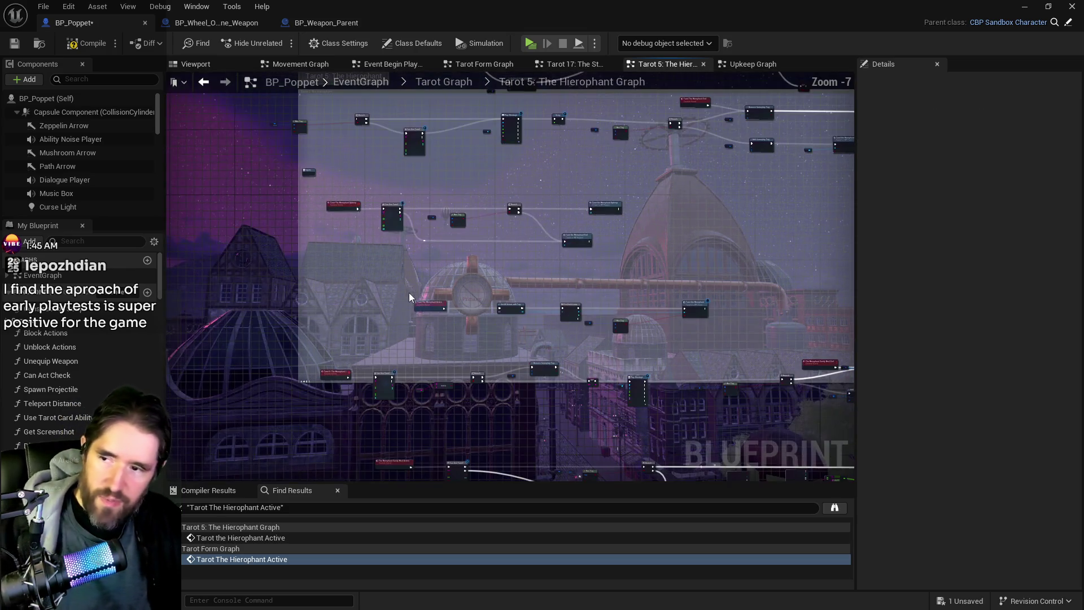
left_click(694, 313)
left_click_drag(651, 310, 568, 311)
Pan to the Can Use Tarot, Play Montage and Has Tag nodes in the Tarot 5 comment.
left_click_drag(657, 257, 574, 410)
left_click_drag(208, 263, 486, 273)
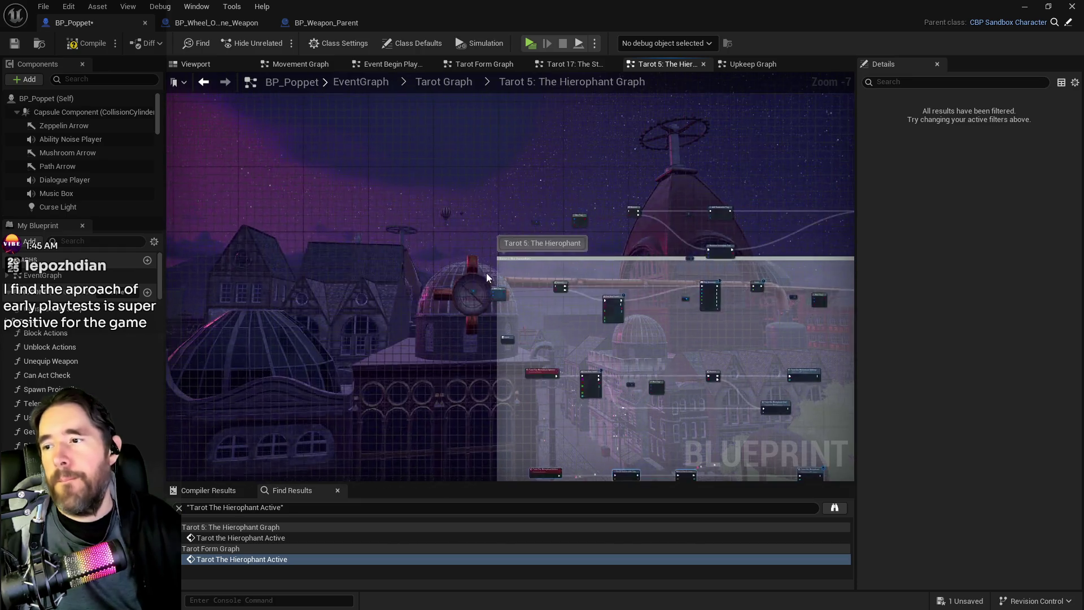
scroll(486, 272, "up", 4)
mouse_move(799, 372)
left_mouse_down()
mouse_move(550, 343)
mouse_move(596, 314)
mouse_move(355, 300)
mouse_move(504, 333)
left_mouse_up()
scroll(587, 342, "down", 1)
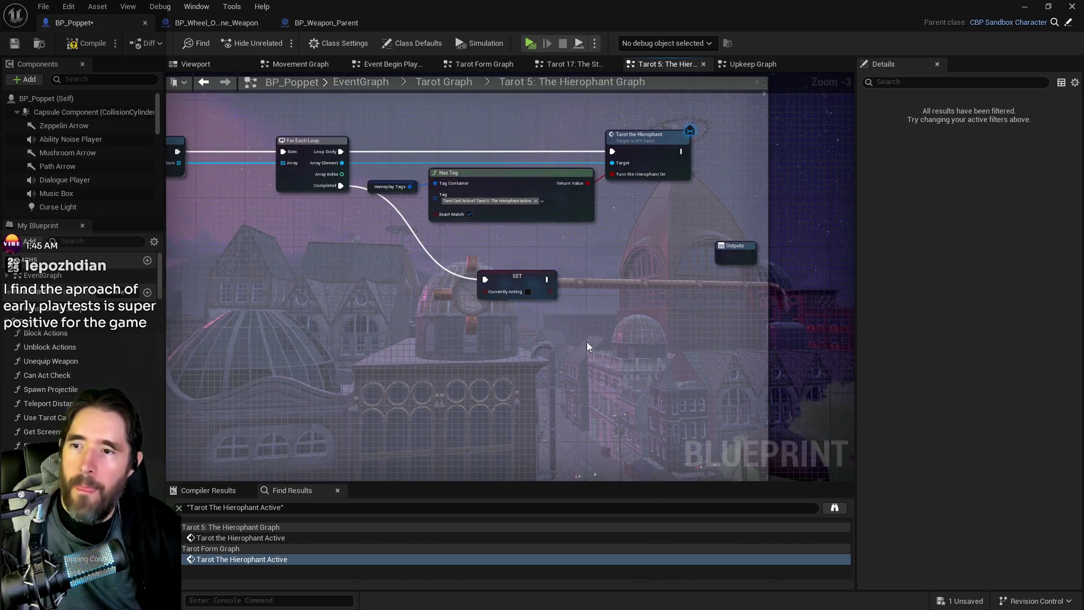
Delete the Has Tag, Branch and Play Montage chain from the Hierophant graph.
mouse_move(658, 337)
left_mouse_down()
mouse_move(160, 181)
mouse_move(321, 172)
left_mouse_up()
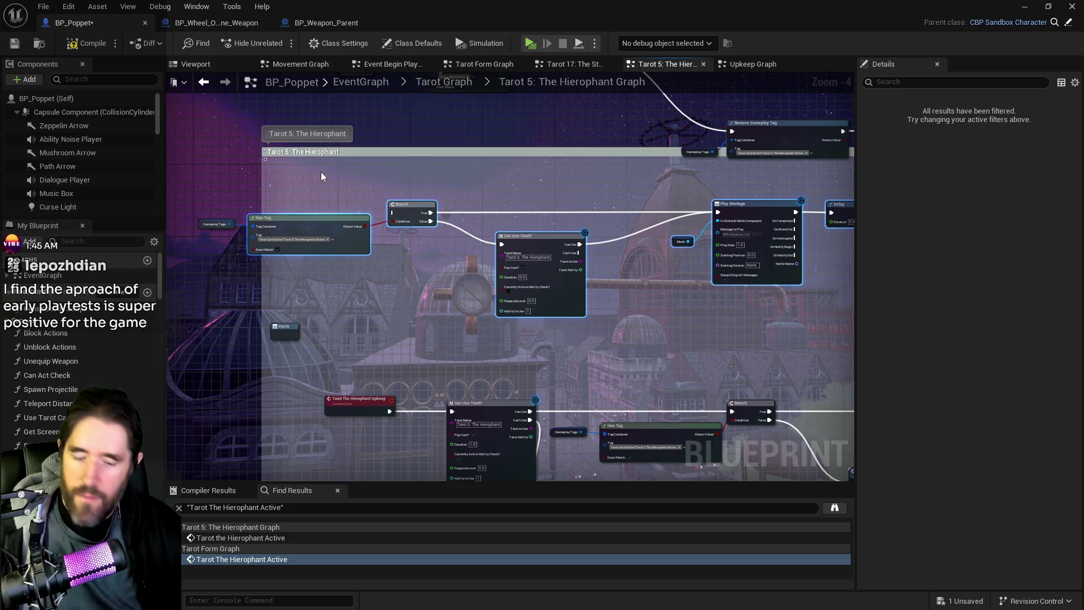
key("Delete")
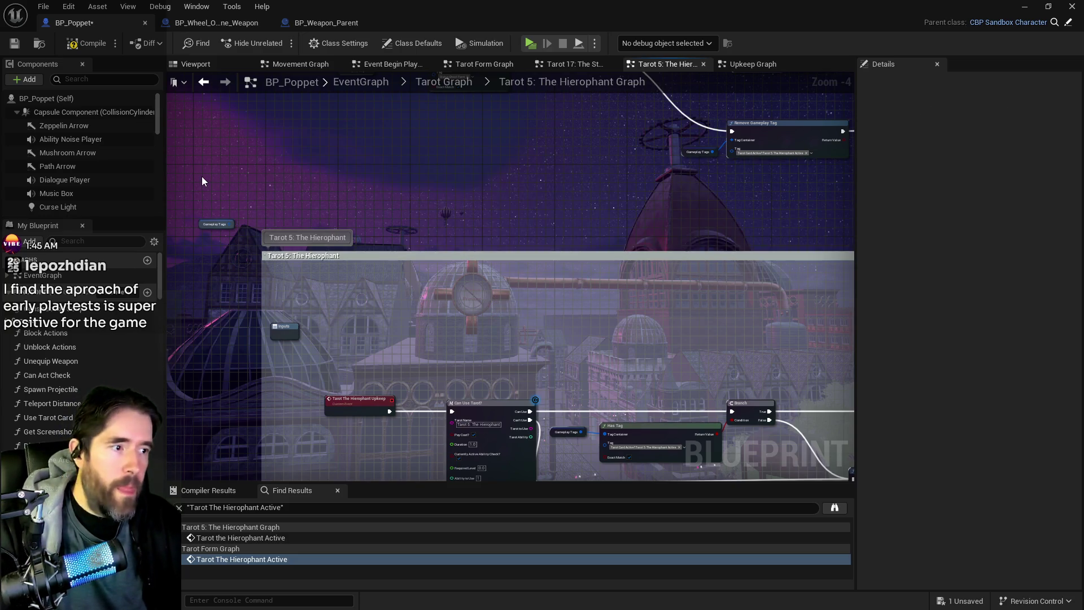
scroll(503, 267, "down", 4)
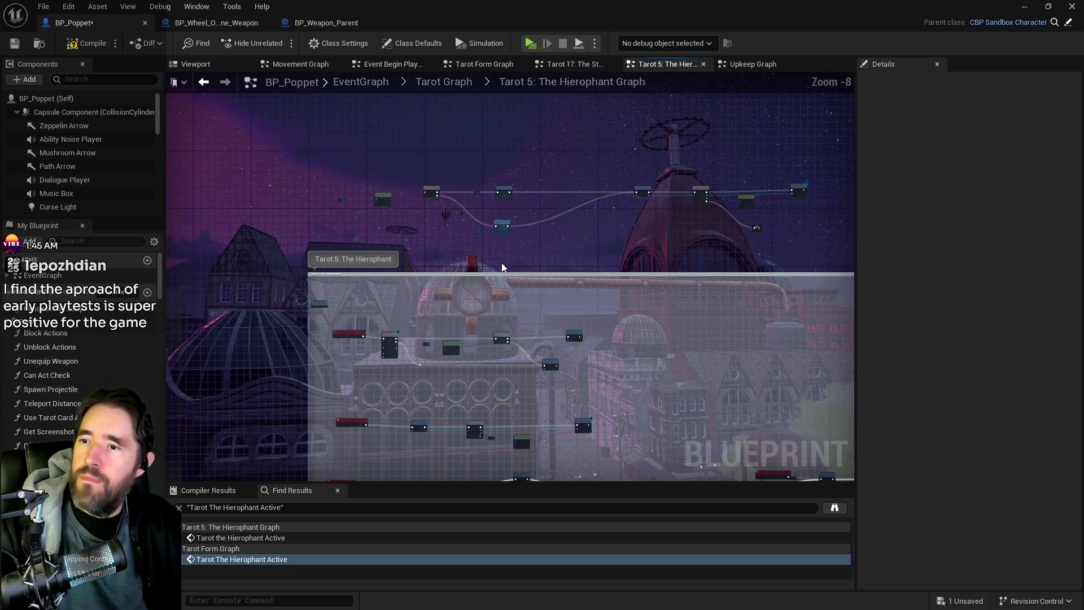
scroll(642, 194, "up", 3)
mouse_move(745, 140)
left_mouse_down()
mouse_move(161, 288)
mouse_move(225, 300)
mouse_move(182, 295)
left_mouse_up()
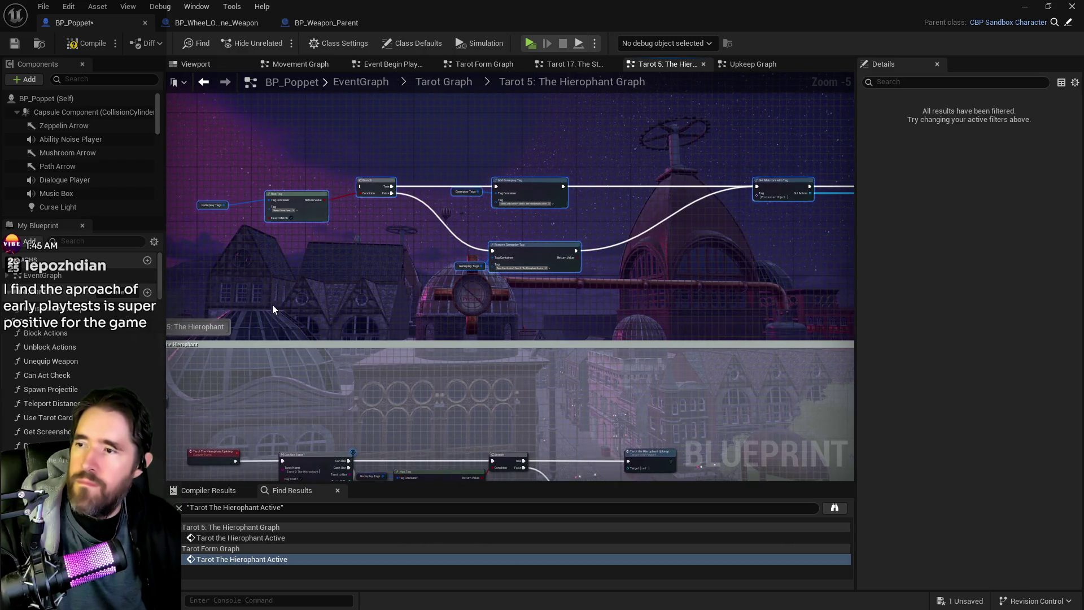
left_click(469, 333)
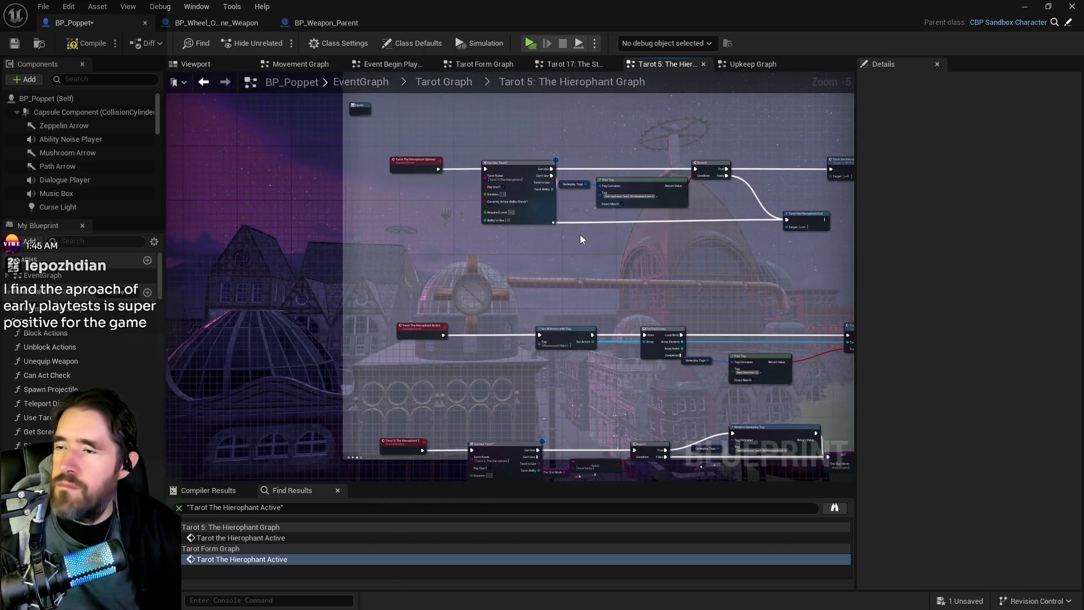
Move the upper row of nodes in the Hierophant comment box up closer.
scroll(479, 195, "up", 1)
scroll(594, 318, "down", 1)
mouse_move(600, 330)
left_mouse_down()
mouse_move(578, 342)
mouse_move(574, 182)
mouse_move(540, 194)
mouse_move(597, 318)
mouse_move(444, 321)
left_mouse_up()
scroll(448, 259, "down", 2)
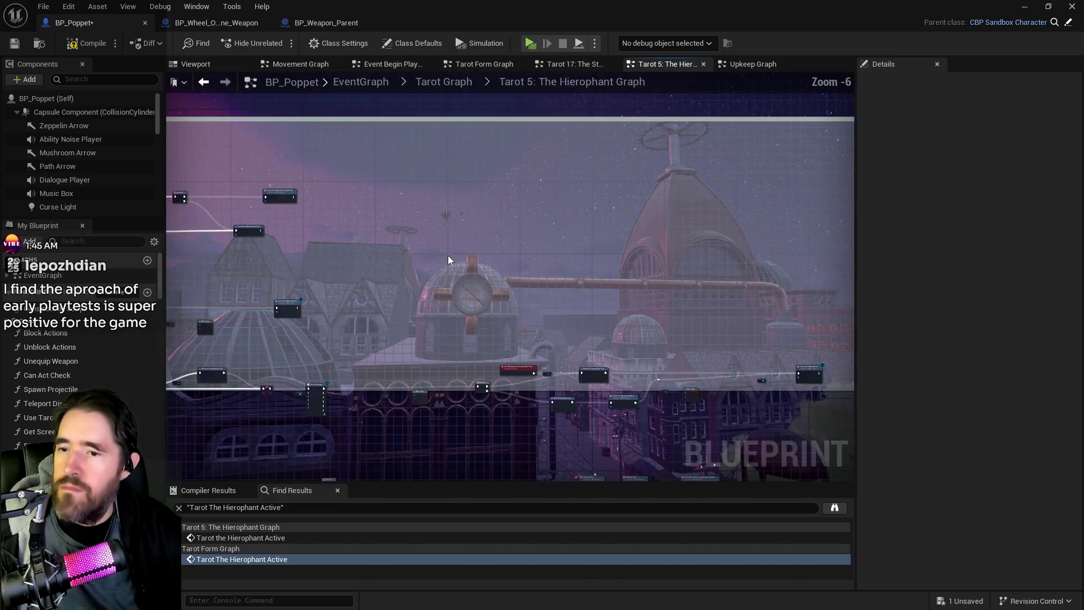
scroll(611, 282, "up", 4)
mouse_move(564, 293)
left_mouse_down()
mouse_move(715, 213)
mouse_move(622, 254)
mouse_move(600, 204)
left_mouse_up()
scroll(599, 205, "down", 1)
mouse_move(508, 203)
left_mouse_down()
mouse_move(461, 236)
mouse_move(520, 317)
mouse_move(565, 431)
left_mouse_up()
mouse_move(458, 289)
left_mouse_down()
mouse_move(532, 254)
mouse_move(505, 186)
left_mouse_up()
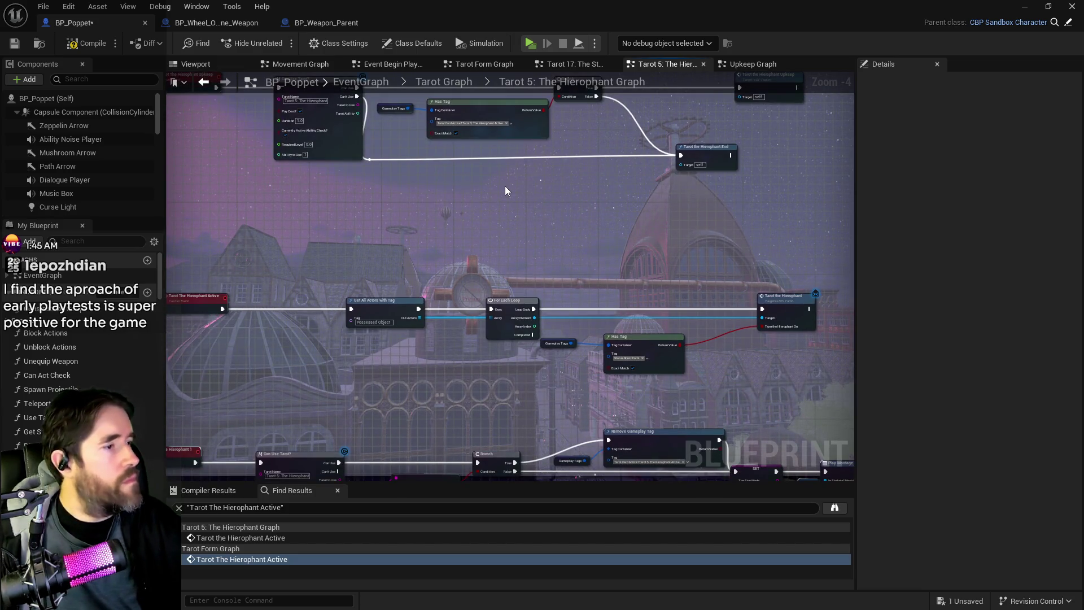
scroll(505, 185, "down", 2)
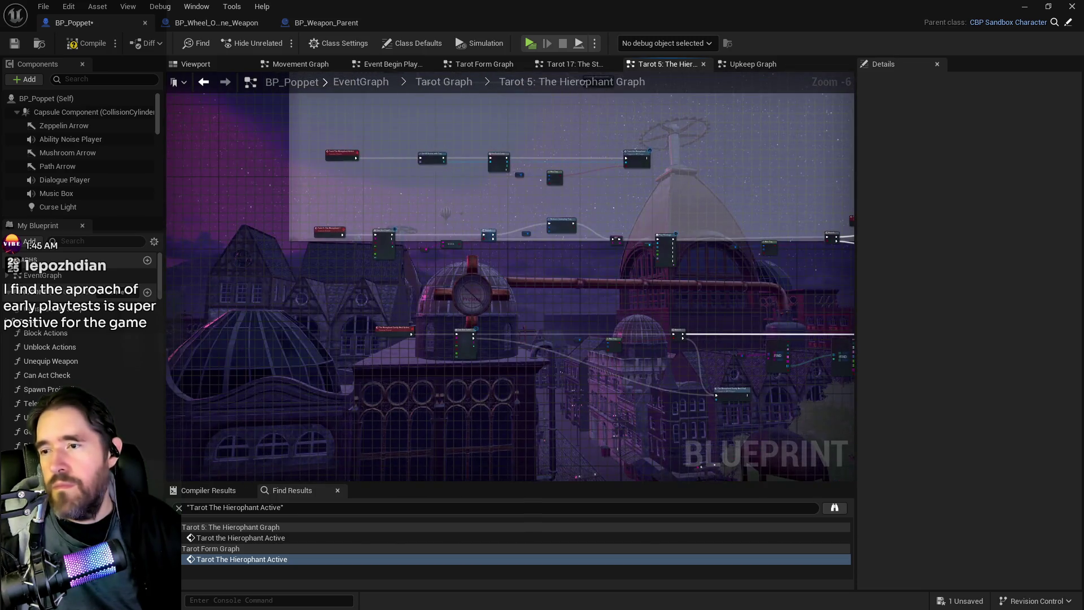
scroll(553, 161, "down", 5)
left_click_drag(858, 398, 761, 405)
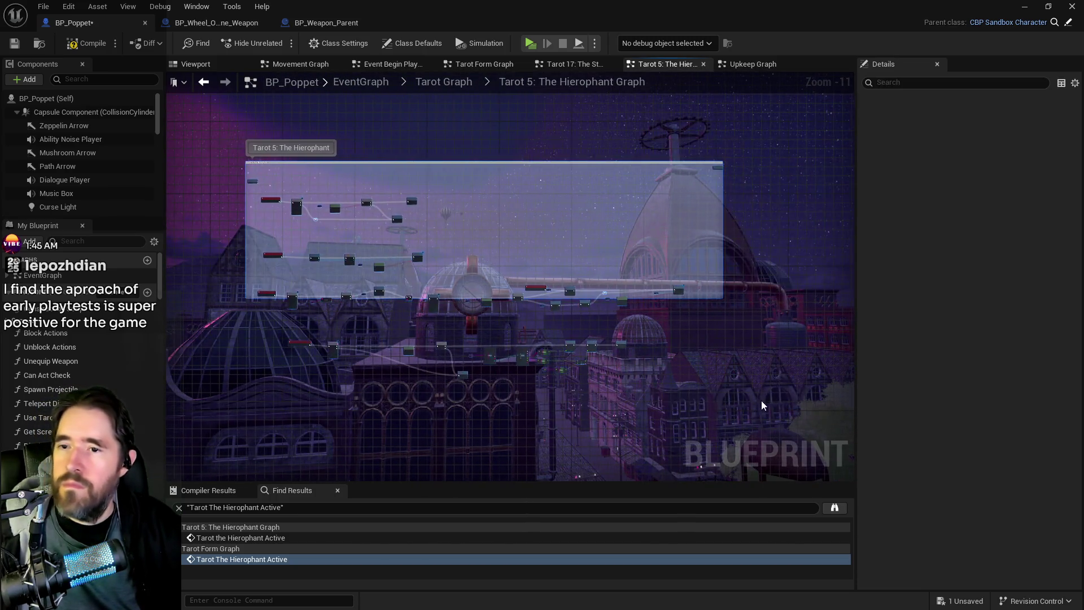
left_click(496, 278)
scroll(495, 279, "up", 8)
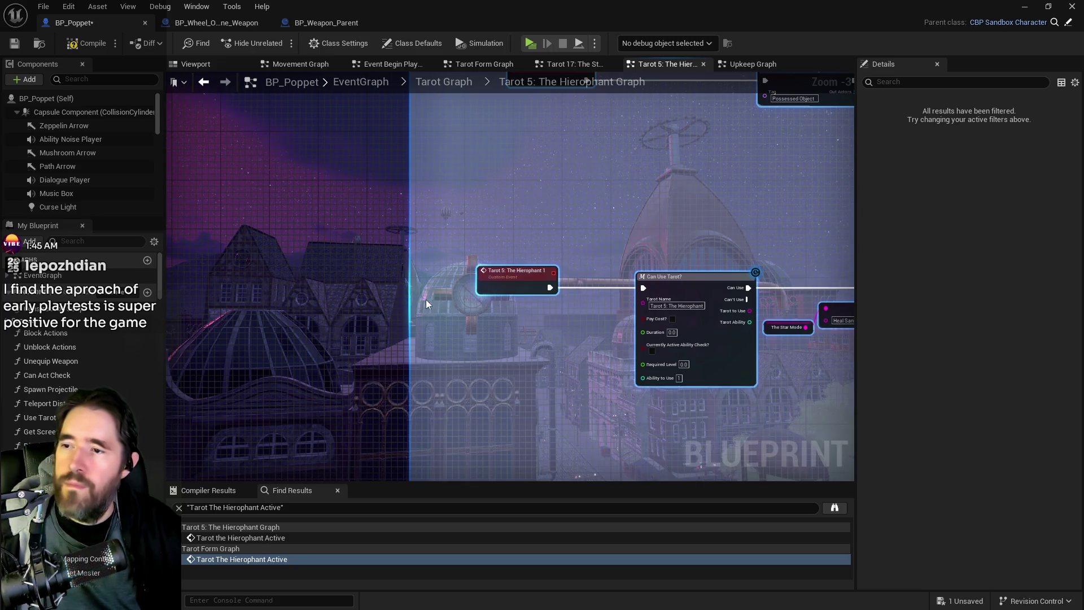
scroll(435, 315, "down", 5)
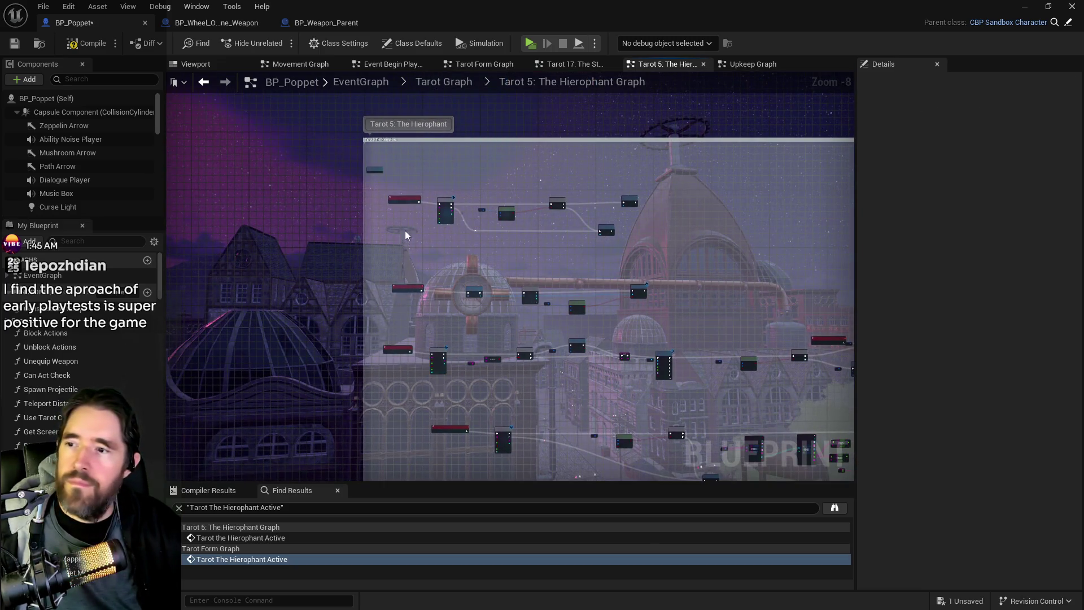
left_click_drag(645, 239, 605, 224)
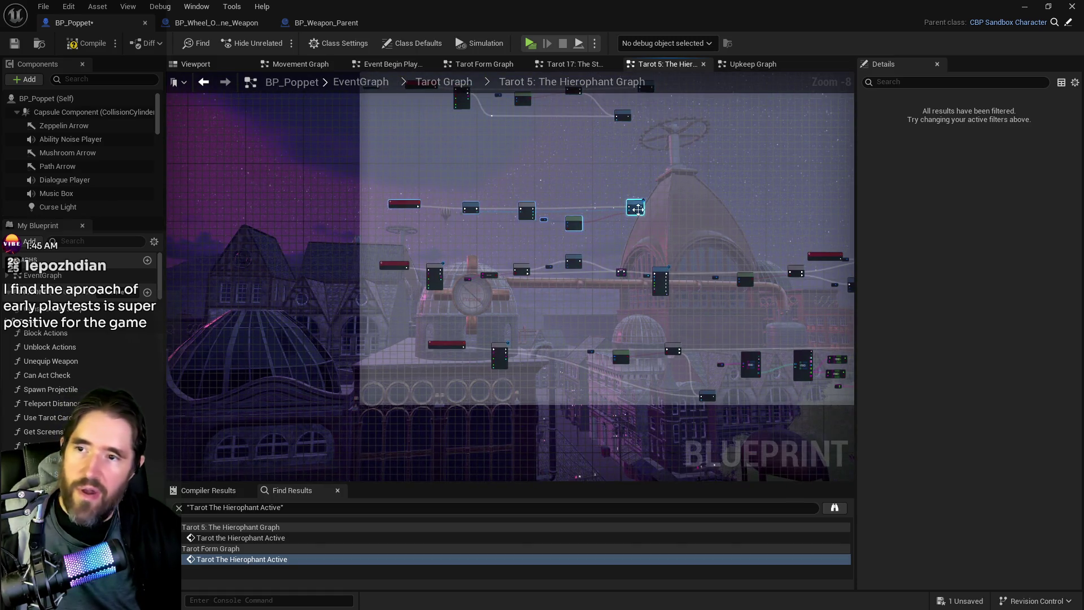
left_click_drag(640, 213, 646, 157)
Move the next row and the lower rows of nodes up and left to tighten the layout.
scroll(610, 213, "down", 1)
mouse_move(413, 226)
left_mouse_down()
mouse_move(646, 274)
mouse_move(903, 297)
mouse_move(746, 295)
left_mouse_up()
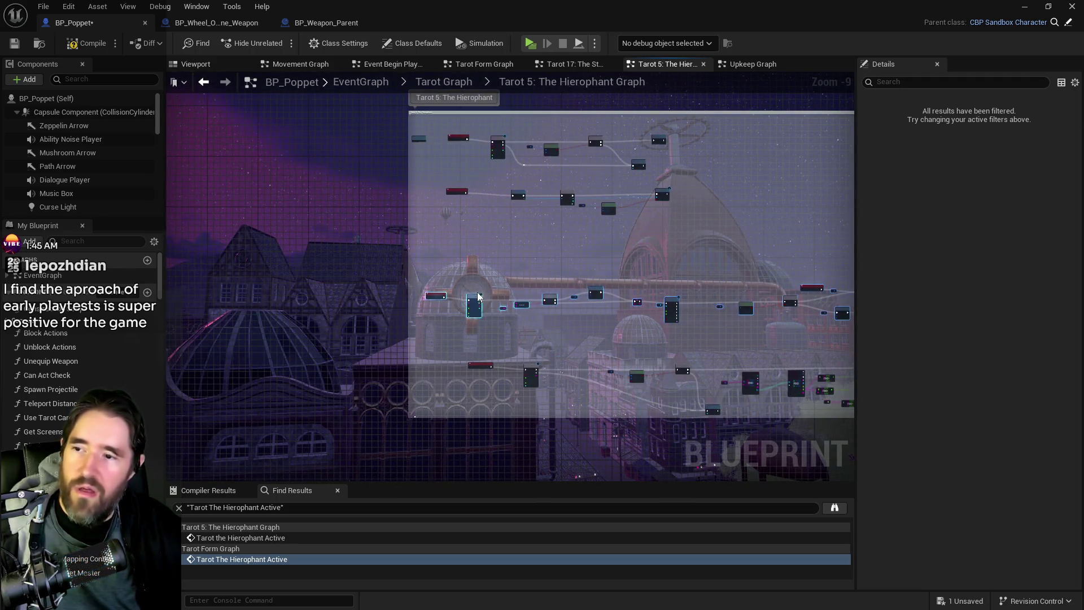
left_click_drag(478, 281, 492, 242)
mouse_move(478, 348)
left_mouse_down()
mouse_move(477, 365)
mouse_move(847, 421)
left_mouse_up()
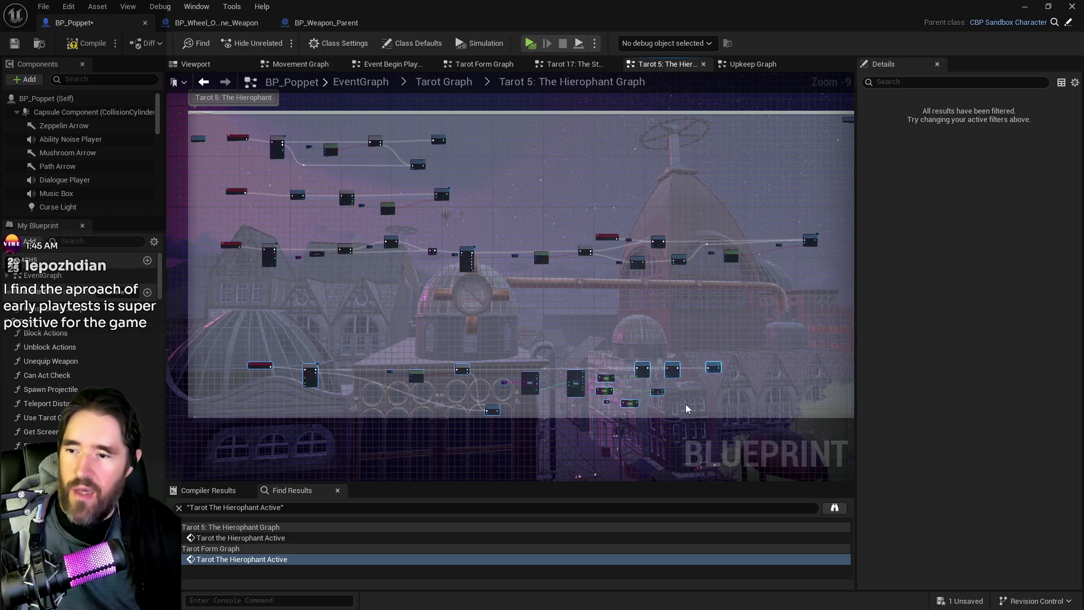
left_click_drag(530, 372, 492, 313)
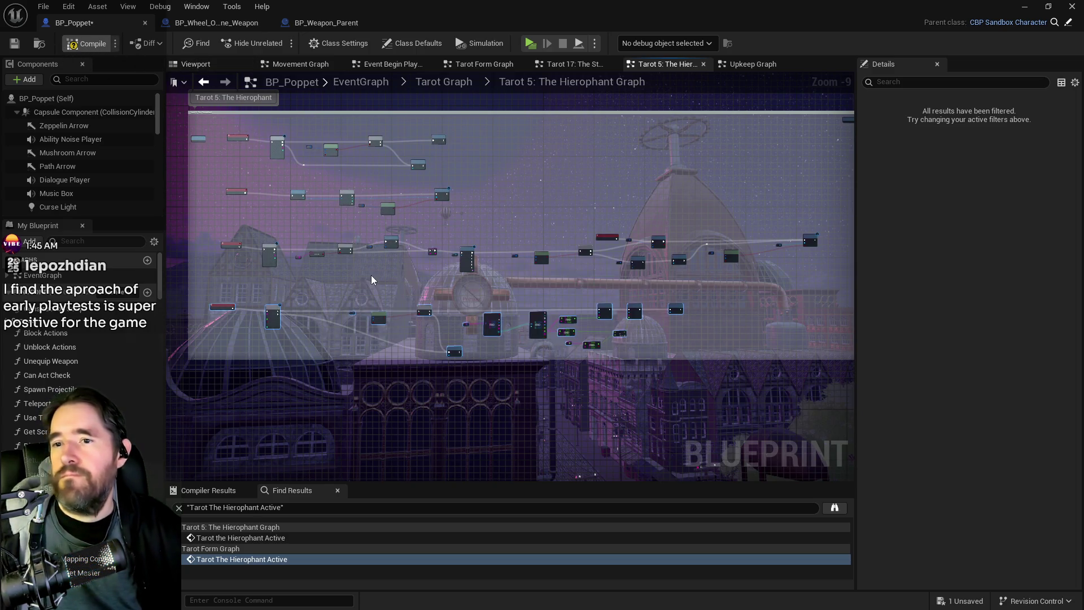
Save the blueprint and find all references to the Tarot The Hierophant Upkeep event.
key("ctrl+s")
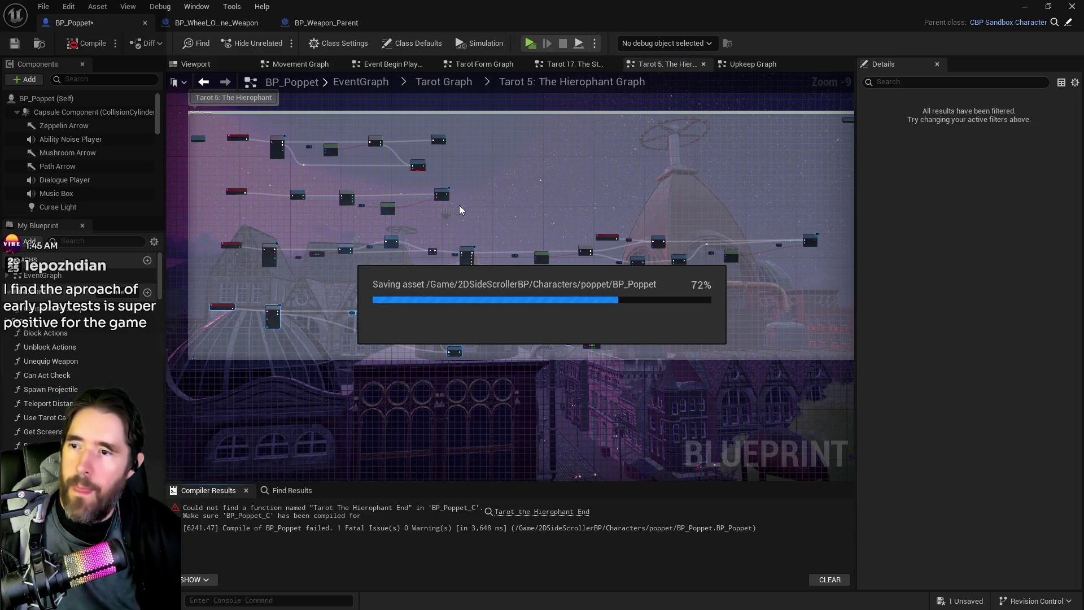
scroll(533, 221, "up", 6)
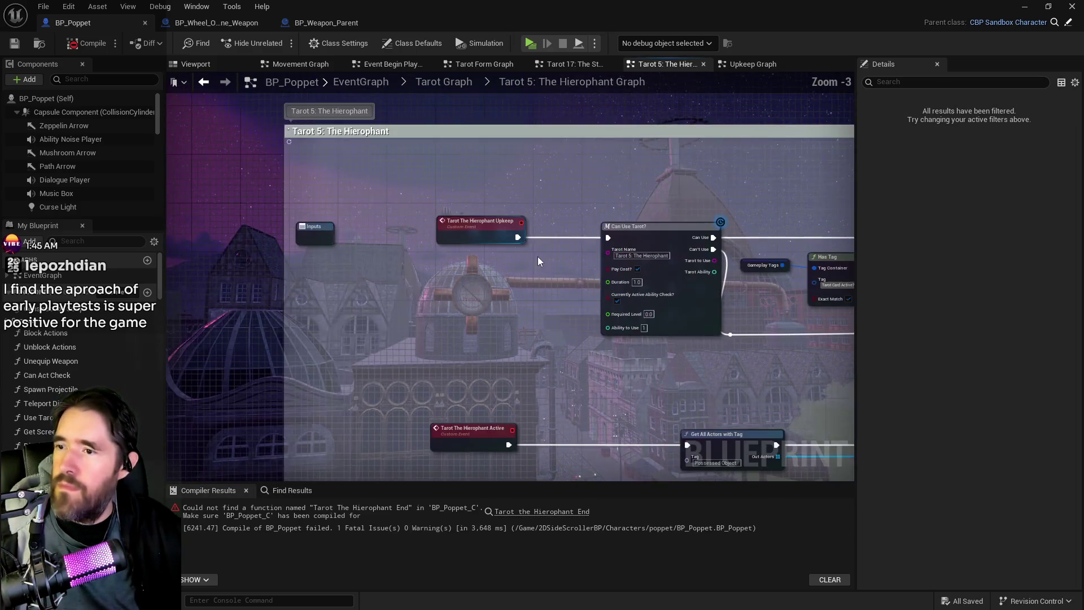
left_click(495, 233)
right_click(494, 233)
mouse_move(559, 353)
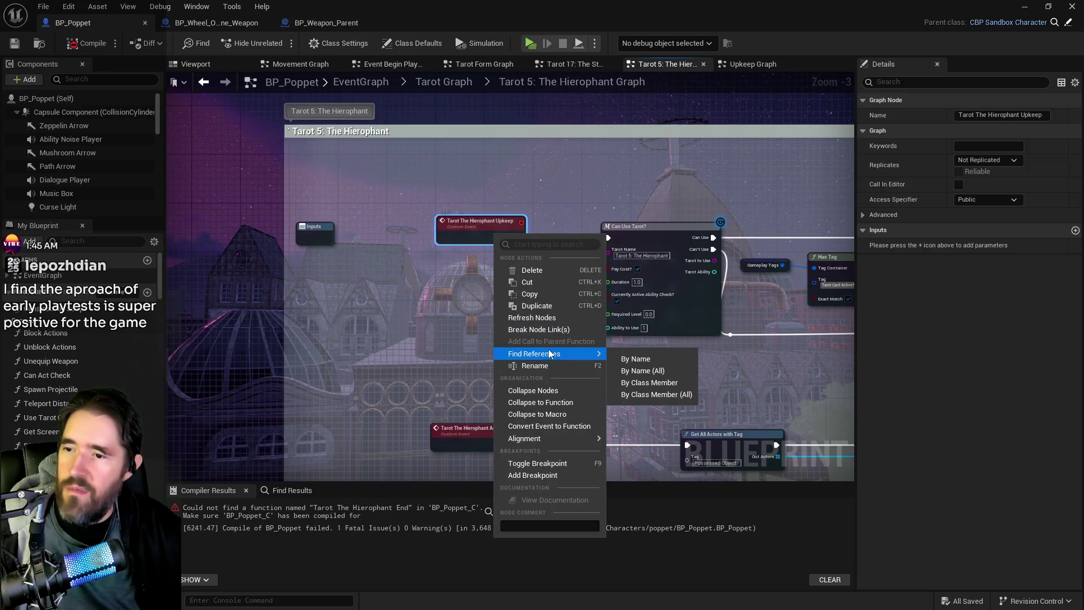
left_click(639, 362)
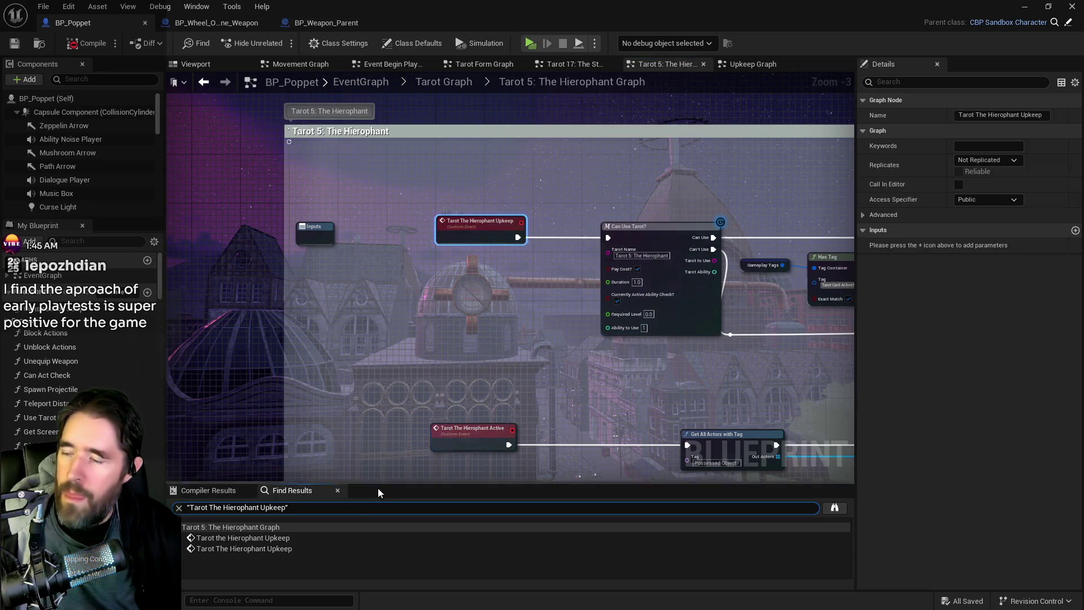
left_click(244, 548)
left_click(248, 539)
left_click(249, 539)
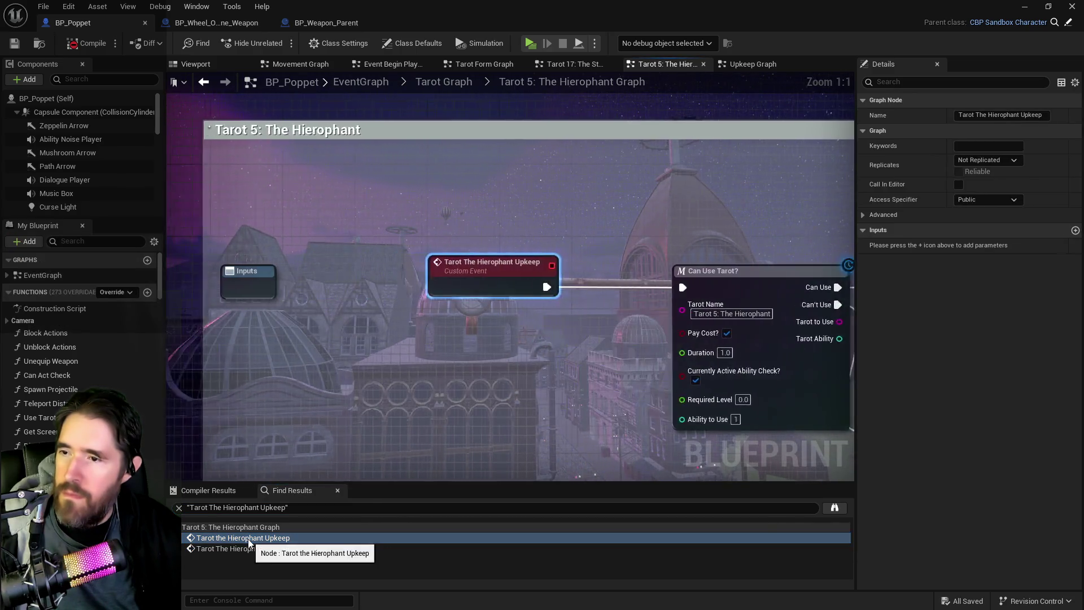
scroll(453, 429, "down", 5)
Delete the Upkeep row of nodes, then compile and save BP_Poppet.
mouse_move(368, 235)
left_mouse_down()
mouse_move(770, 342)
mouse_move(809, 334)
left_mouse_up()
key("Delete")
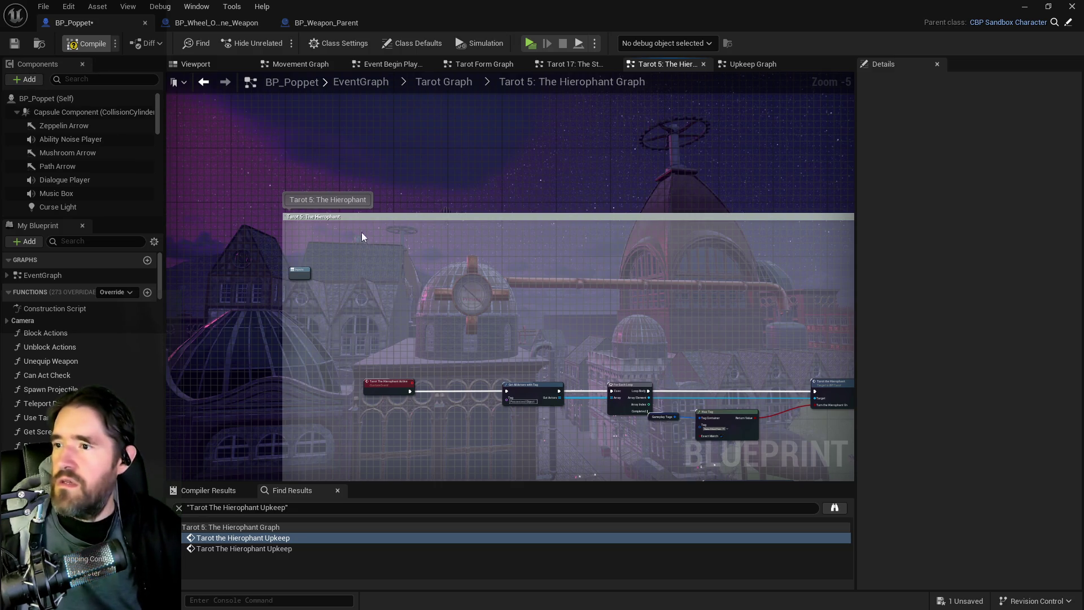
key("F7")
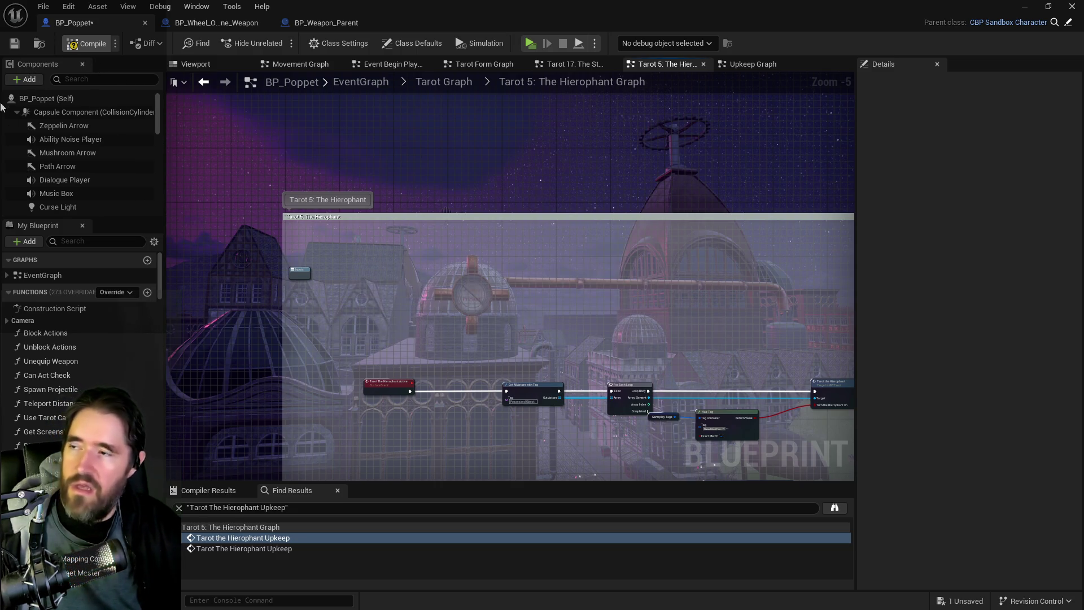
left_click(15, 44)
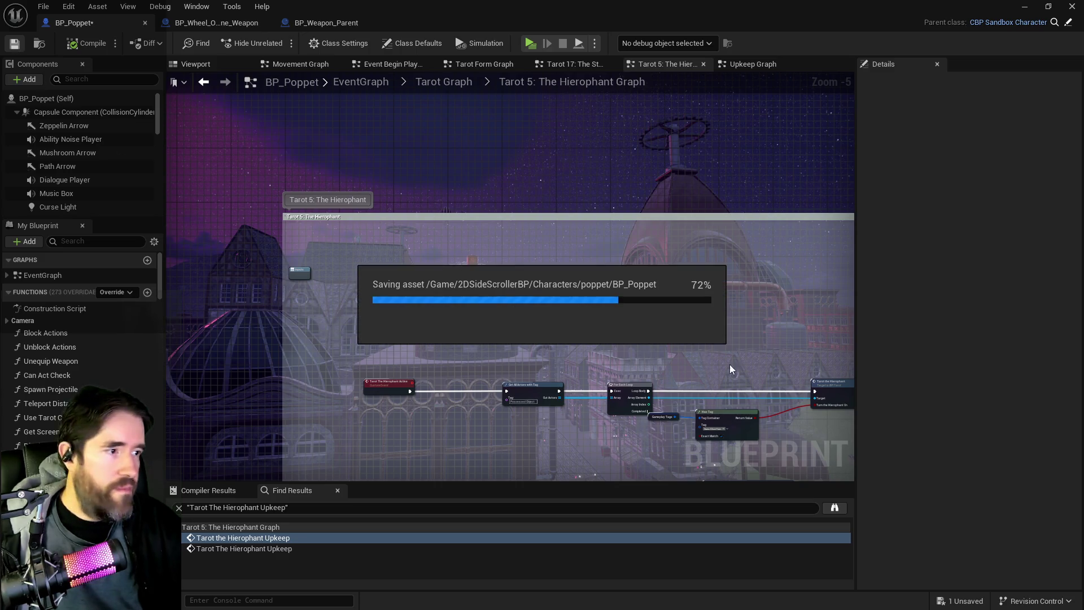
Move the remaining comment nodes up into the gap and save BP_Poppet again.
scroll(719, 366, "down", 3)
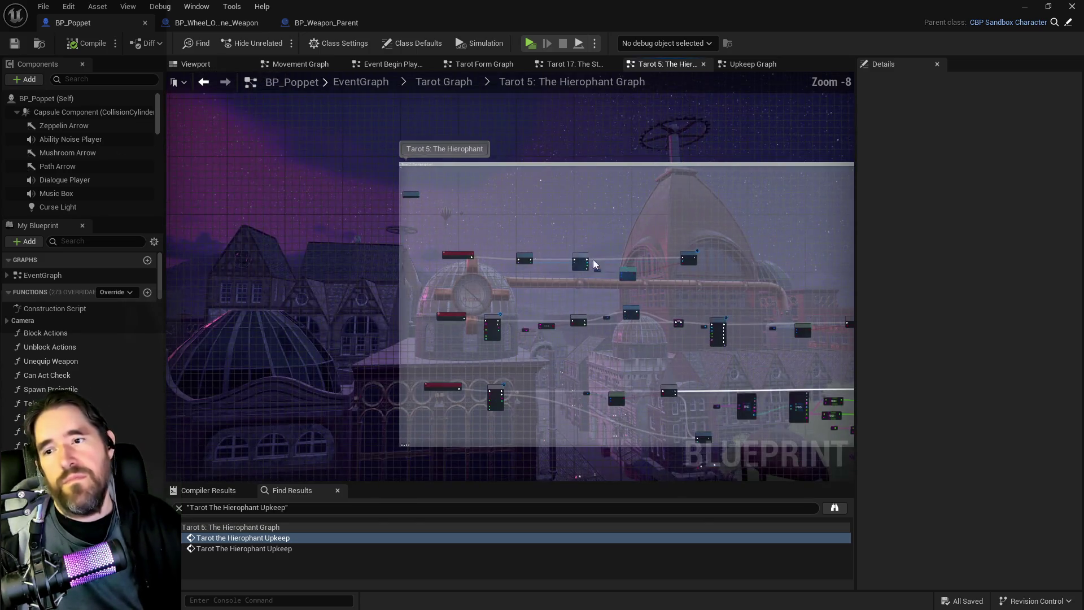
mouse_move(448, 219)
left_mouse_down()
mouse_move(779, 404)
mouse_move(814, 445)
left_mouse_up()
mouse_move(633, 389)
left_mouse_down()
mouse_move(645, 323)
mouse_move(581, 290)
mouse_move(621, 280)
mouse_move(706, 295)
left_mouse_up()
left_click(564, 333)
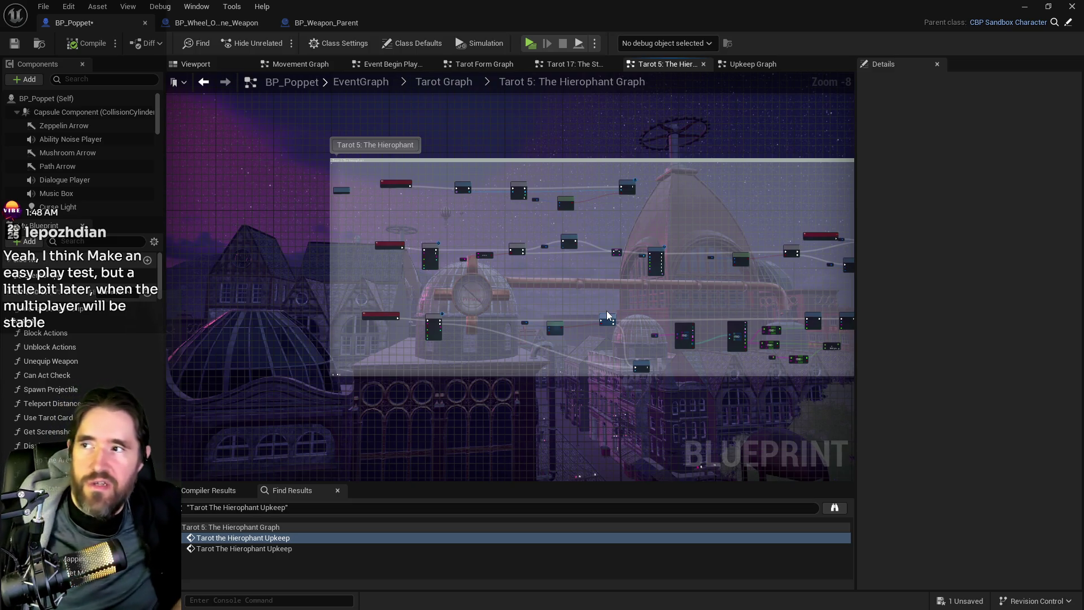
key("ctrl+s")
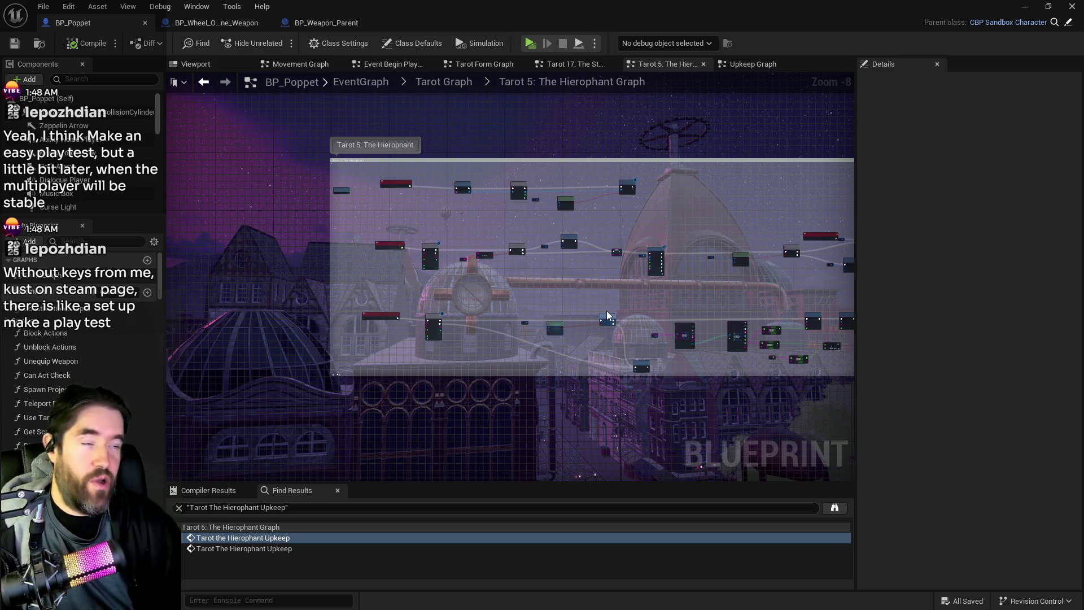
mouse_move(593, 316)
left_mouse_down()
mouse_move(499, 247)
mouse_move(541, 179)
mouse_move(661, 297)
mouse_move(523, 266)
left_mouse_up()
scroll(541, 179, "up", 1)
scroll(523, 266, "up", 2)
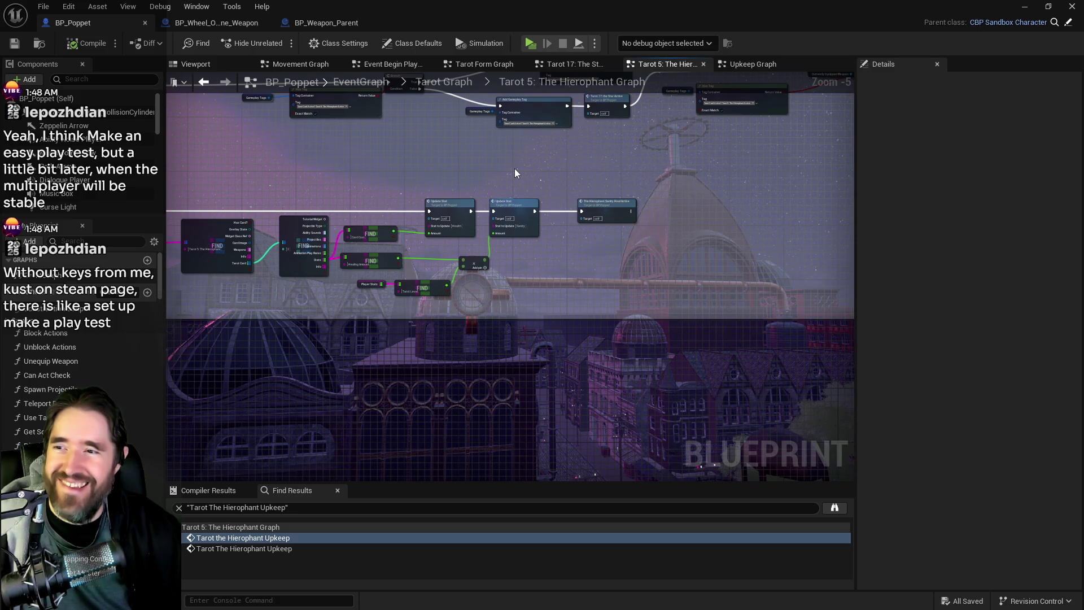
left_click_drag(518, 177, 308, 334)
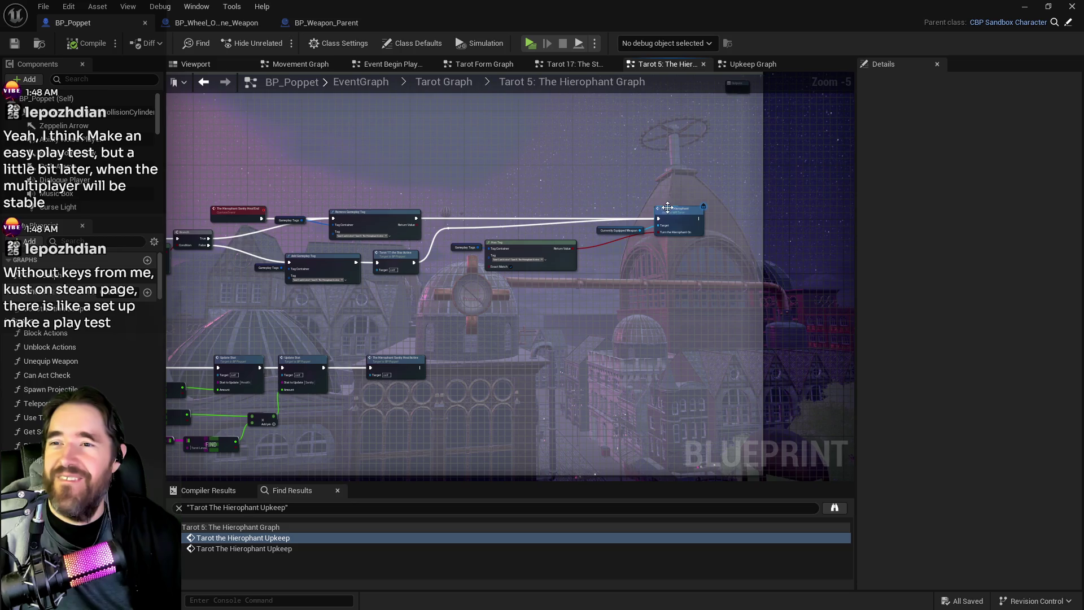
left_click_drag(651, 289, 890, 230)
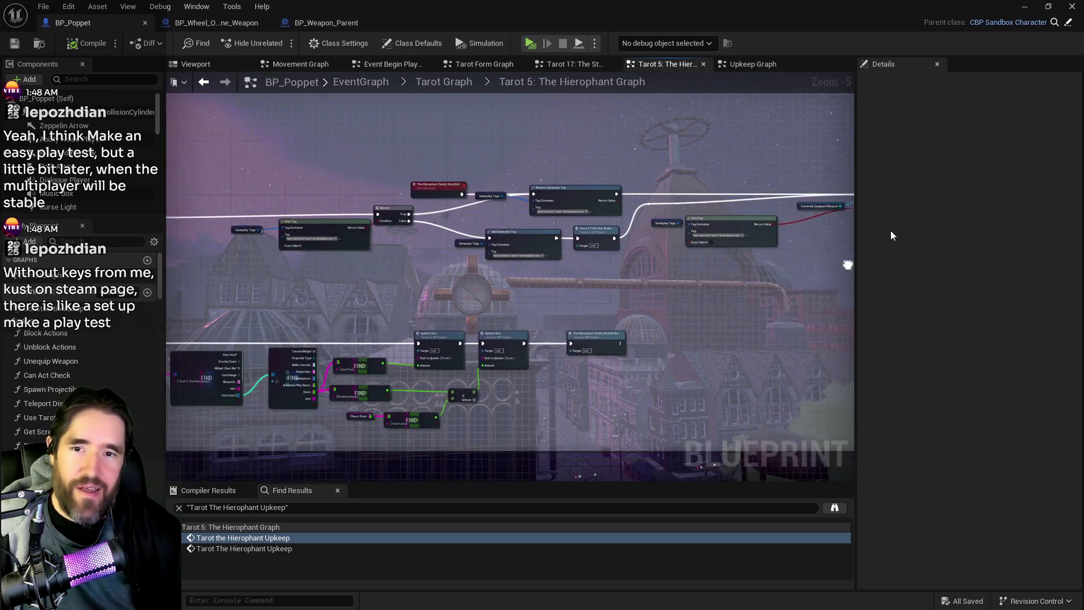
scroll(723, 255, "down", 1)
mouse_move(723, 256)
left_mouse_down()
mouse_move(655, 270)
mouse_move(737, 275)
left_mouse_up()
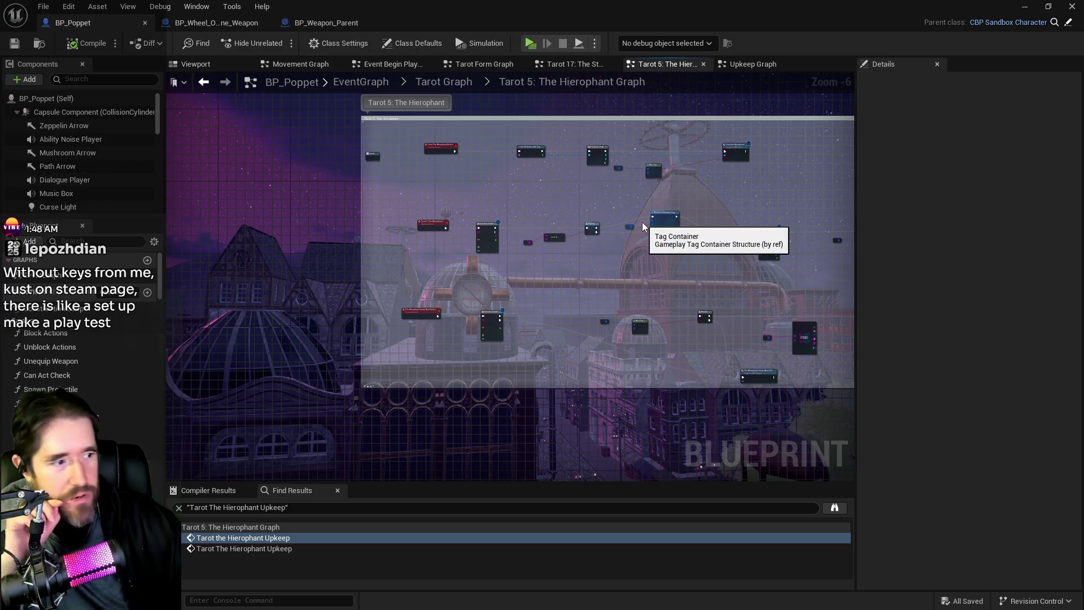
left_click_drag(641, 226, 521, 242)
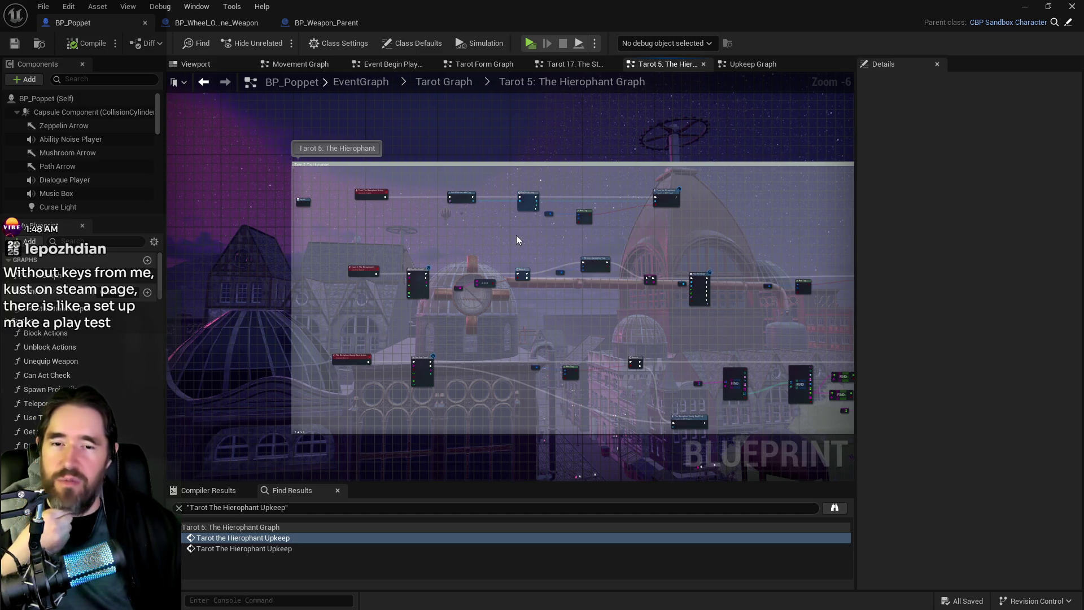
left_click_drag(519, 238, 649, 186)
scroll(608, 262, "up", 2)
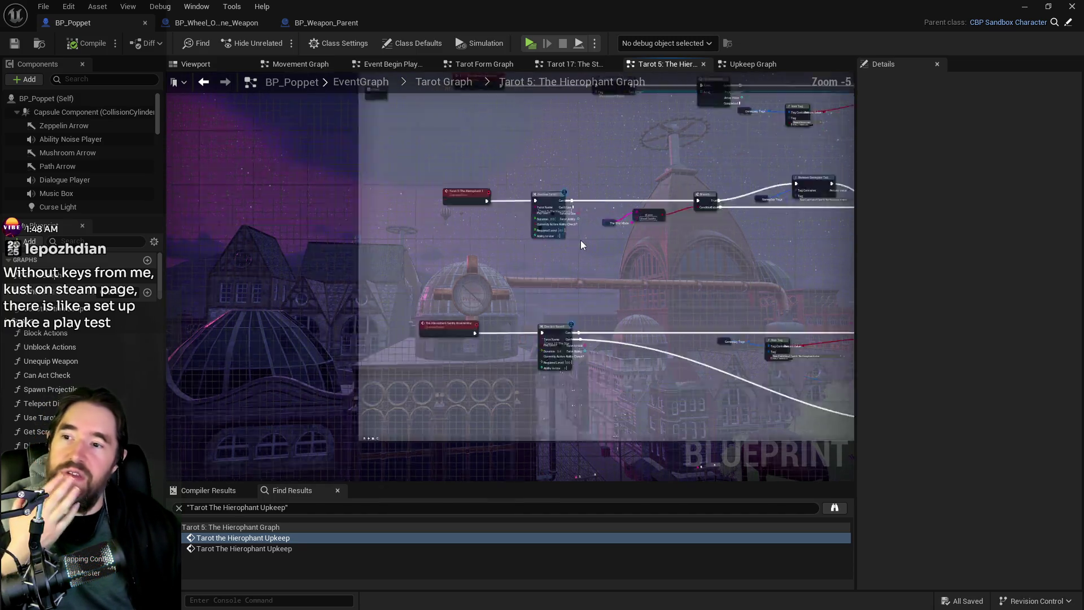
left_click_drag(640, 261, 500, 252)
mouse_move(573, 259)
left_mouse_down()
mouse_move(493, 237)
mouse_move(325, 239)
left_mouse_up()
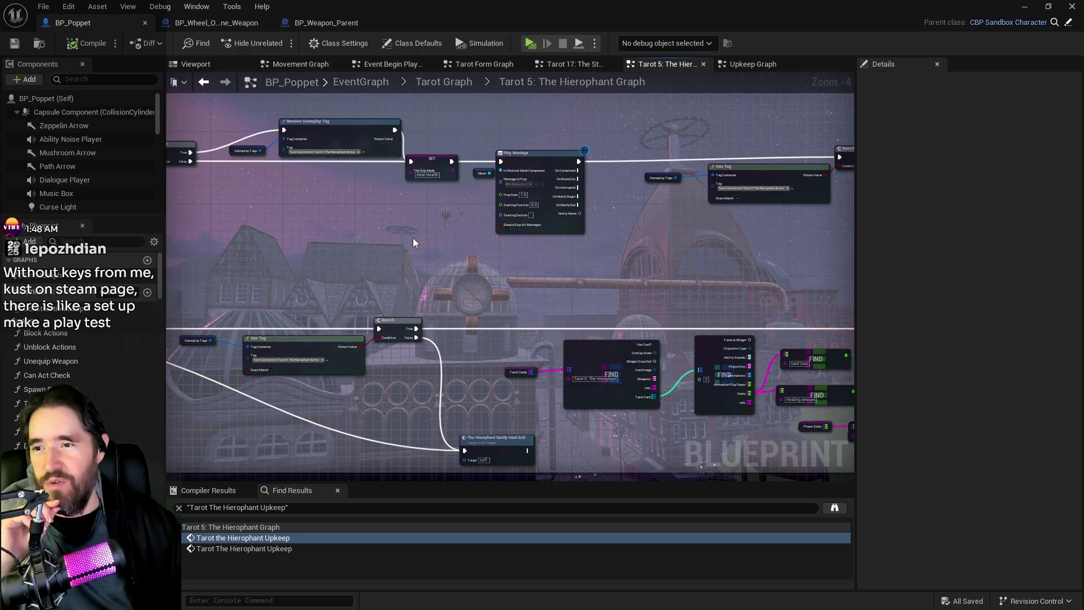
left_click_drag(416, 244, 300, 245)
mouse_move(485, 253)
left_mouse_down()
mouse_move(590, 154)
mouse_move(795, 349)
mouse_move(648, 324)
left_mouse_up()
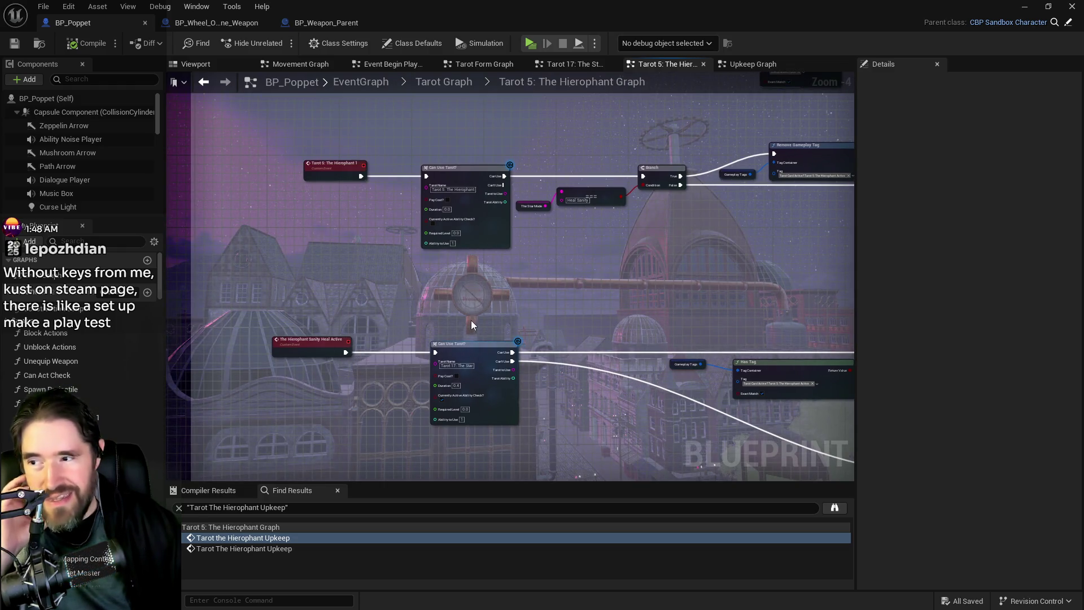
mouse_move(418, 279)
left_mouse_down()
mouse_move(443, 319)
mouse_move(459, 391)
left_mouse_up()
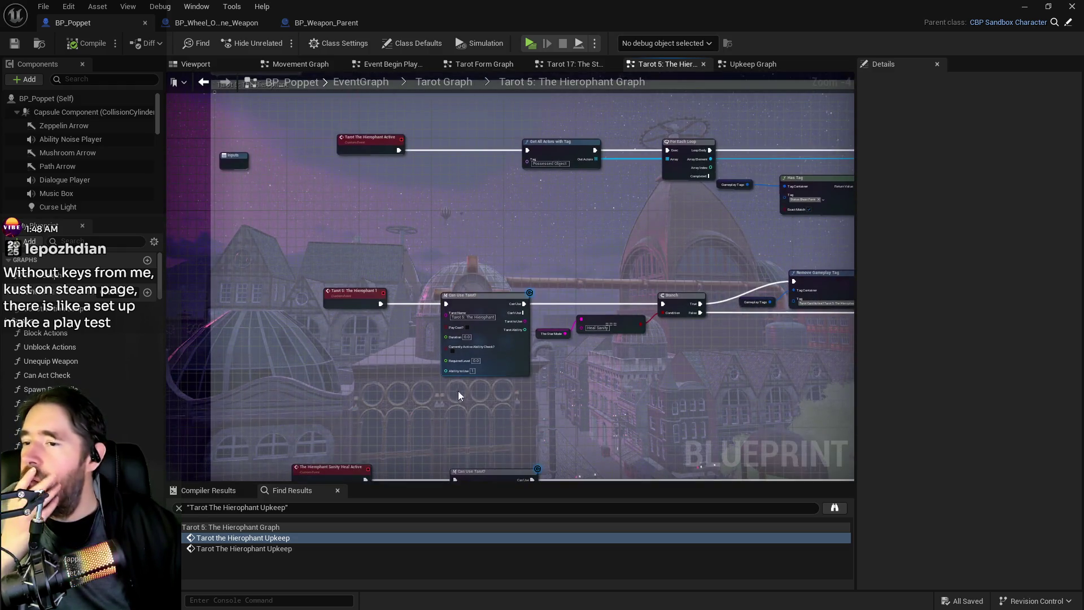
Filter My Blueprint for 'tarot' and select the Tarot Cards variable.
left_click(472, 368)
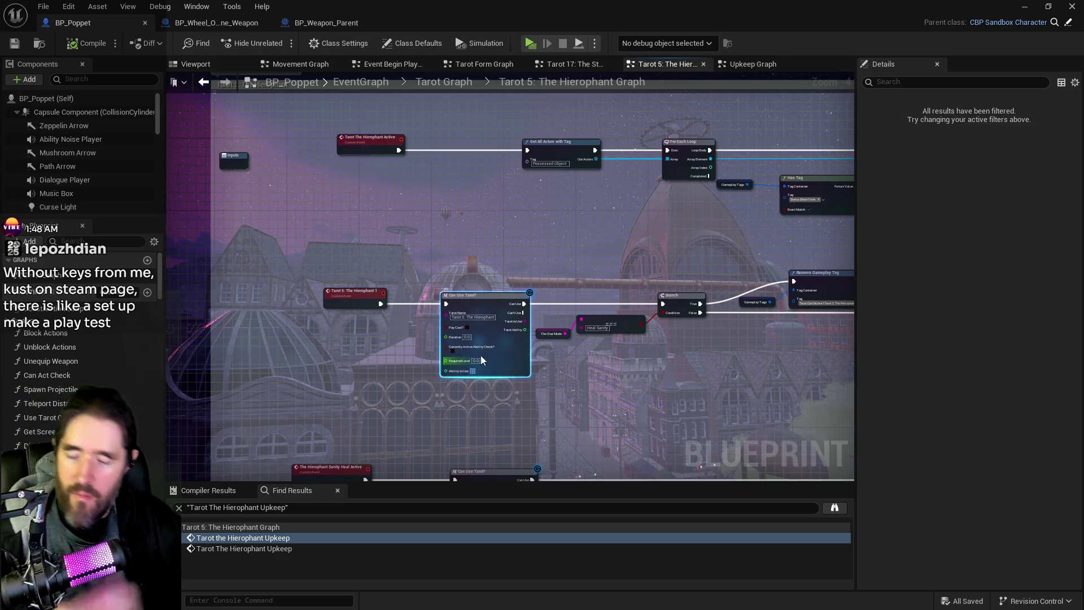
left_click(647, 84)
left_click(93, 241)
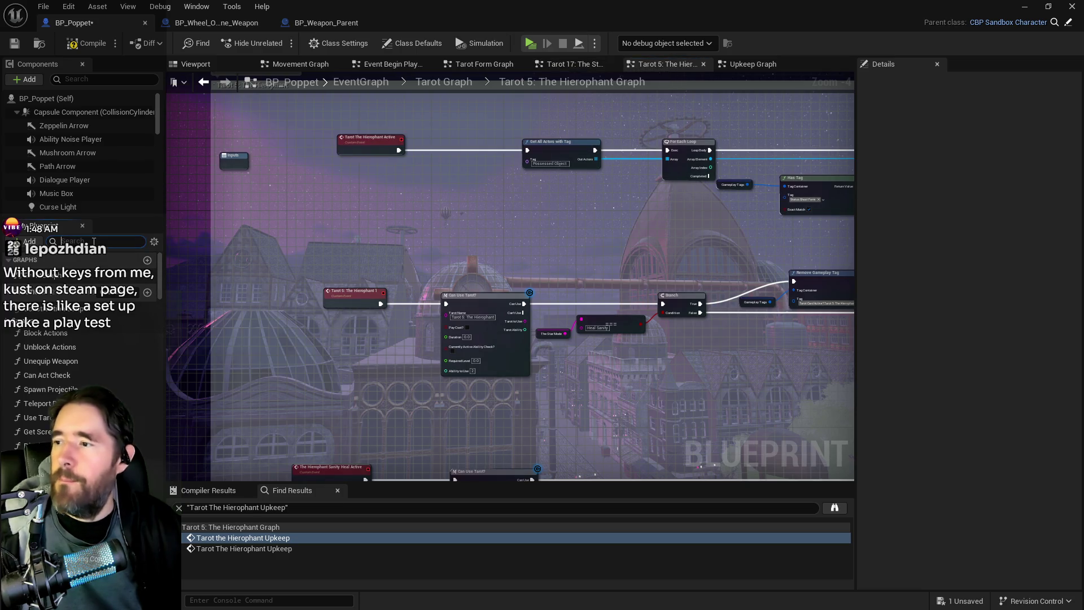
type("da")
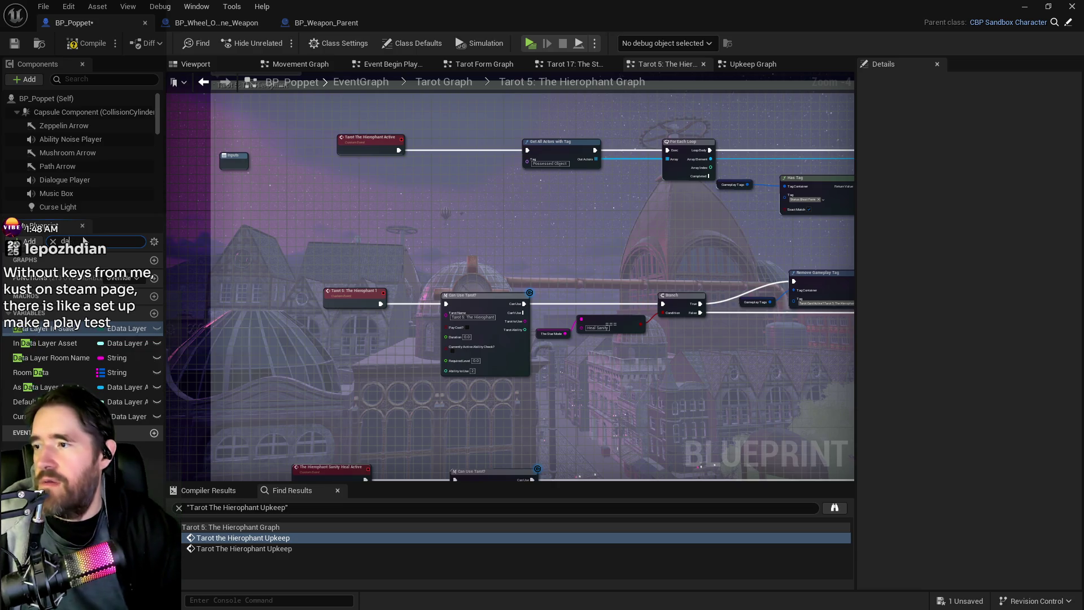
key("BackSpace")
key("BackSpace")
type("tarot")
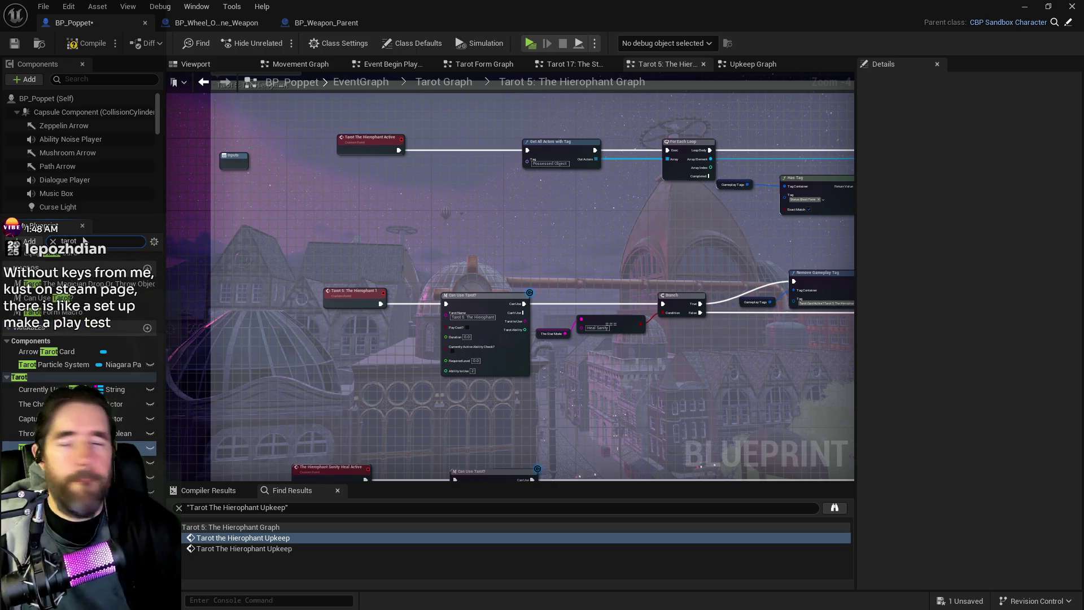
left_click(85, 477)
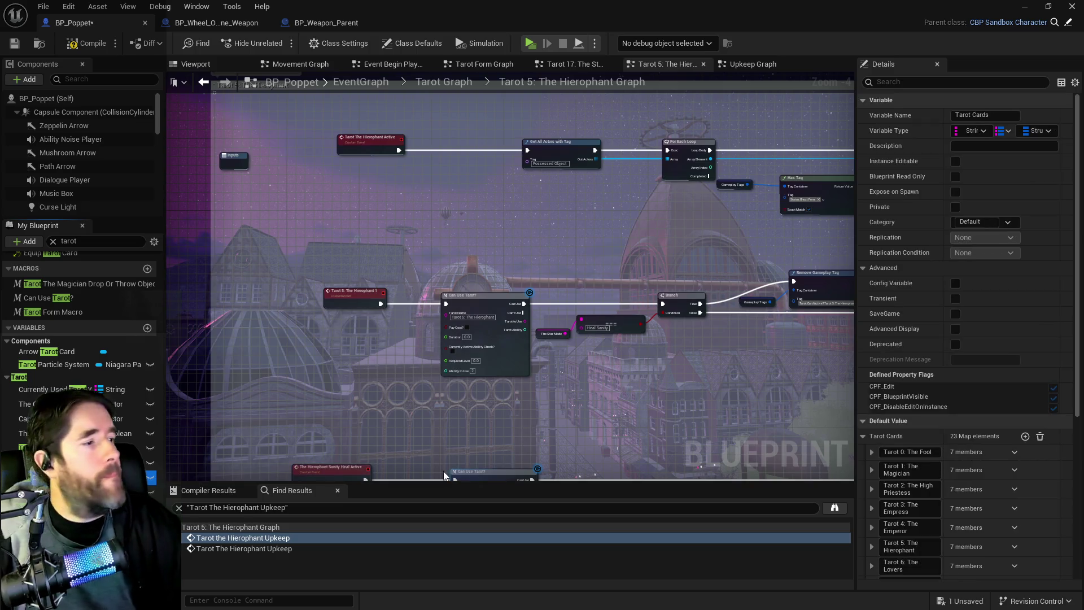
Expand Tarot 17: The Star's Tarot Card entry 2 to reveal its Info and Stats (Card -2.0, Heal 0.1).
scroll(906, 493, "down", 5)
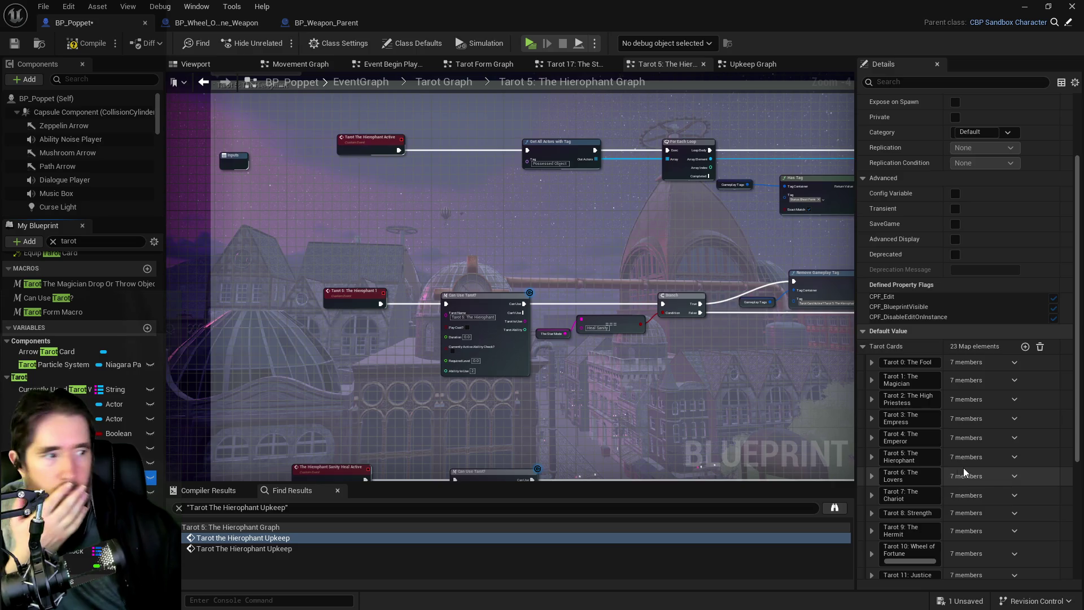
scroll(881, 491, "down", 3)
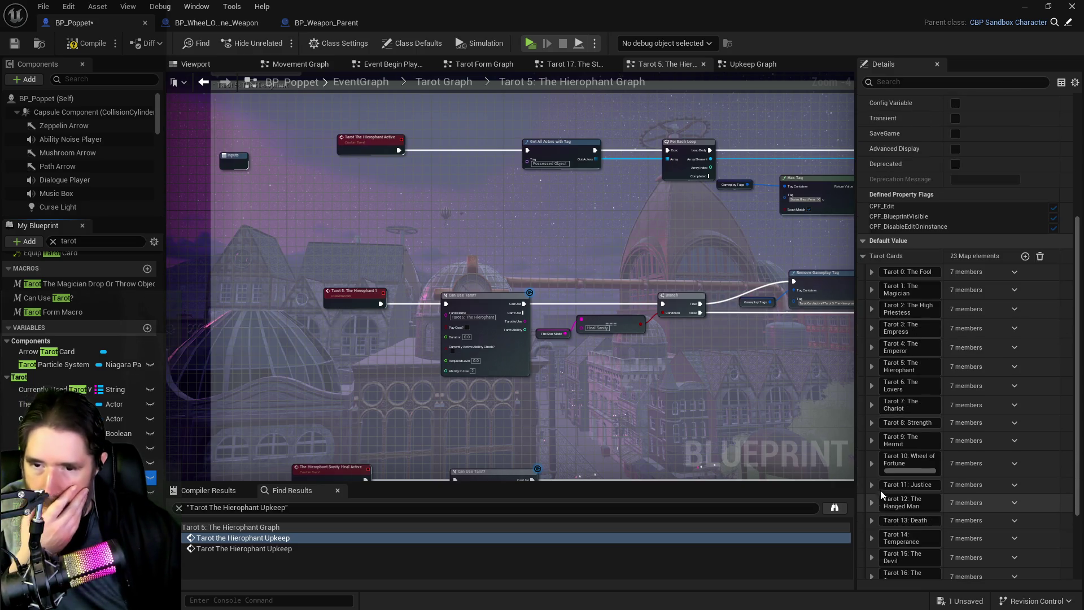
scroll(881, 474, "down", 1)
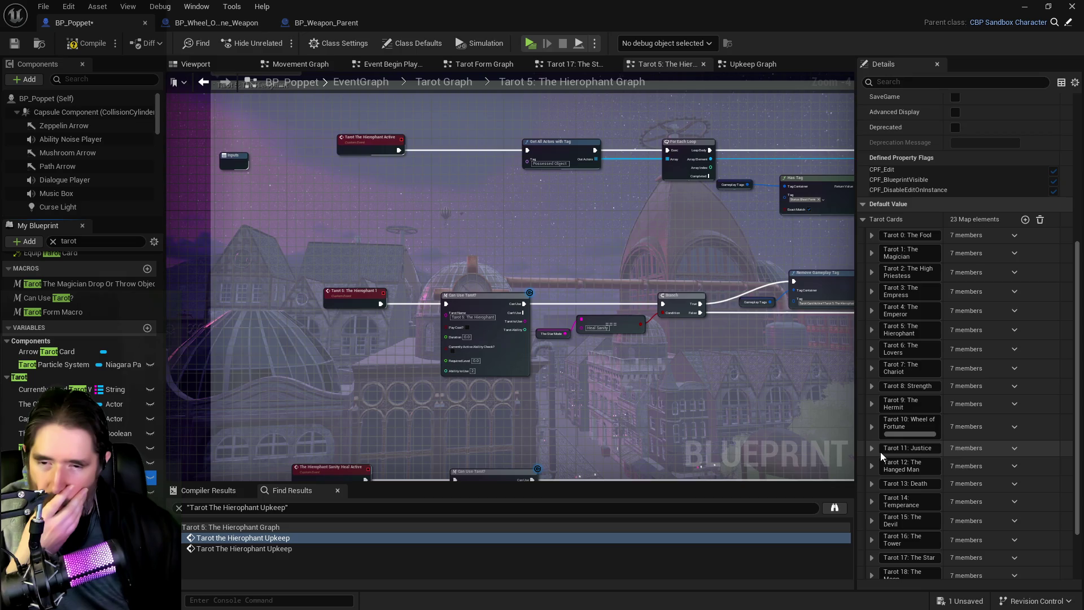
scroll(879, 483, "down", 2)
left_click(873, 487)
scroll(875, 492, "down", 3)
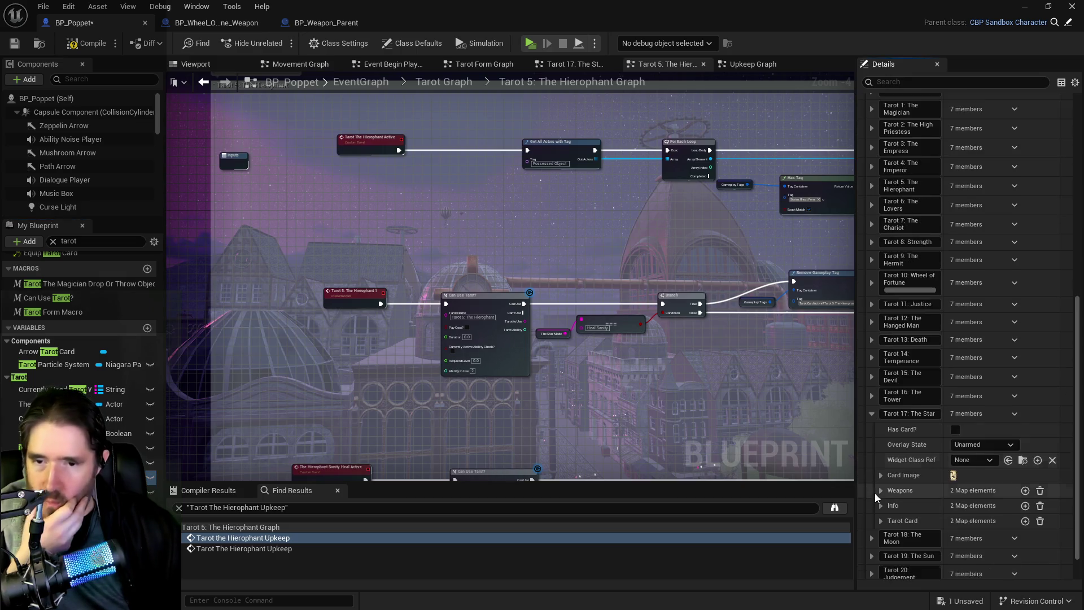
left_click(882, 485)
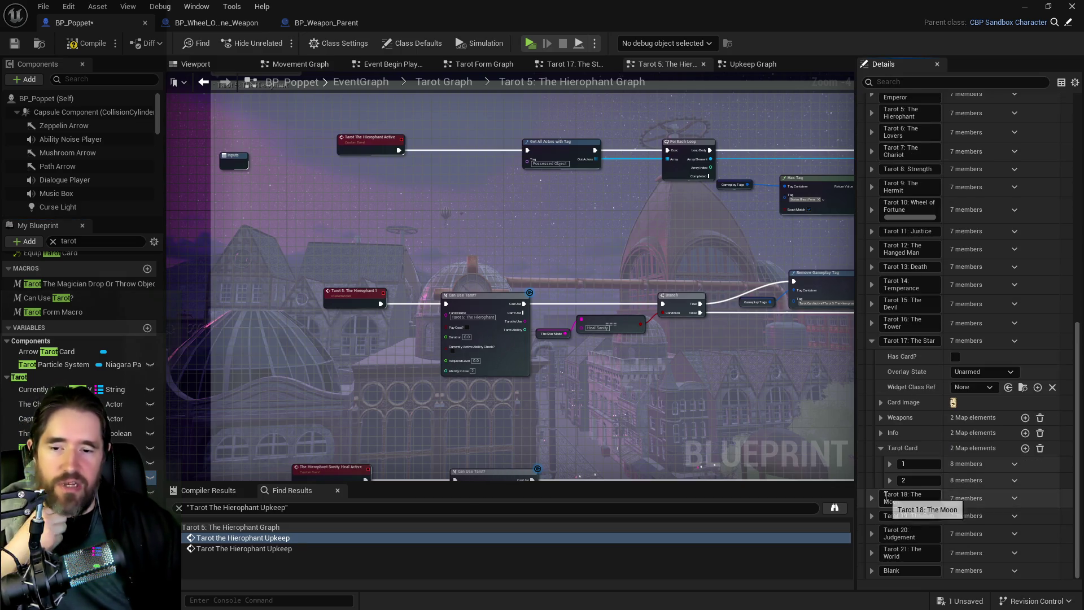
left_click(889, 480)
scroll(908, 494, "down", 2)
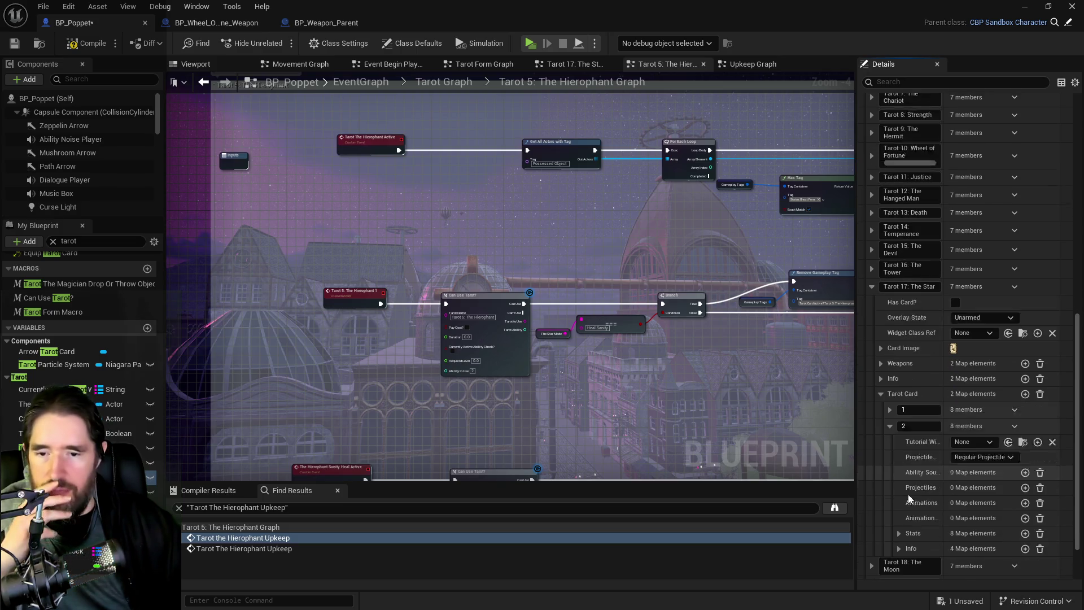
left_click(899, 530)
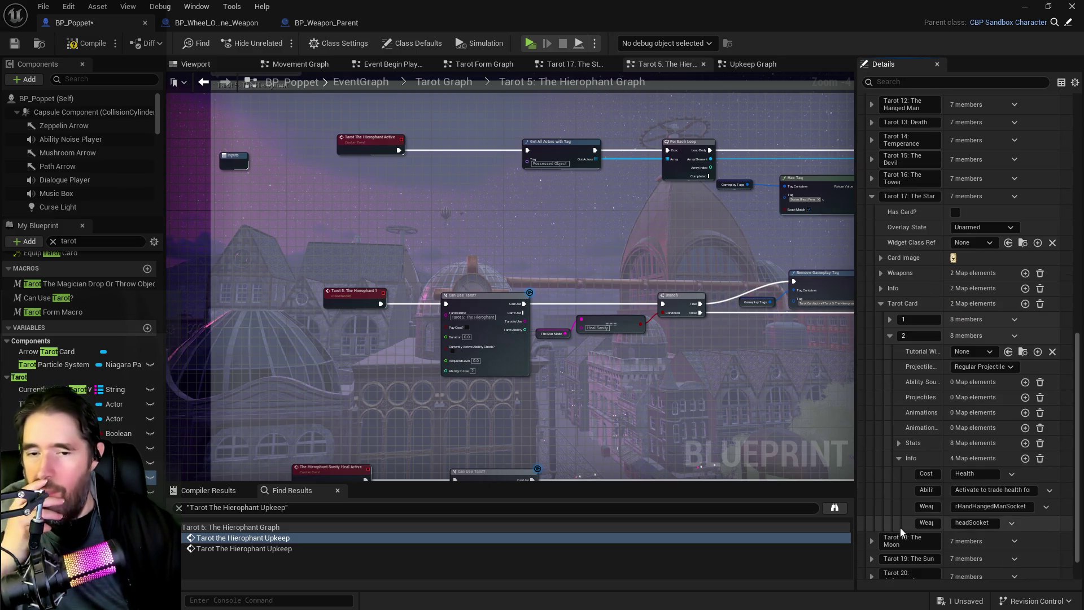
scroll(905, 500, "down", 2)
left_click(898, 442)
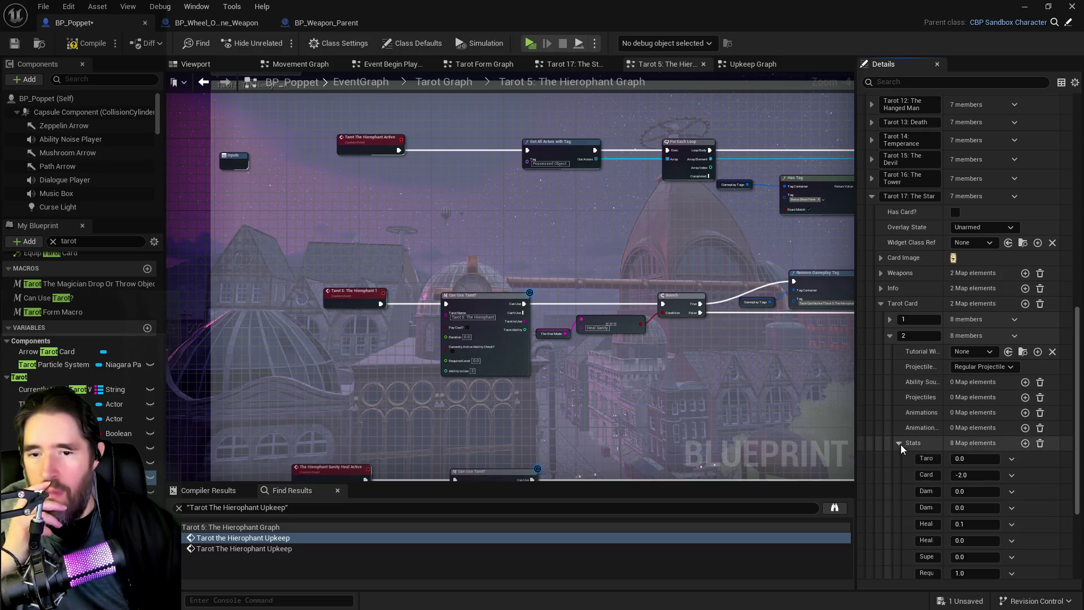
scroll(899, 460, "down", 1)
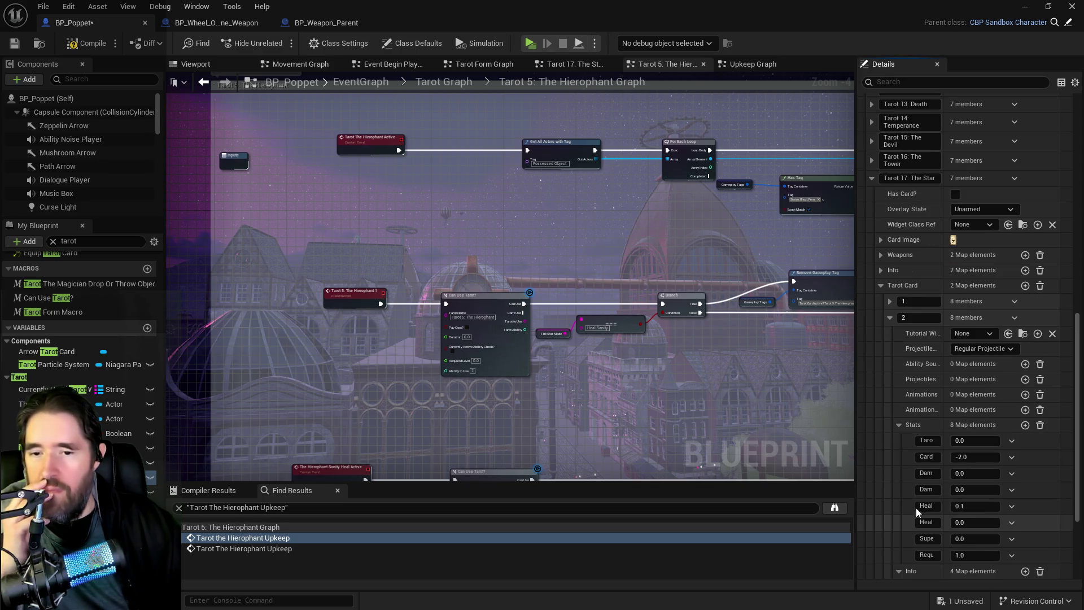
left_click(574, 64)
Inspect The Star's Card Cost and Healing Amount Update Stat logic, then copy its Tarot Card entry 2.
scroll(613, 208, "down", 4)
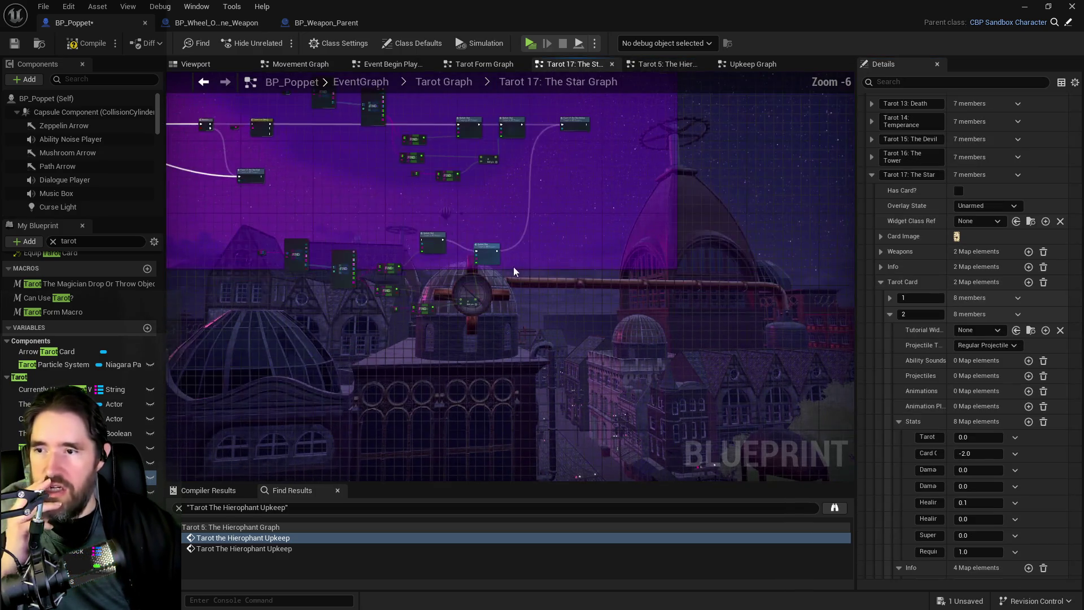
scroll(635, 317, "up", 5)
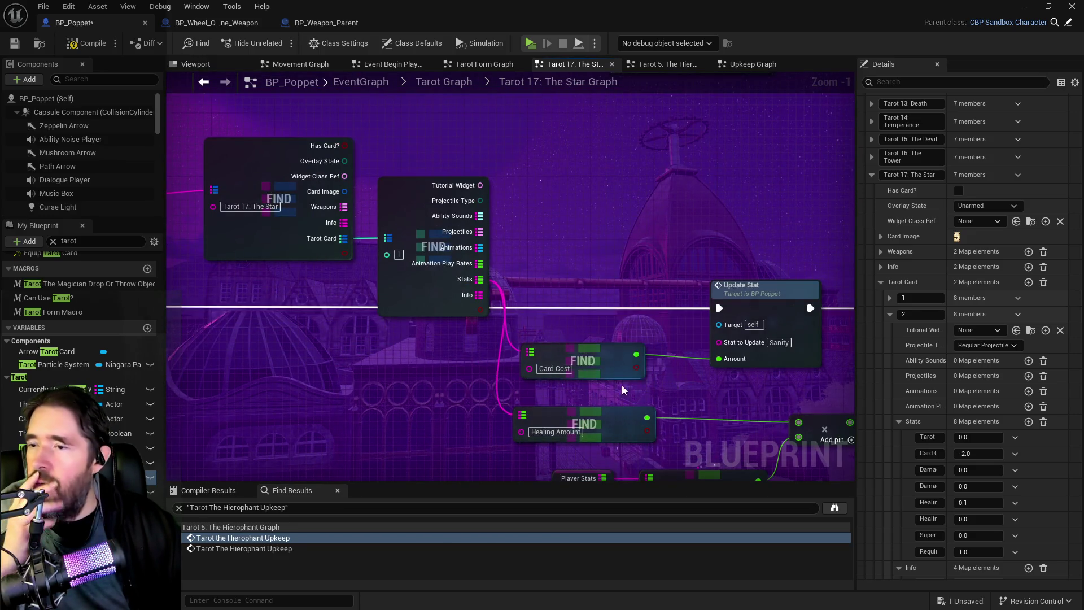
scroll(621, 385, "down", 1)
scroll(459, 344, "down", 2)
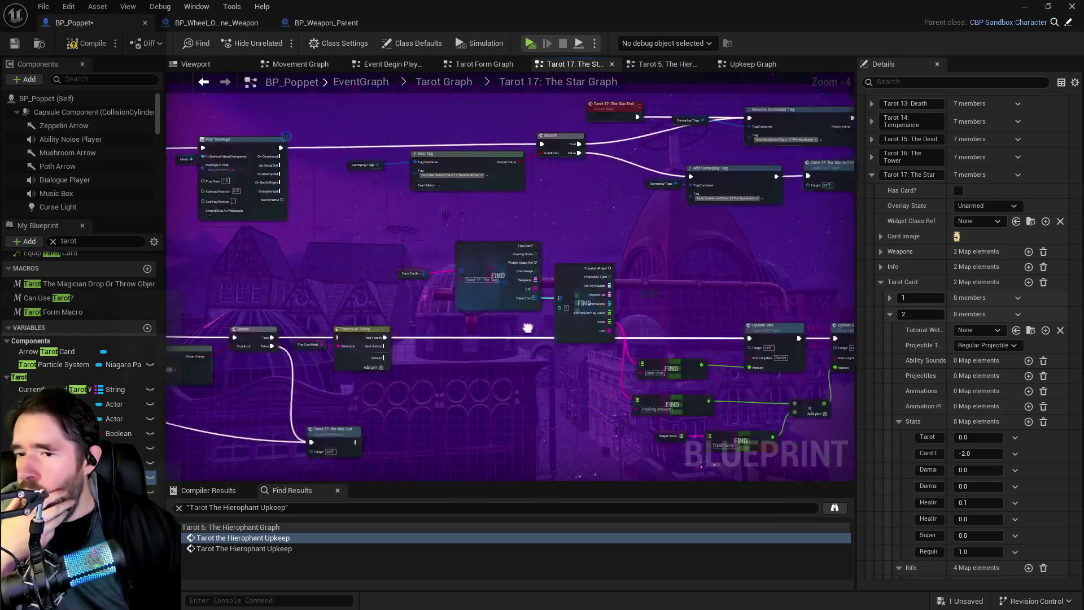
scroll(588, 362, "up", 2)
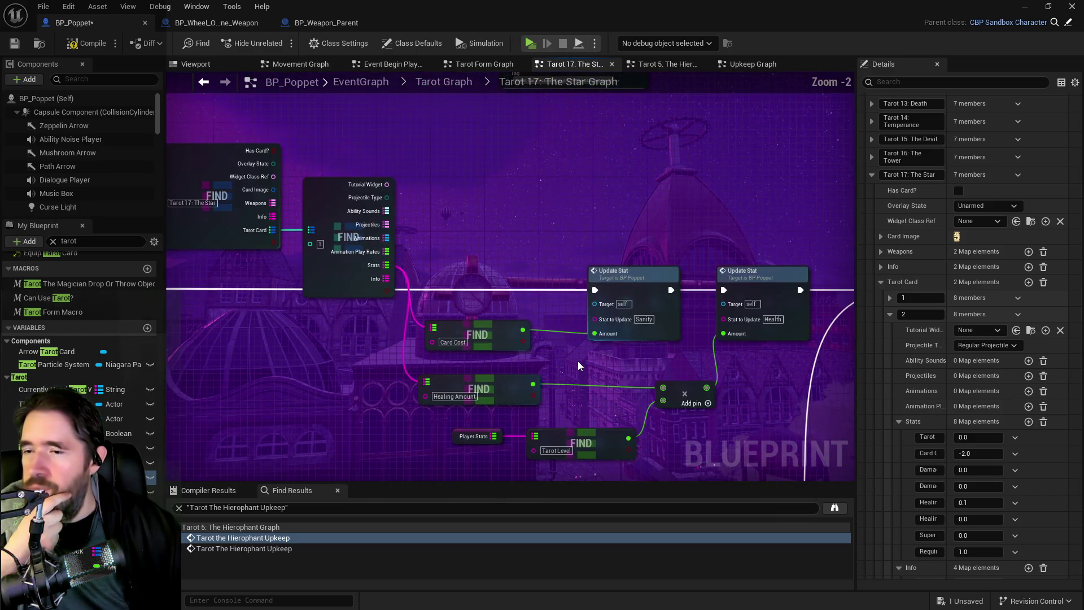
mouse_move(610, 360)
left_mouse_down()
mouse_move(704, 447)
mouse_move(608, 312)
mouse_move(686, 408)
mouse_move(519, 362)
mouse_move(529, 407)
mouse_move(602, 400)
mouse_move(359, 226)
mouse_move(271, 209)
mouse_move(508, 339)
mouse_move(446, 350)
mouse_move(469, 362)
mouse_move(587, 382)
mouse_move(585, 296)
left_mouse_up()
scroll(587, 382, "down", 5)
scroll(584, 293, "up", 4)
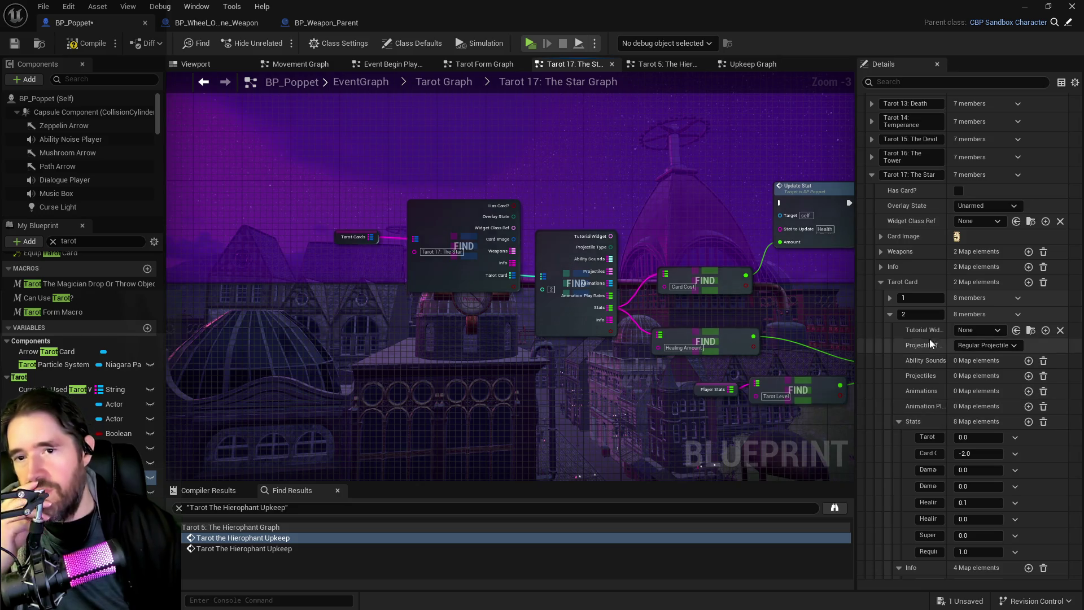
right_click(970, 312)
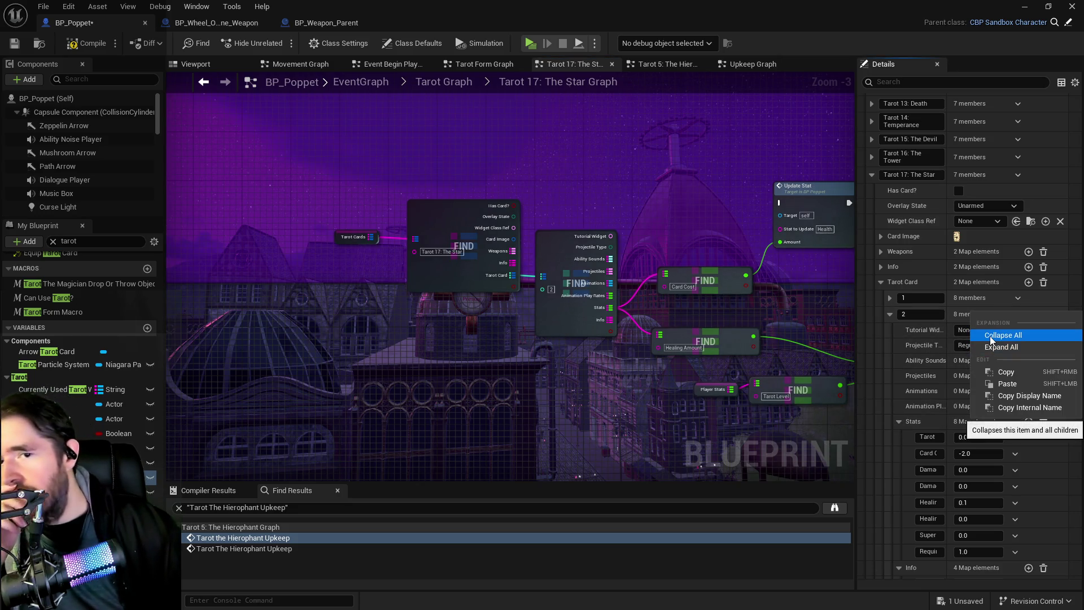
left_click(992, 369)
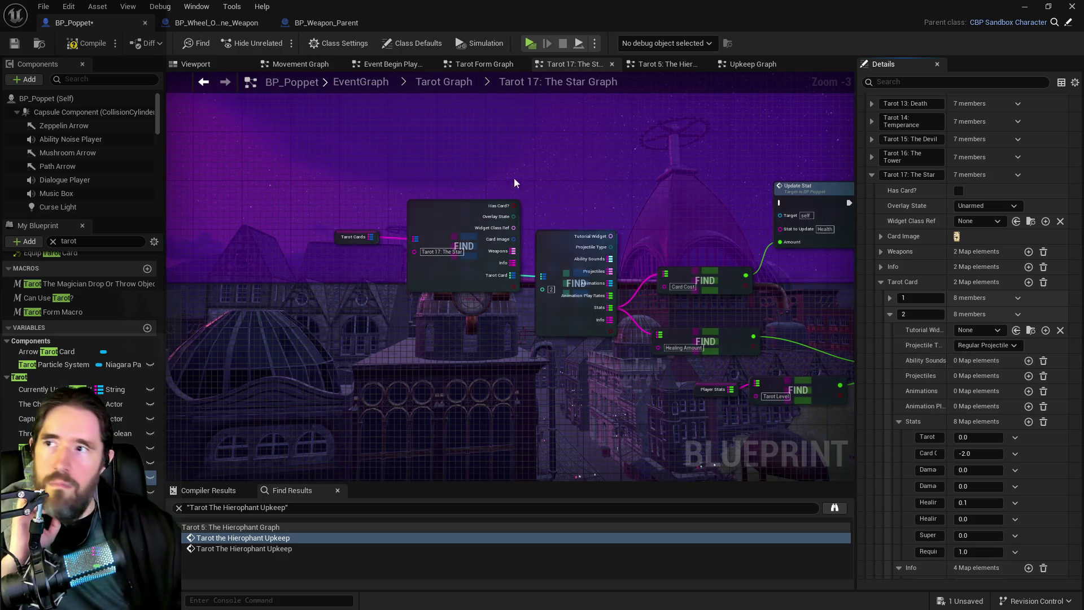
double_click(621, 84)
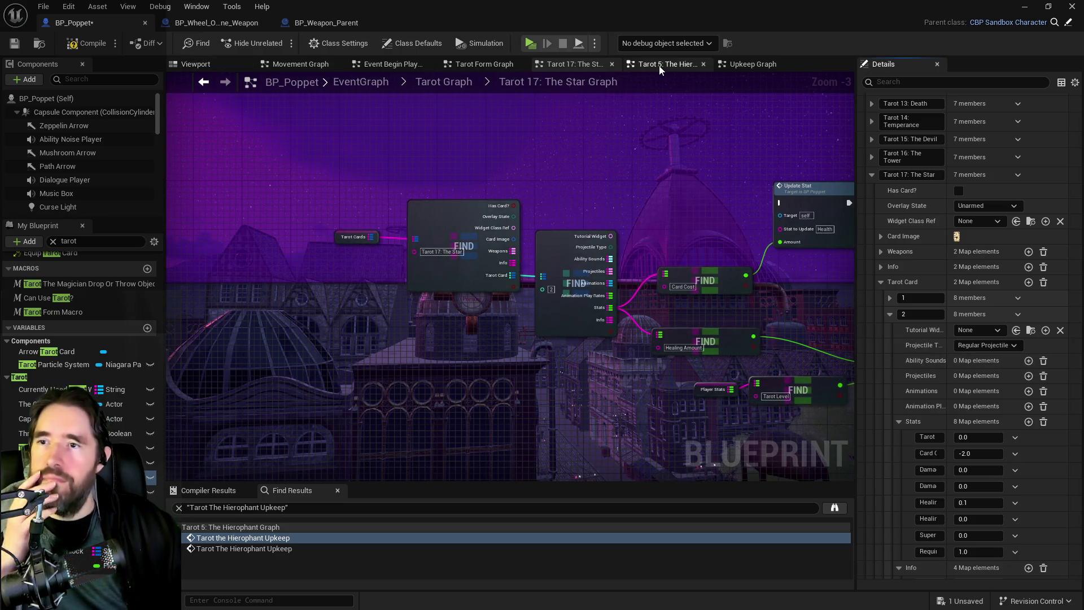
Add a Tarot Card element to Tarot 5: The Hierophant, paste The Star's entry, and key it 2.
left_click(659, 65)
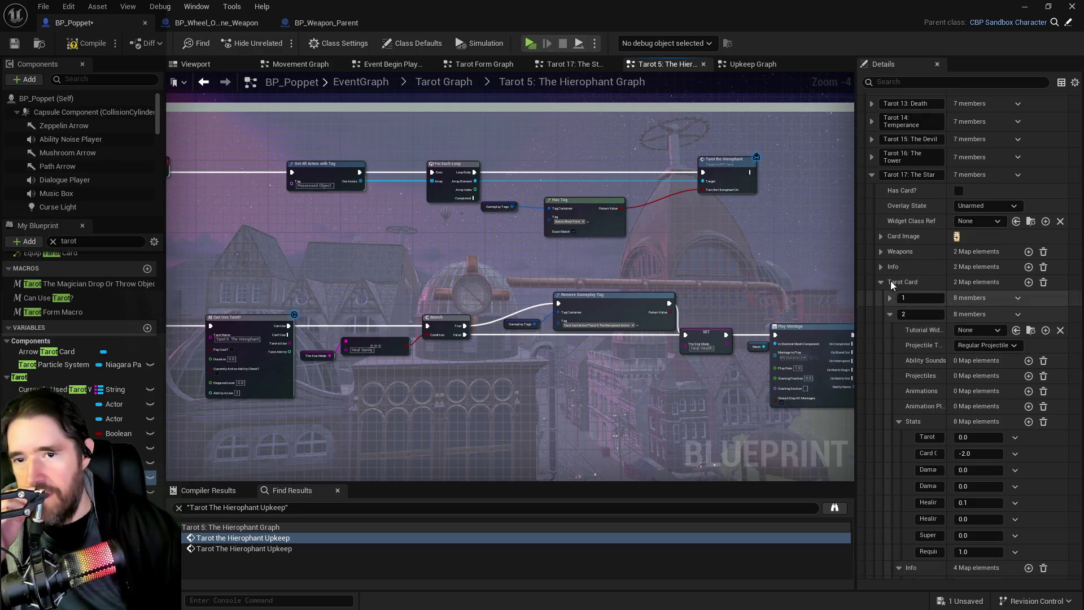
scroll(902, 318, "up", 10)
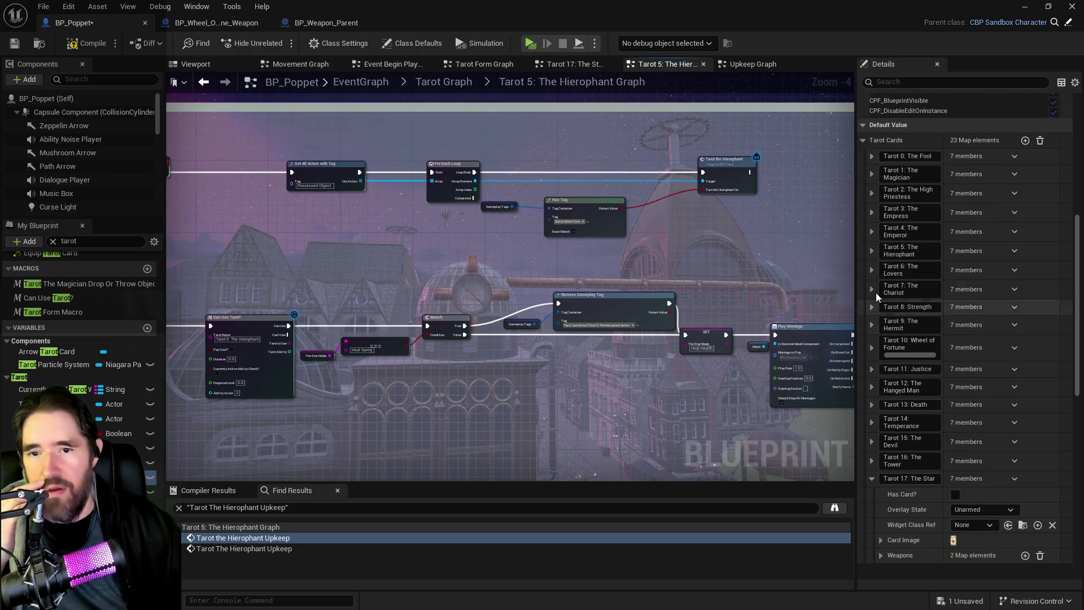
left_click(871, 250)
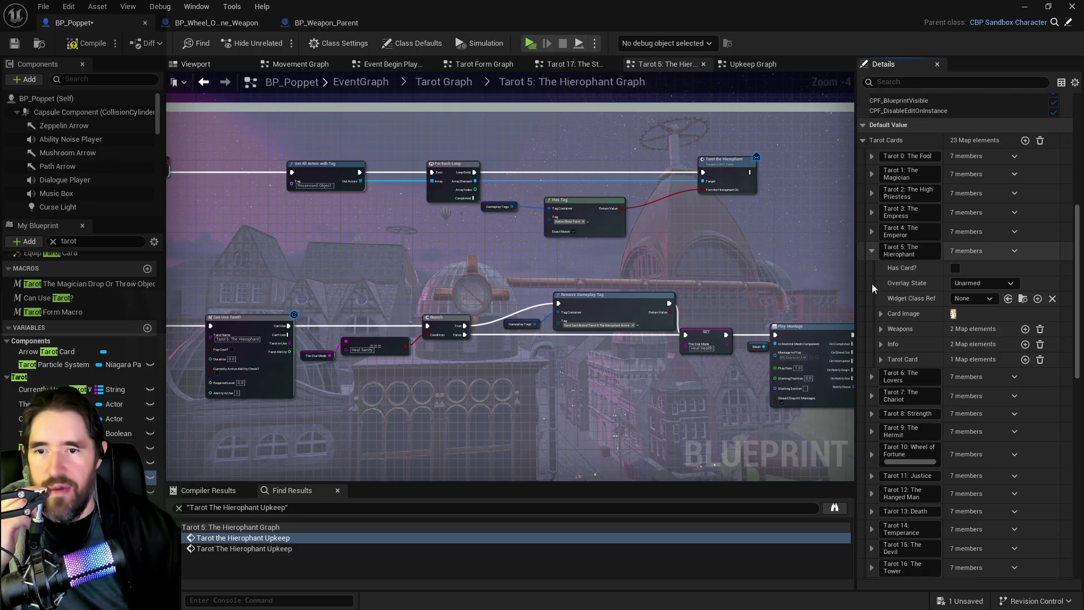
left_click(881, 359)
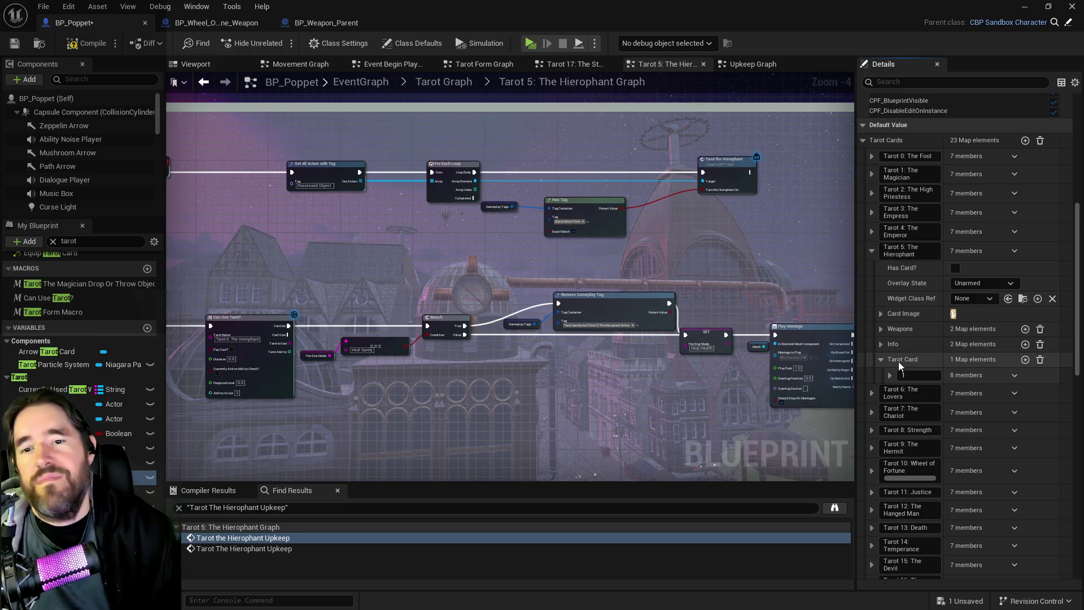
left_click(1025, 360)
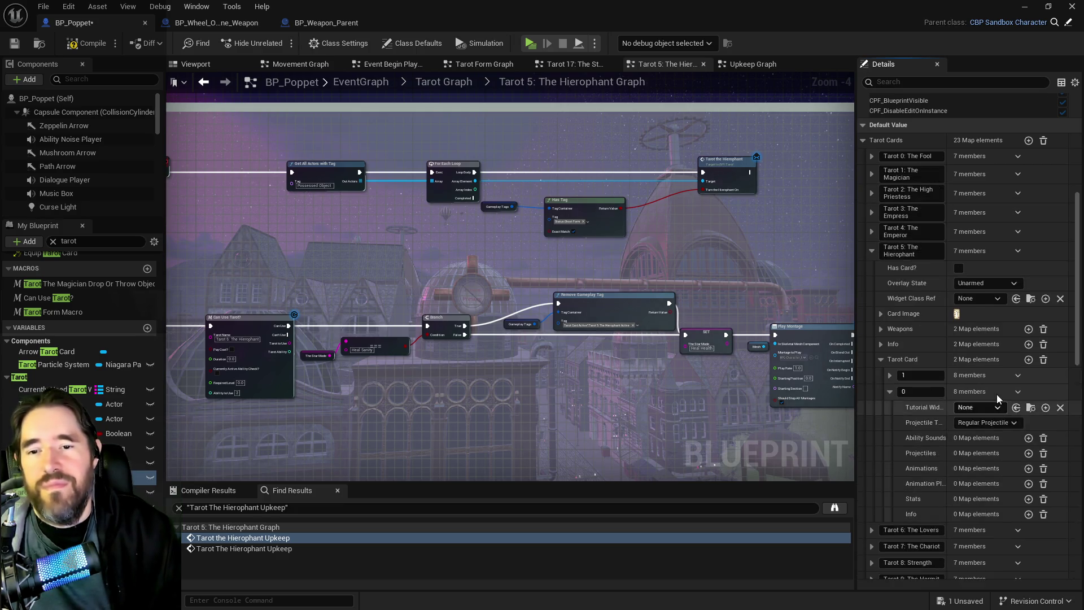
right_click(1031, 391)
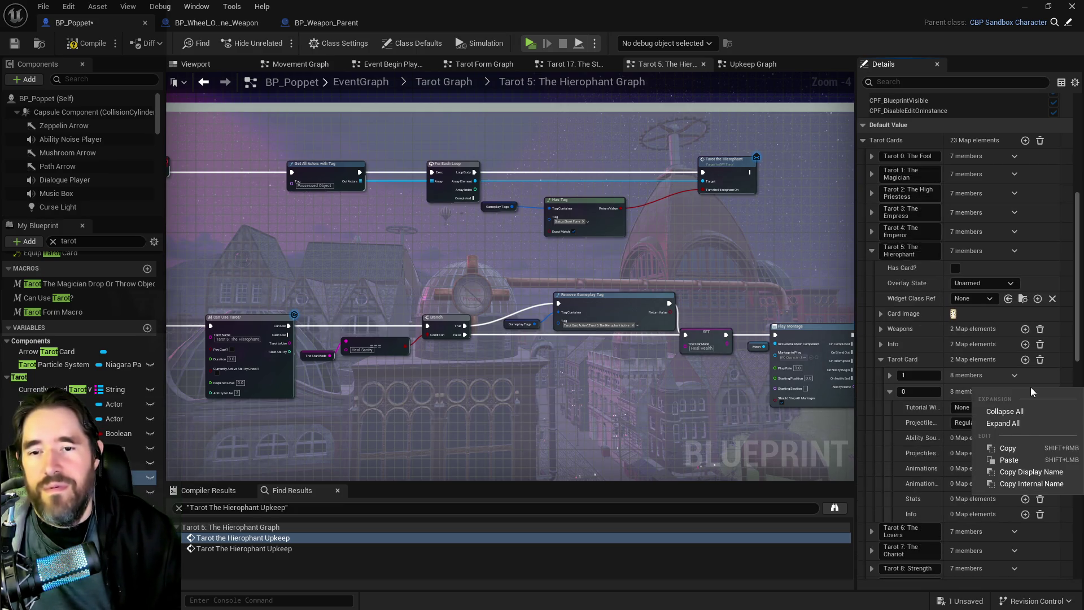
left_click(1009, 459)
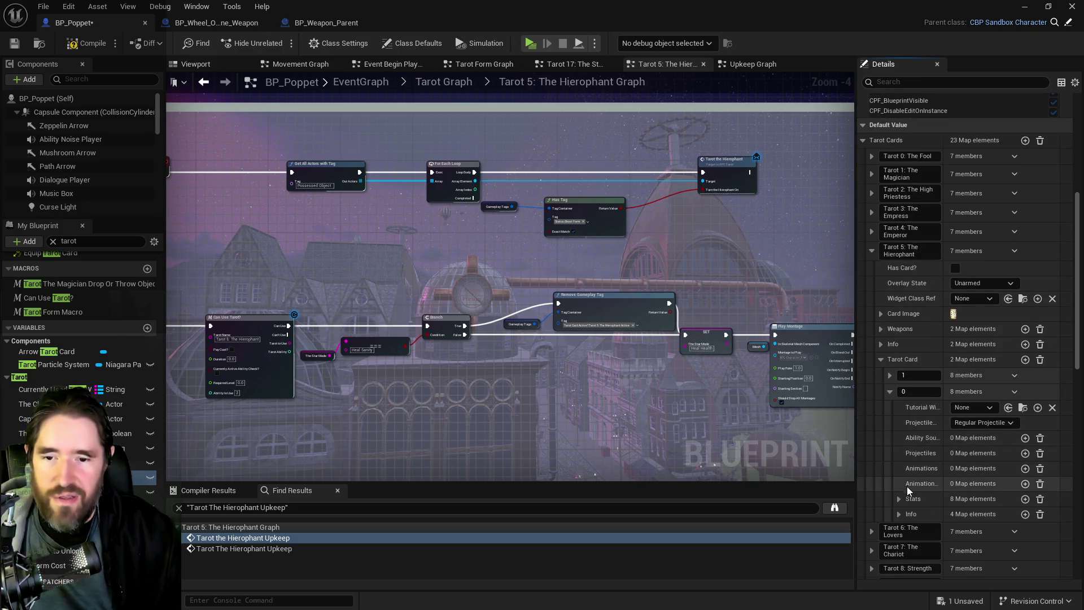
left_click(928, 389)
type("2")
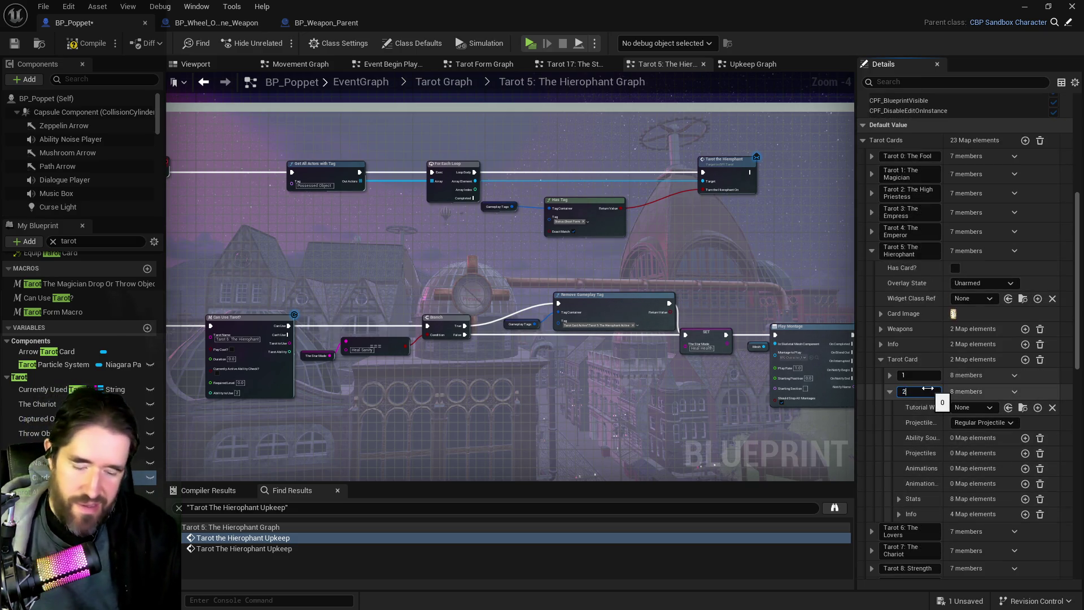
key("Return")
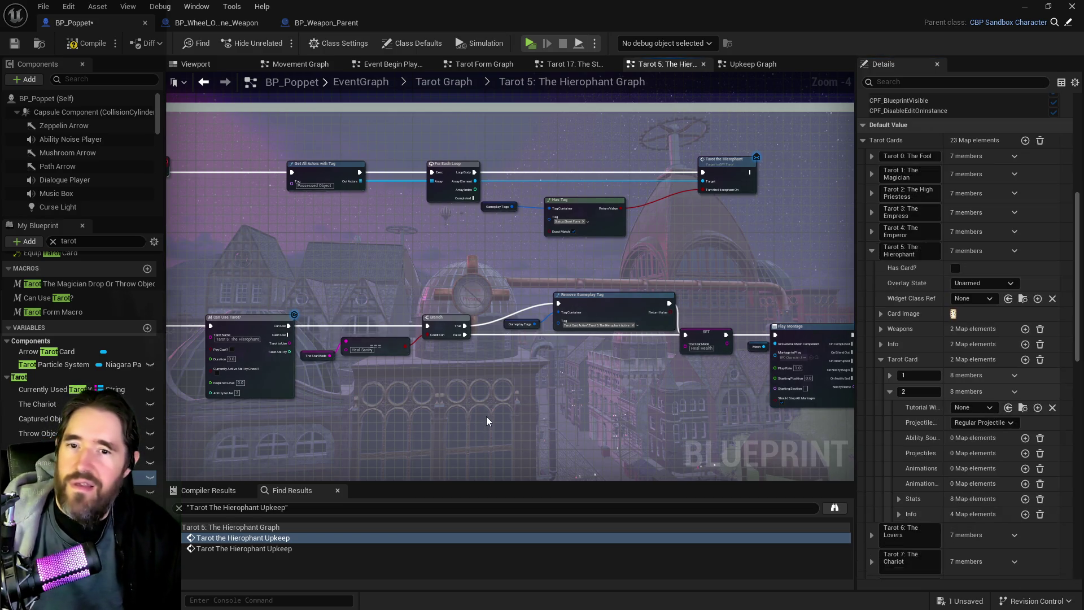
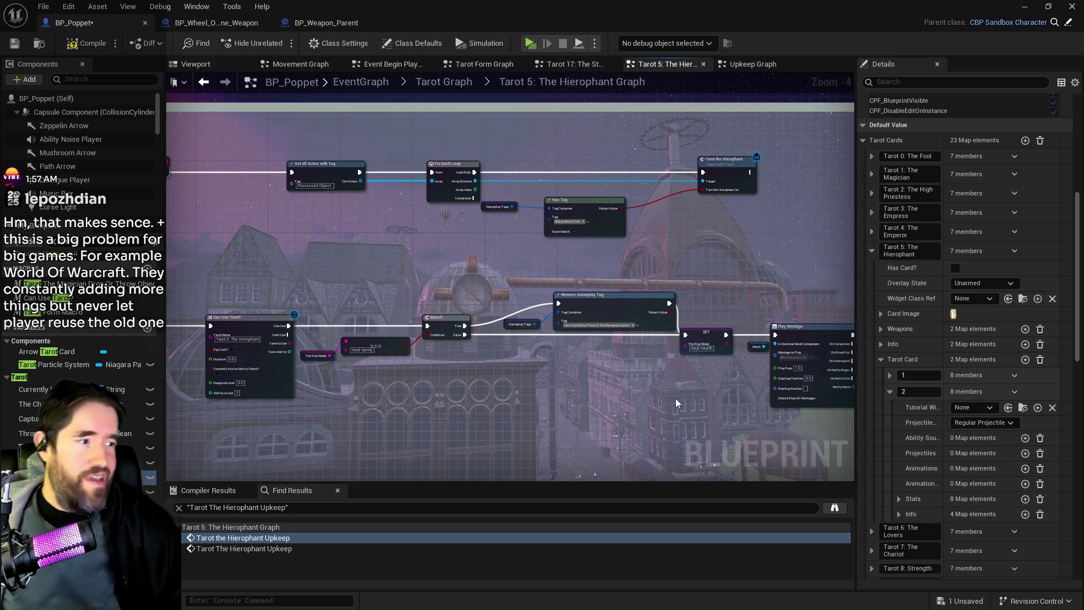
Move the BP_Poppet Blueprint editor aside and save the Chapter_1_Dead_Girl_Wonderland level.
mouse_move(435, 7)
left_mouse_down()
mouse_move(666, 53)
mouse_move(1083, 62)
left_mouse_up()
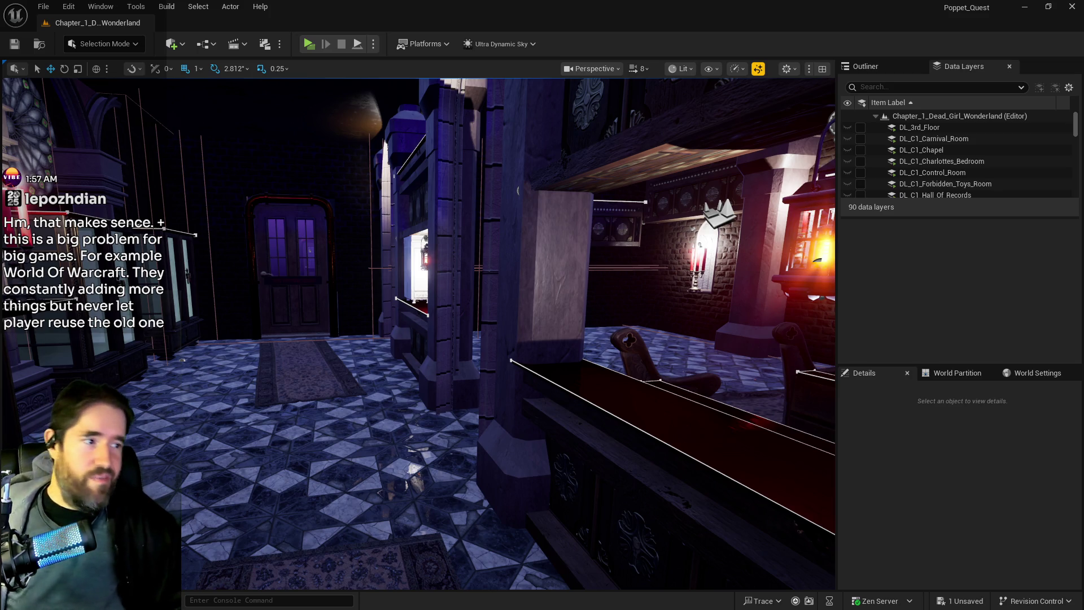
key("ctrl+s")
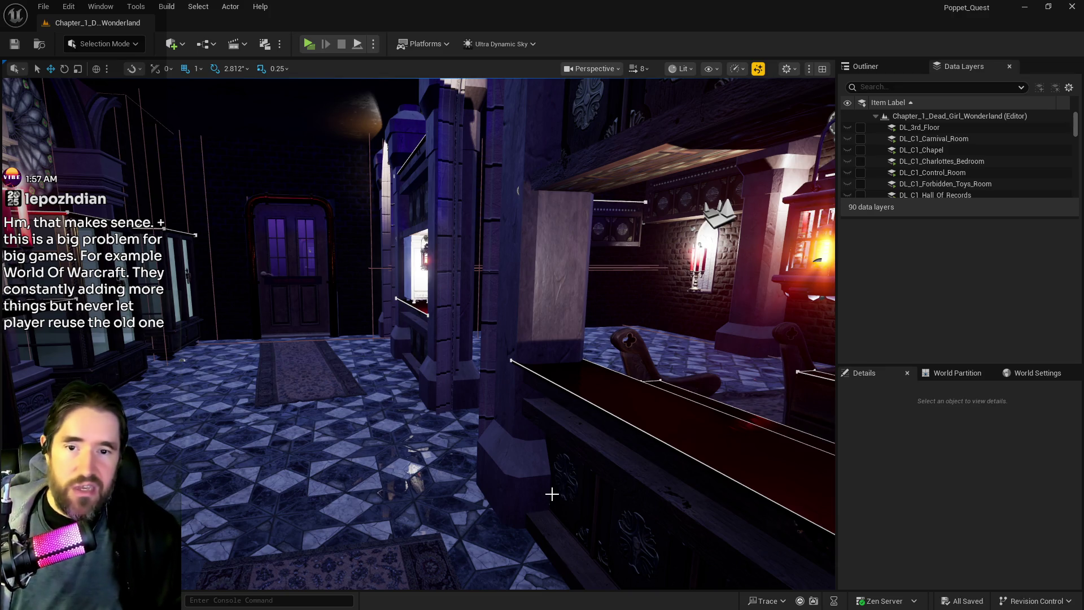
Fly the viewport camera forward toward the bench and lantern.
left_click_drag(552, 494, 471, 478)
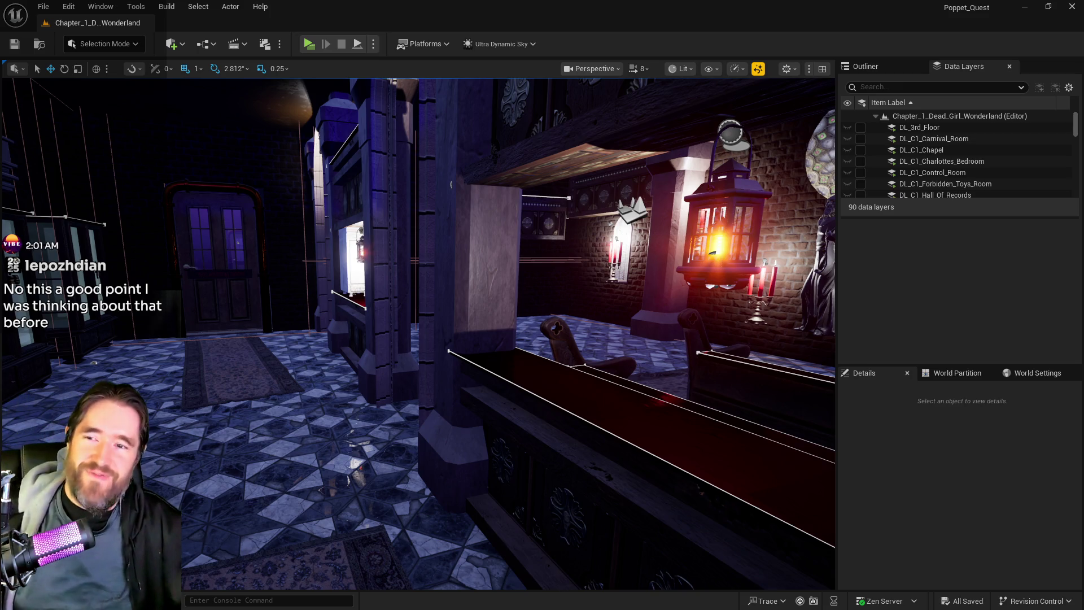
Look up at the lab's brick wall and pipe, then bring up the PQ Revised Tarot Abilities doc in a smaller window.
mouse_move(721, 526)
left_mouse_down()
mouse_move(678, 486)
mouse_move(655, 350)
mouse_move(678, 339)
left_mouse_up()
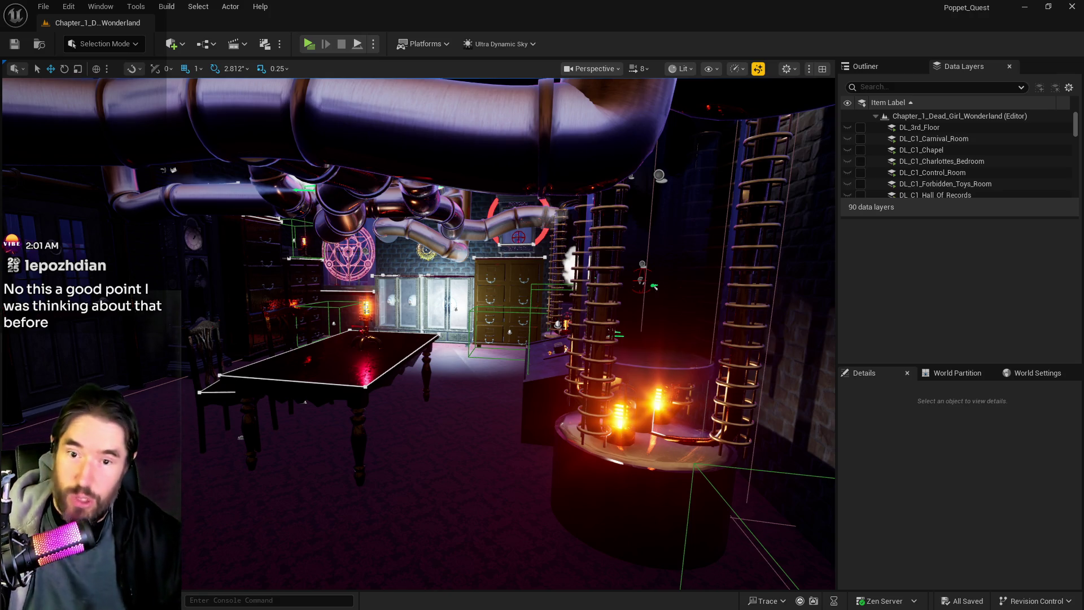
key("alt+Tab")
mouse_move(729, 23)
left_mouse_down()
mouse_move(672, 56)
mouse_move(660, 49)
left_mouse_up()
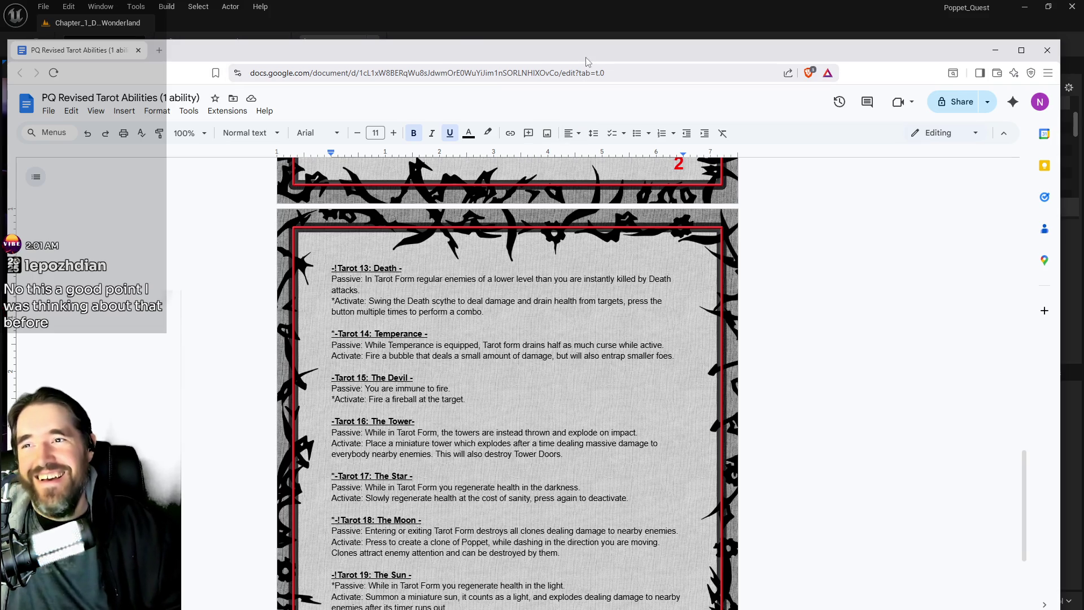
Scroll the tarot document to the Tarot 5: The Hierophant section and shift the window right.
mouse_move(592, 60)
left_mouse_down()
mouse_move(628, 62)
mouse_move(585, 47)
left_mouse_up()
scroll(500, 339, "down", 4)
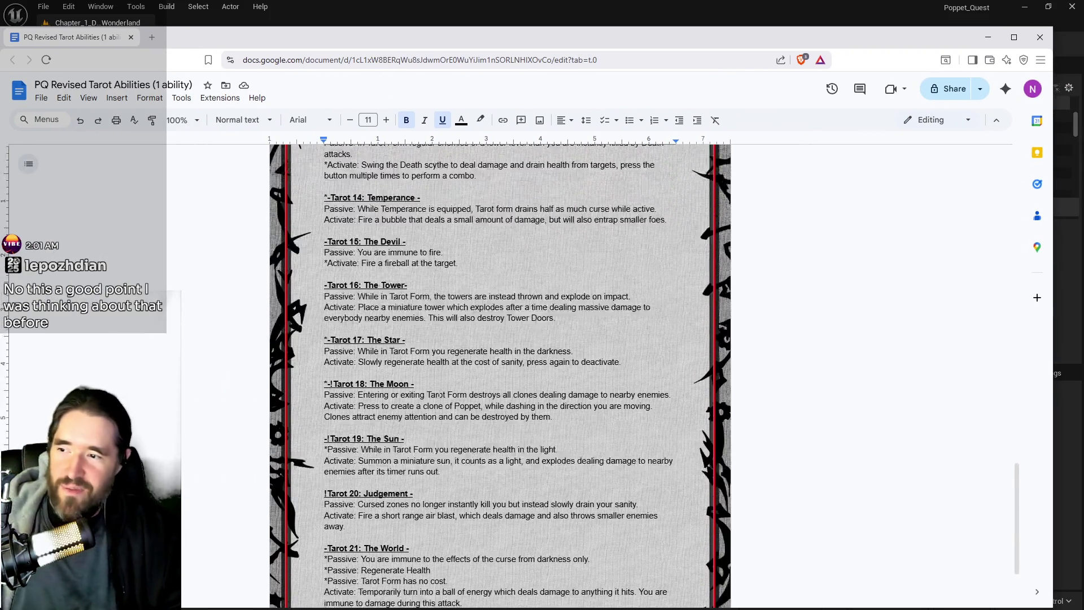
scroll(366, 390, "up", 15)
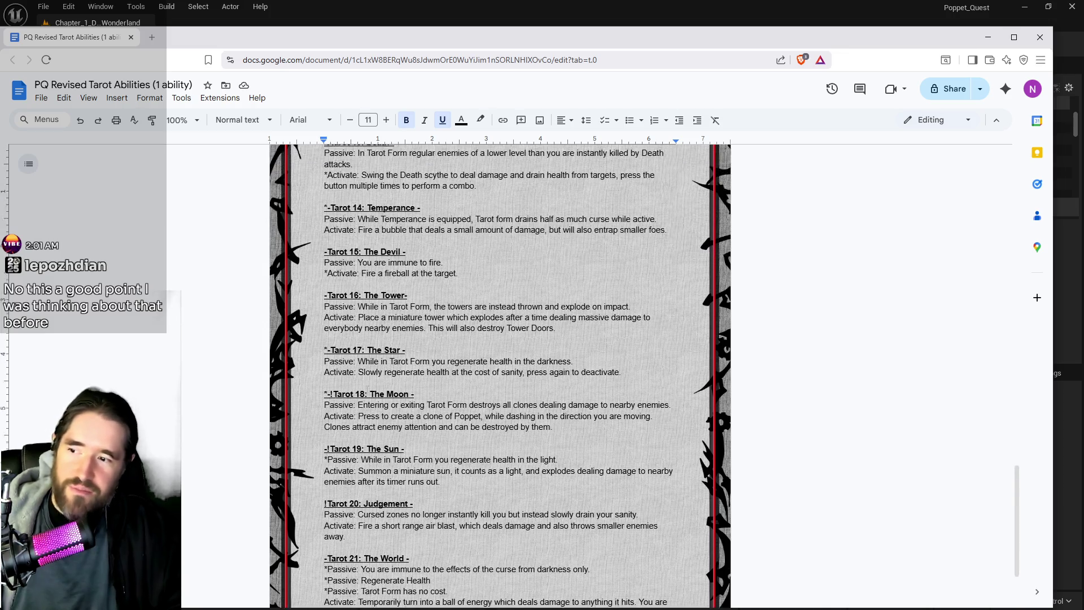
scroll(368, 384, "up", 10)
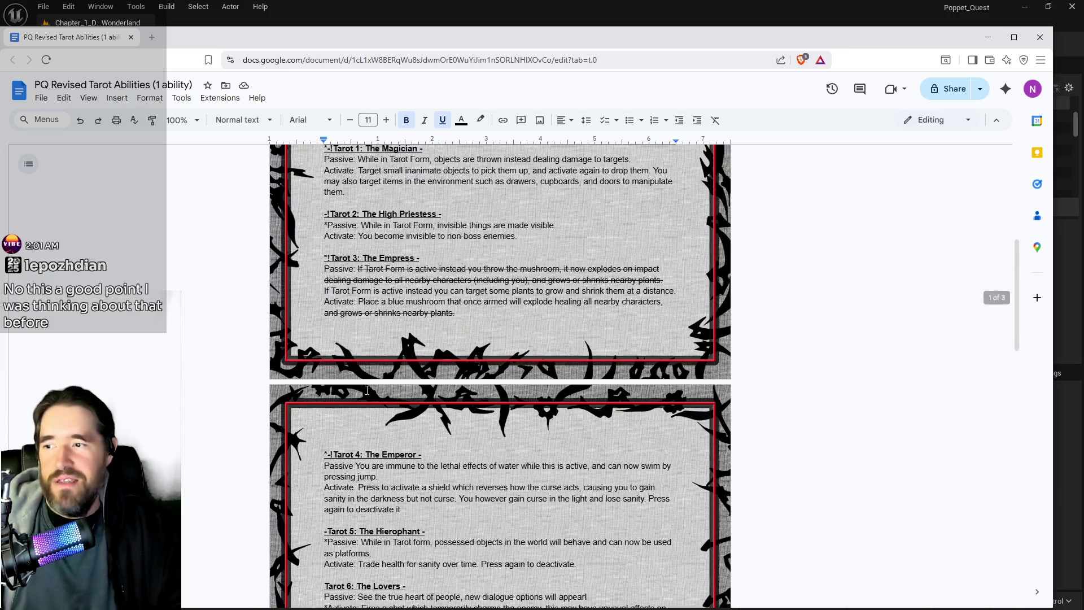
scroll(369, 384, "down", 8)
scroll(397, 354, "down", 1)
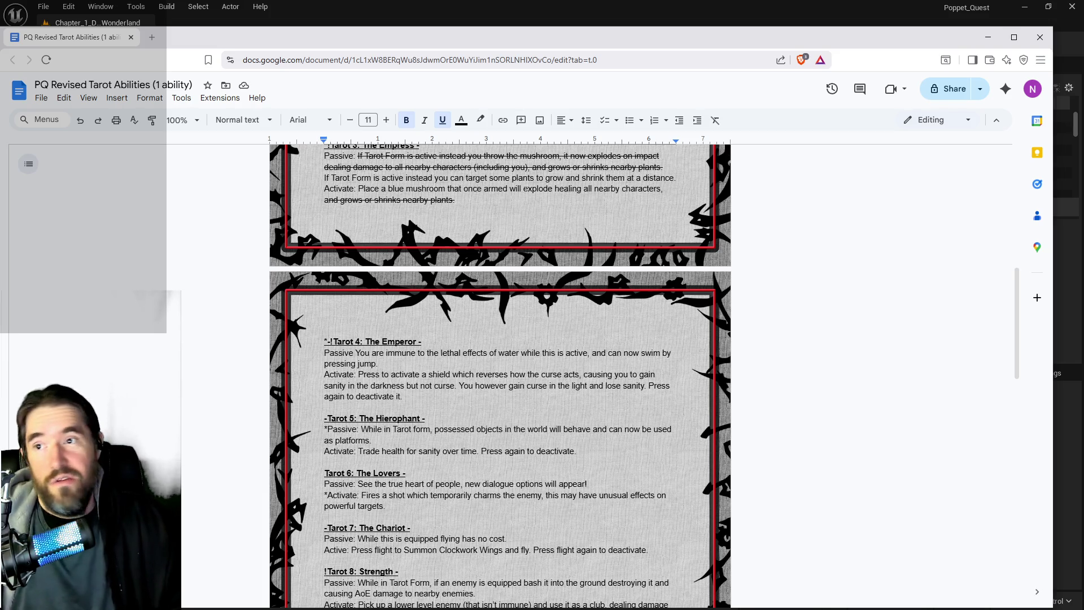
mouse_move(598, 42)
left_mouse_down()
mouse_move(720, 85)
mouse_move(943, 116)
mouse_move(989, 142)
left_mouse_up()
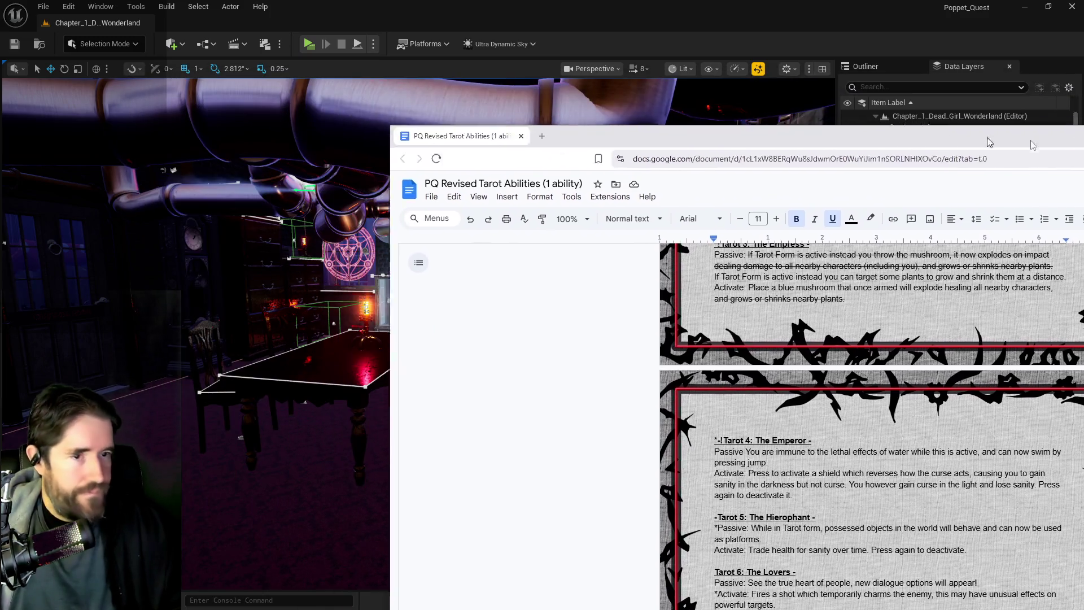
Switch from the tarot document back to the Unreal level editor.
key("alt+Tab")
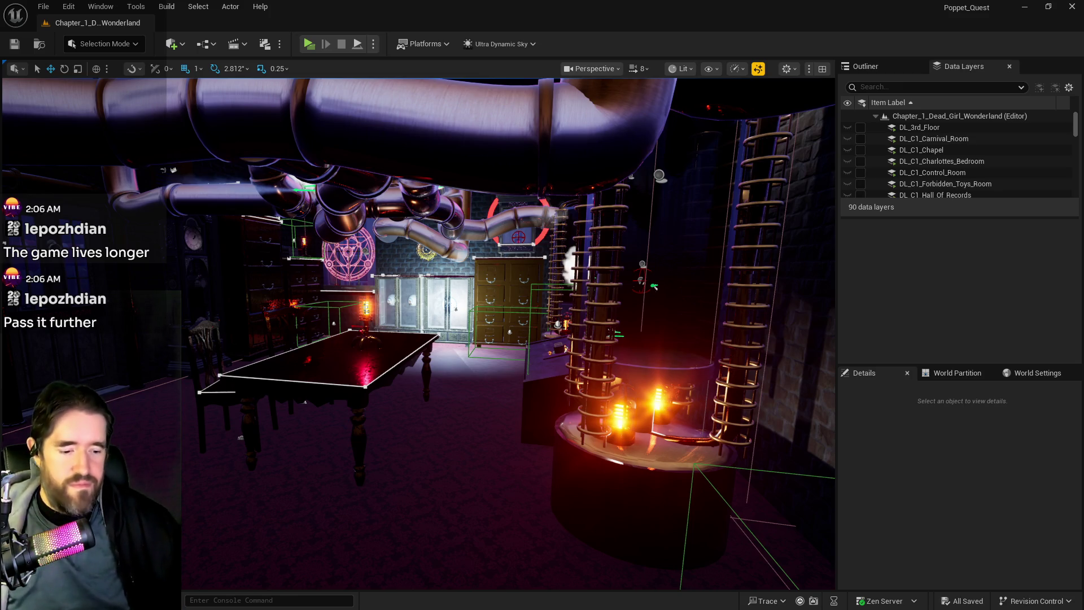
Fly the camera to the garden's stone bridge and select the pink tree beside it.
mouse_move(578, 337)
left_mouse_down()
mouse_move(402, 331)
mouse_move(593, 316)
mouse_move(582, 361)
mouse_move(587, 334)
mouse_move(553, 322)
mouse_move(594, 247)
mouse_move(430, 361)
mouse_move(389, 339)
mouse_move(418, 350)
mouse_move(406, 361)
mouse_move(397, 354)
mouse_move(390, 395)
mouse_move(406, 412)
mouse_move(404, 350)
mouse_move(399, 399)
mouse_move(385, 339)
mouse_move(394, 401)
mouse_move(327, 384)
left_mouse_up()
scroll(353, 415, "up", 8)
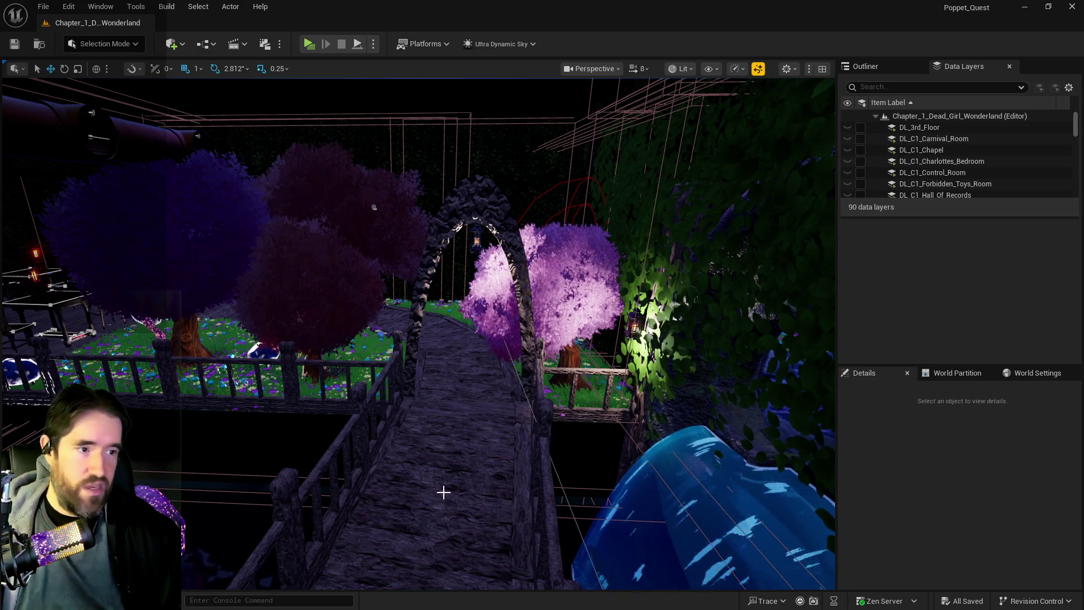
scroll(415, 497, "up", 10)
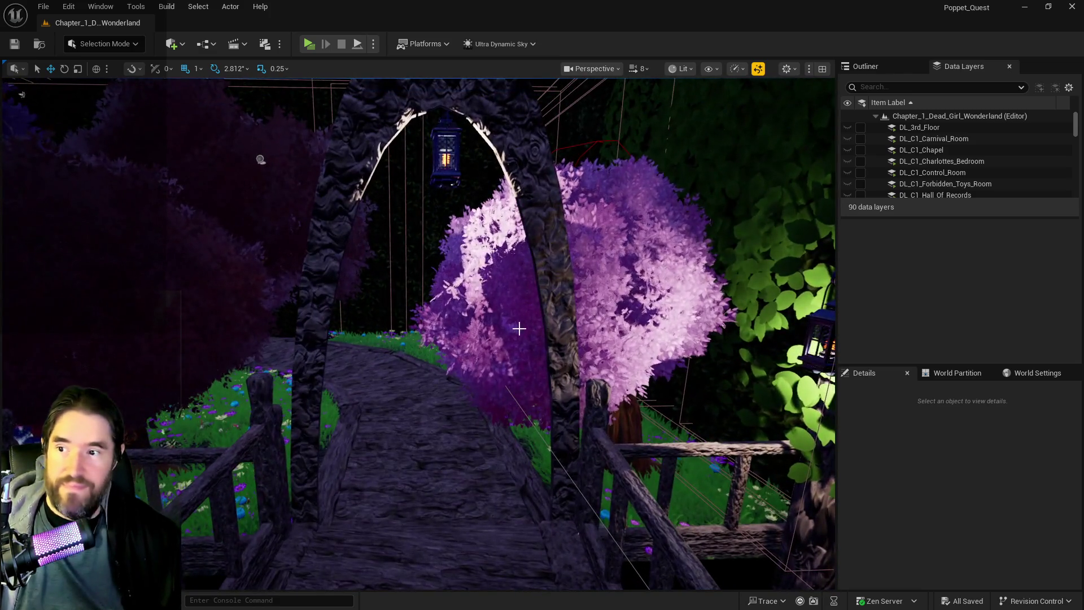
left_click(519, 328)
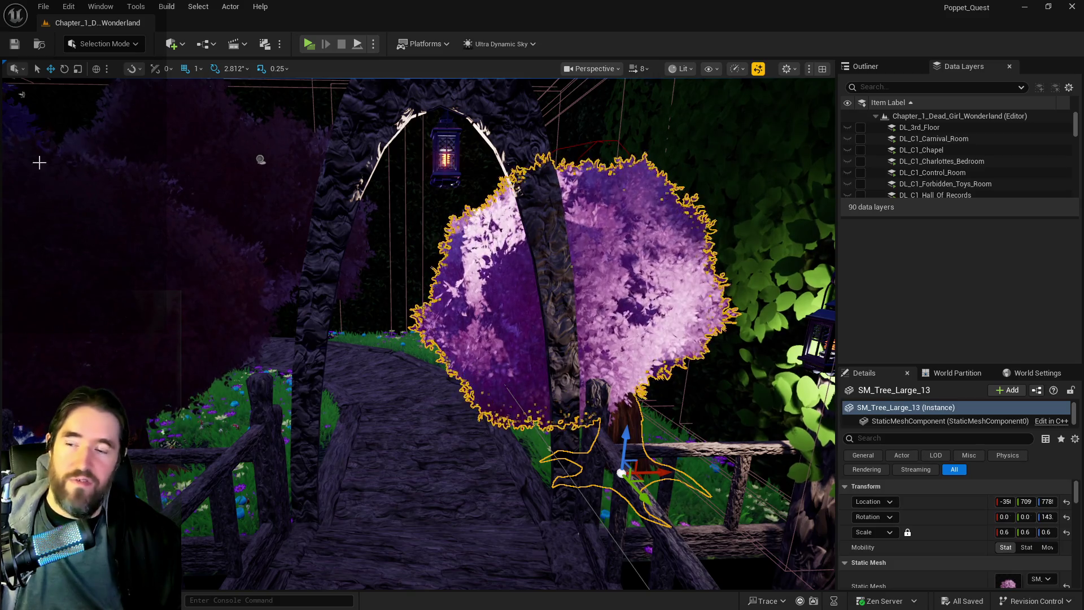
Fly the camera over the garden bridge, past the facade windows and through the door into the corridor.
left_click_drag(260, 160, 183, 175)
left_click_drag(352, 254, 351, 255)
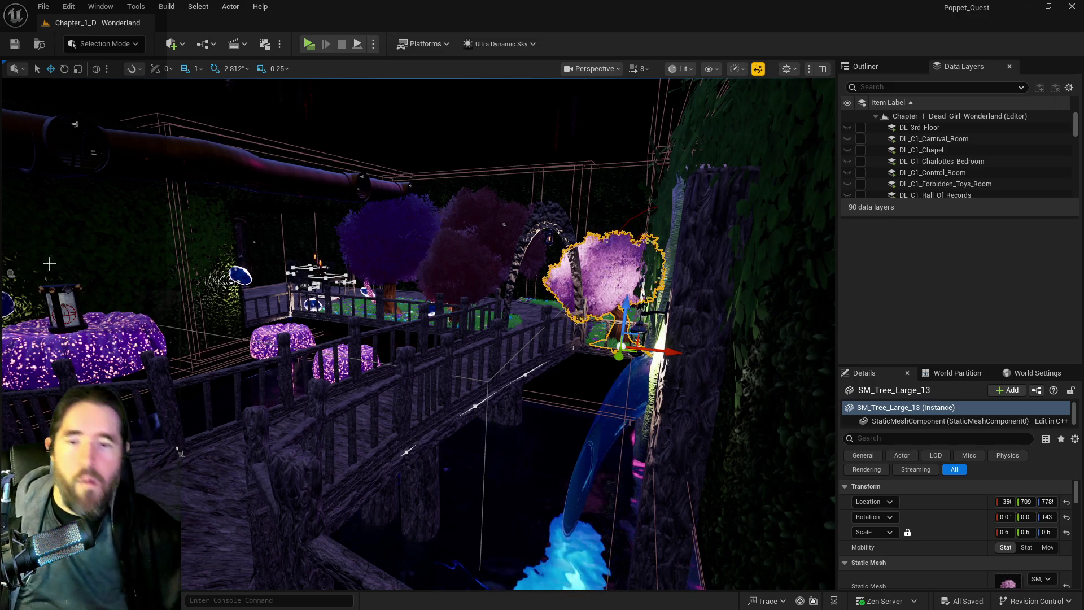
mouse_move(350, 254)
left_mouse_down()
mouse_move(322, 215)
mouse_move(375, 186)
mouse_move(375, 159)
mouse_move(563, 177)
left_mouse_up()
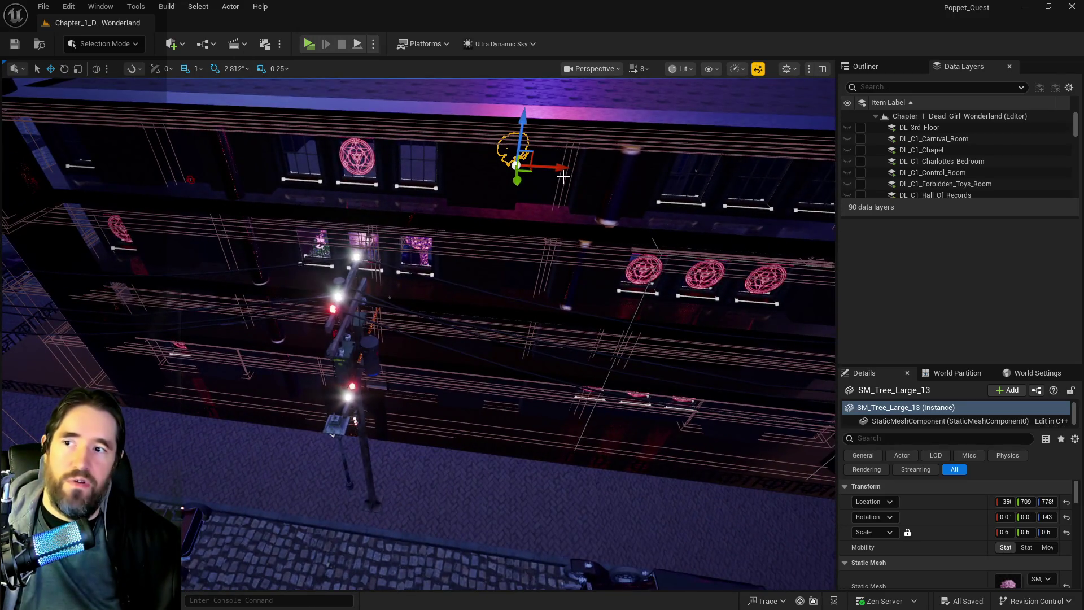
mouse_move(462, 177)
left_mouse_down()
mouse_move(462, 108)
mouse_move(460, 188)
left_mouse_up()
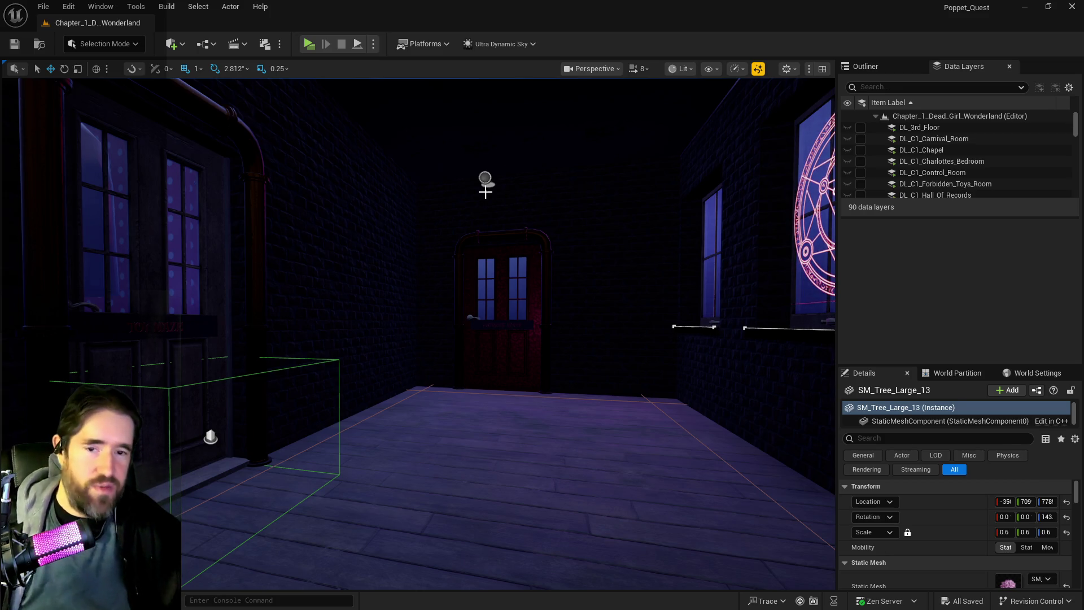
mouse_move(574, 320)
left_mouse_down()
mouse_move(571, 265)
mouse_move(571, 328)
mouse_move(590, 375)
left_mouse_up()
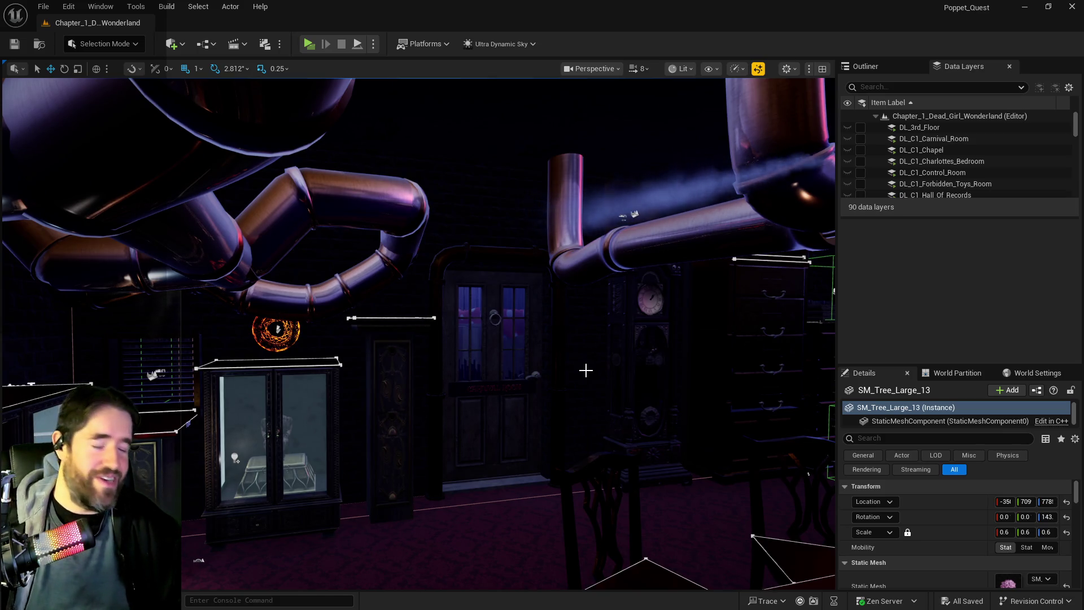
Frame the selected tree, return to the hallway, jump to the saved pew room view, and bring up the tarot document.
key("f")
mouse_move(596, 390)
left_mouse_down()
mouse_move(596, 429)
mouse_move(580, 401)
left_mouse_up()
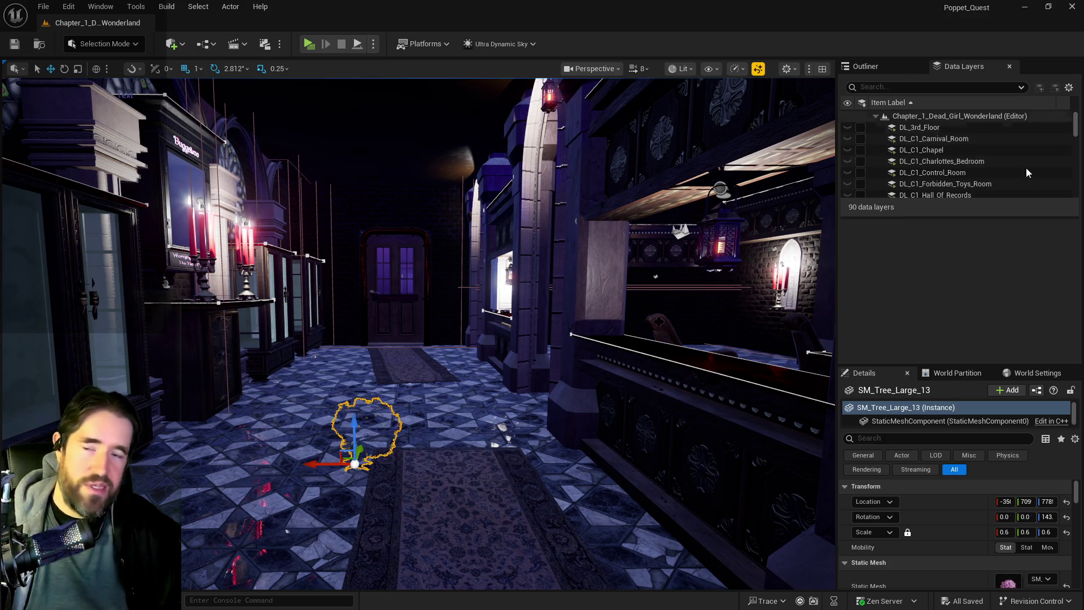
key("1")
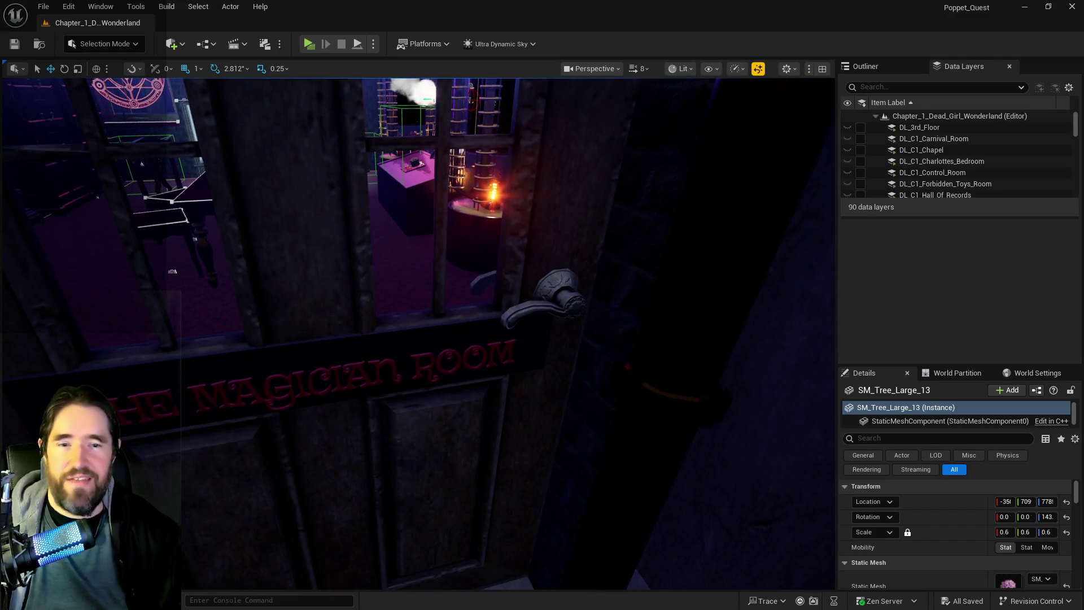
key("alt+Tab")
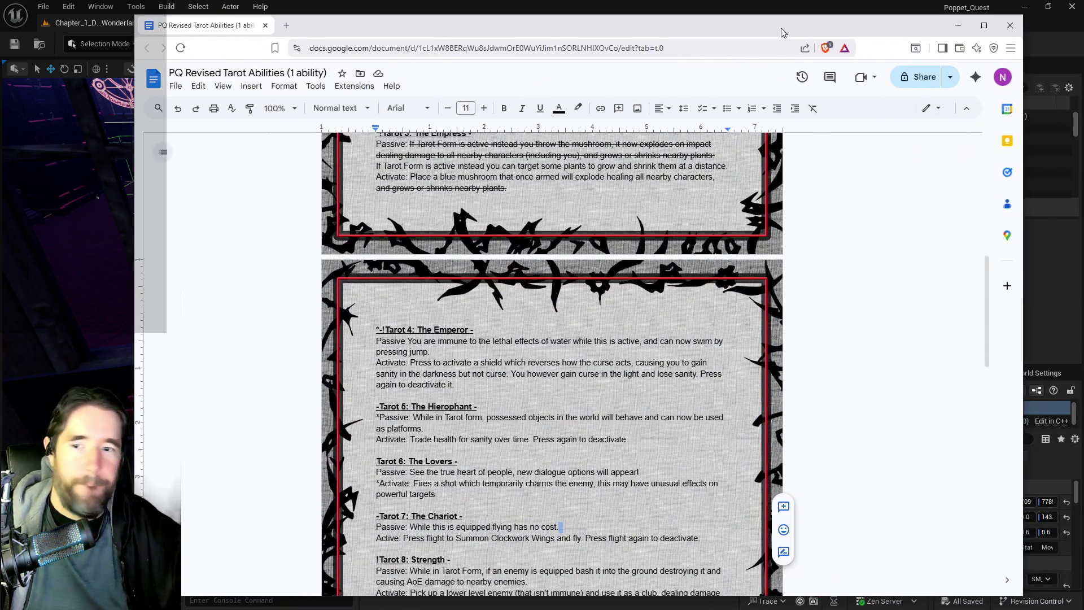
Scroll the tarot document to Tarot 5, then return to Unreal and frame the chapel hall.
scroll(557, 379, "down", 3)
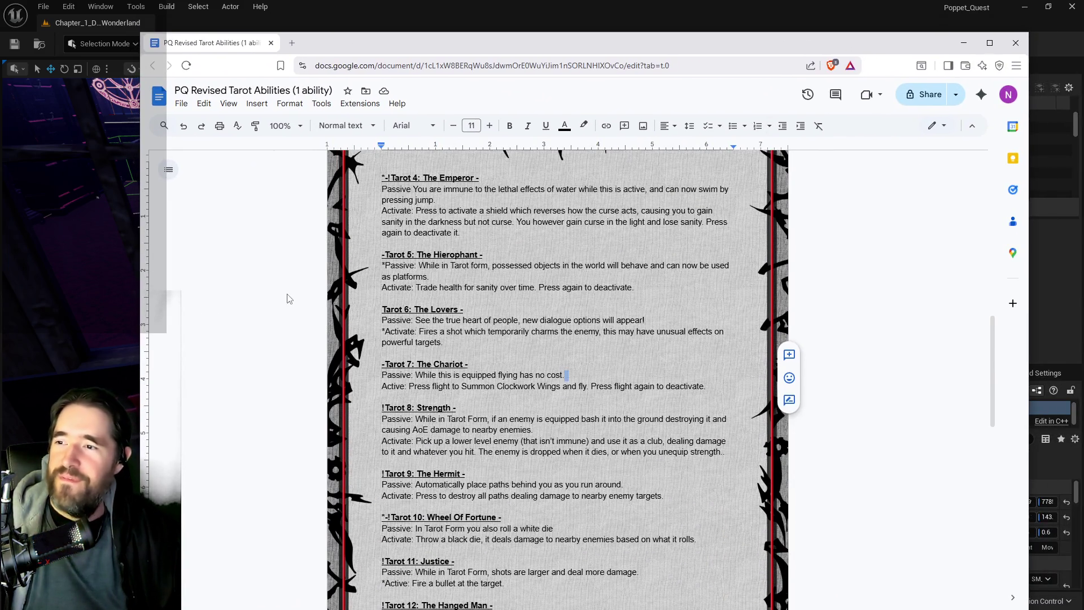
key("alt+Tab")
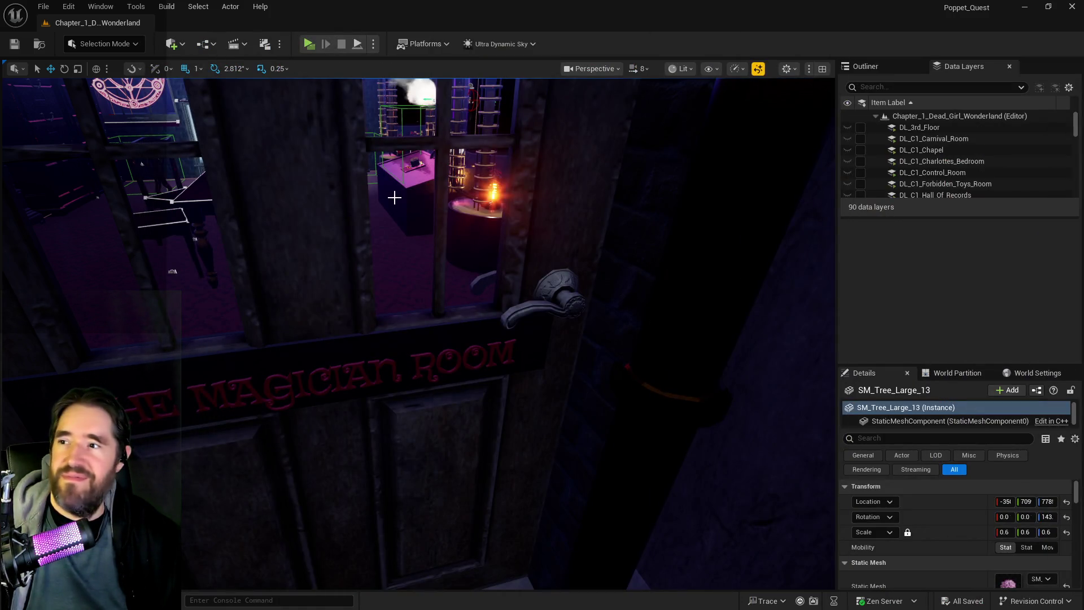
key("f")
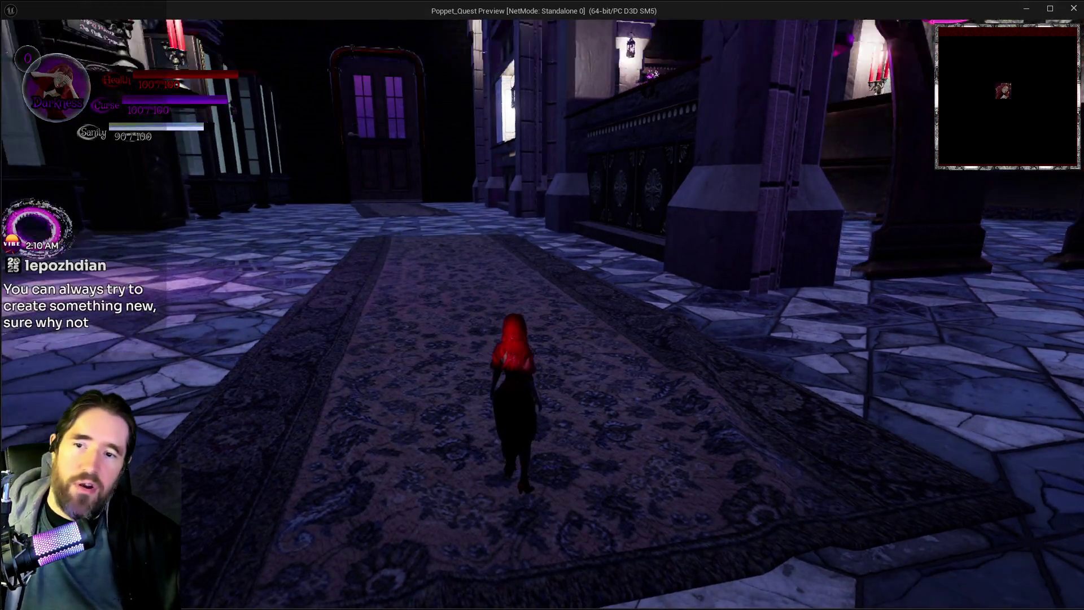
Run the character into the chapel, switch to Light form, and open and close the slot menu twice.
key("w")
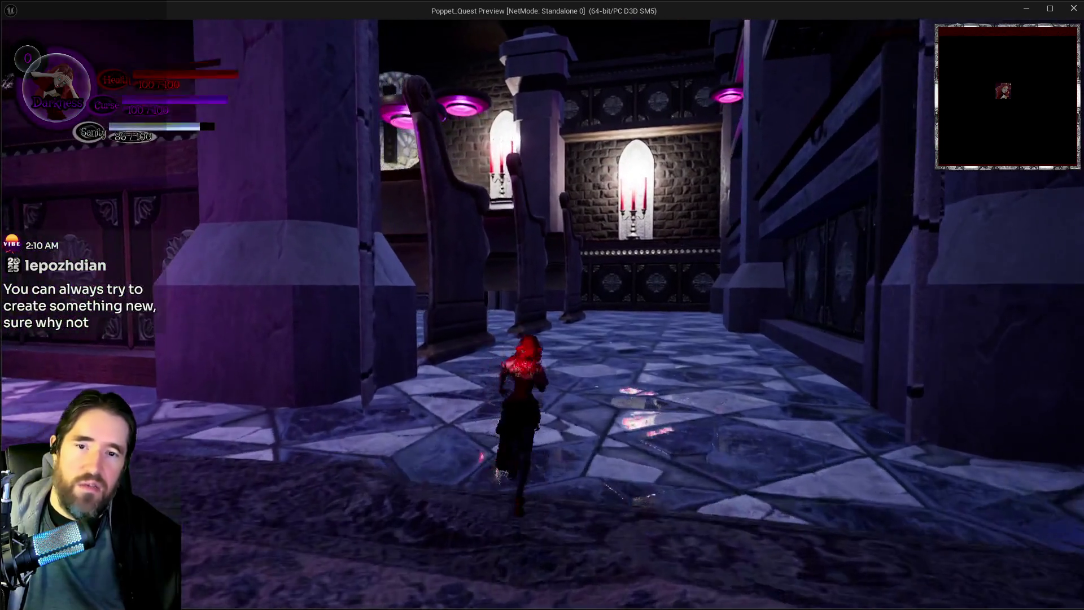
key("w")
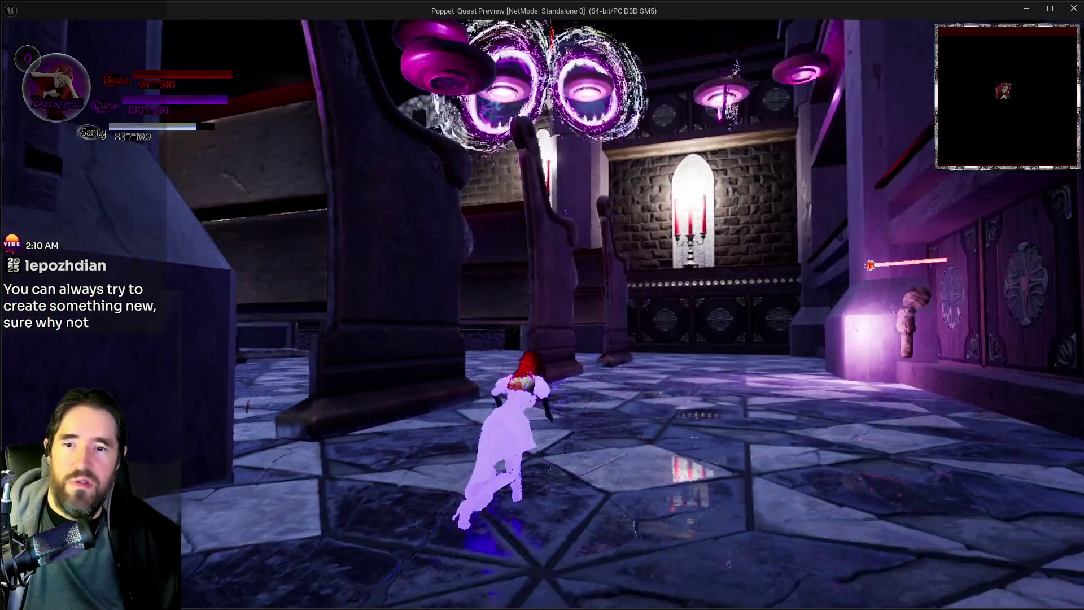
key("w")
key("w")
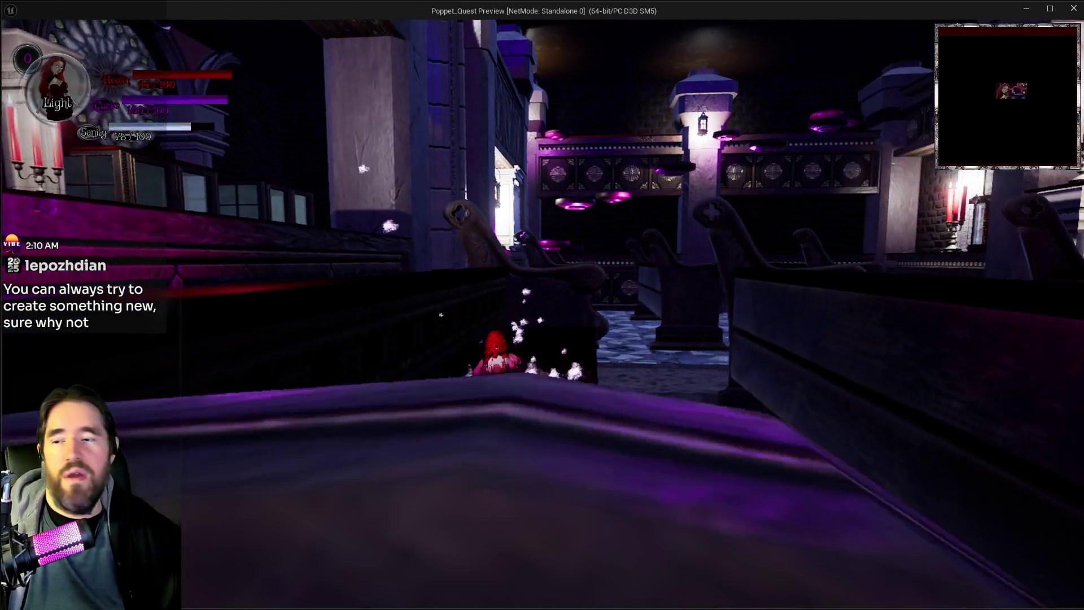
key("q")
key("Tab")
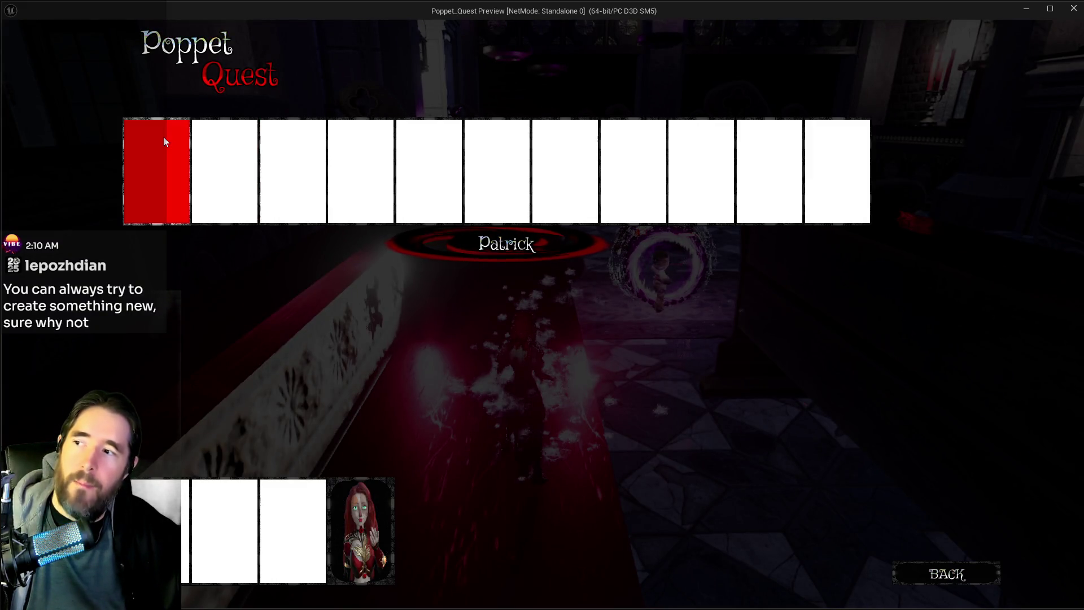
key("Tab")
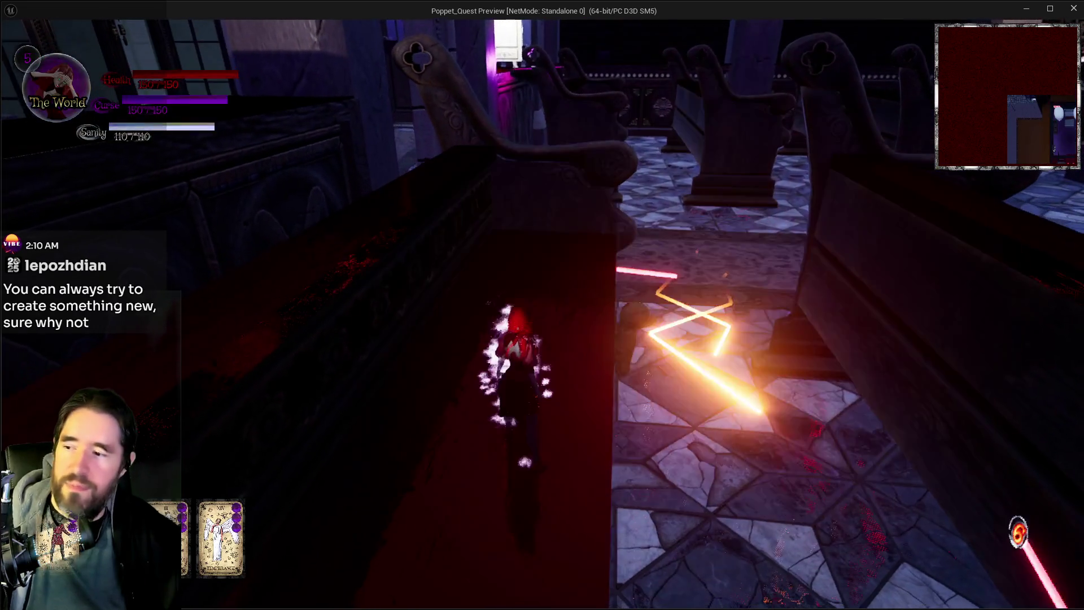
key("Tab")
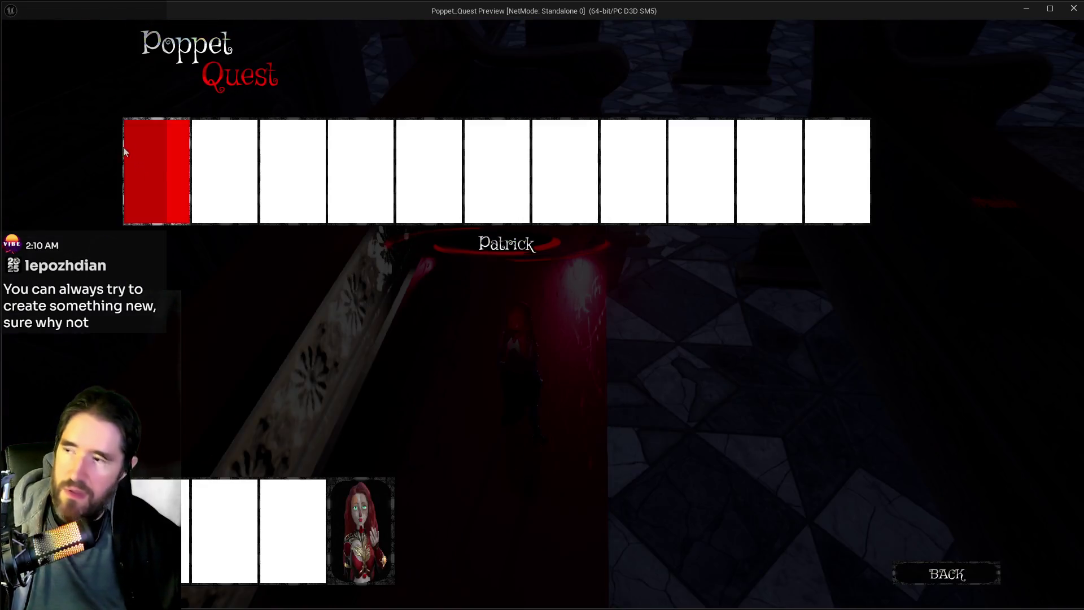
key("Tab")
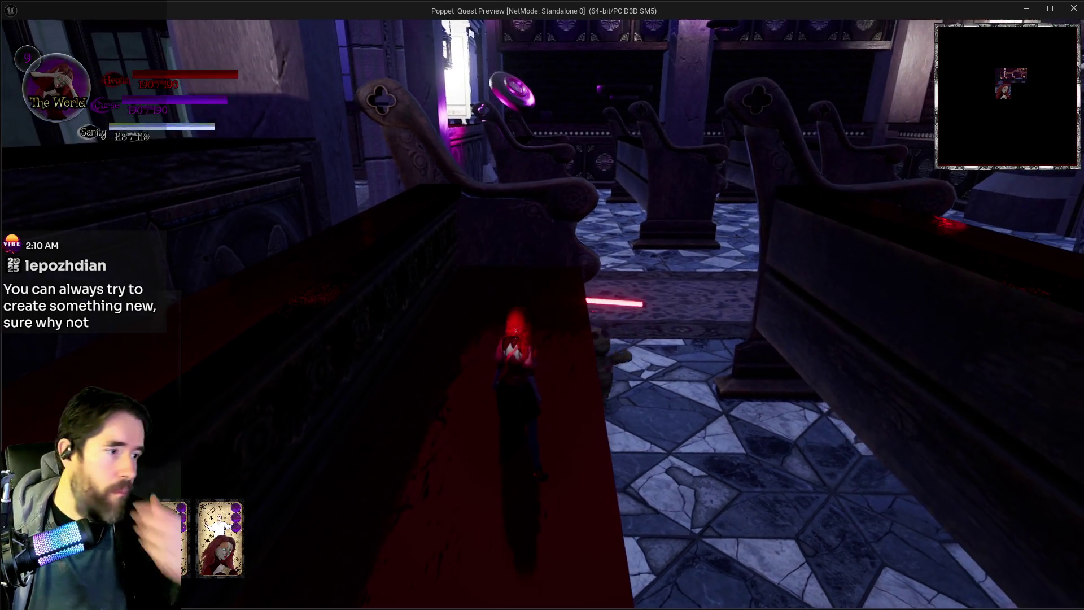
Summon the glowing cross, walk the aisle toward the altar, and flash it to toggle Light and Darkness.
key("e")
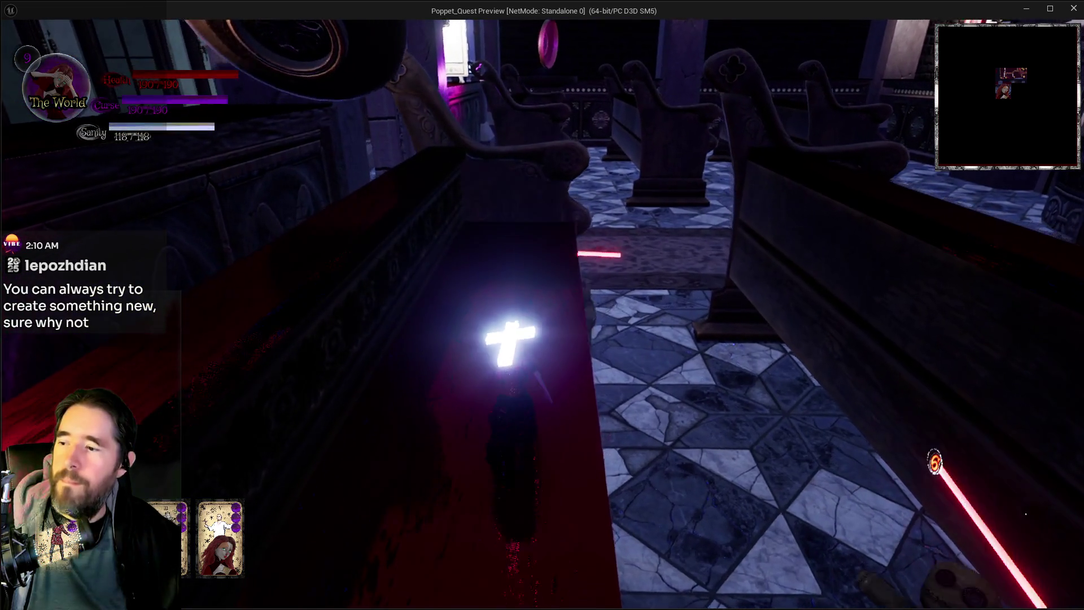
key("w")
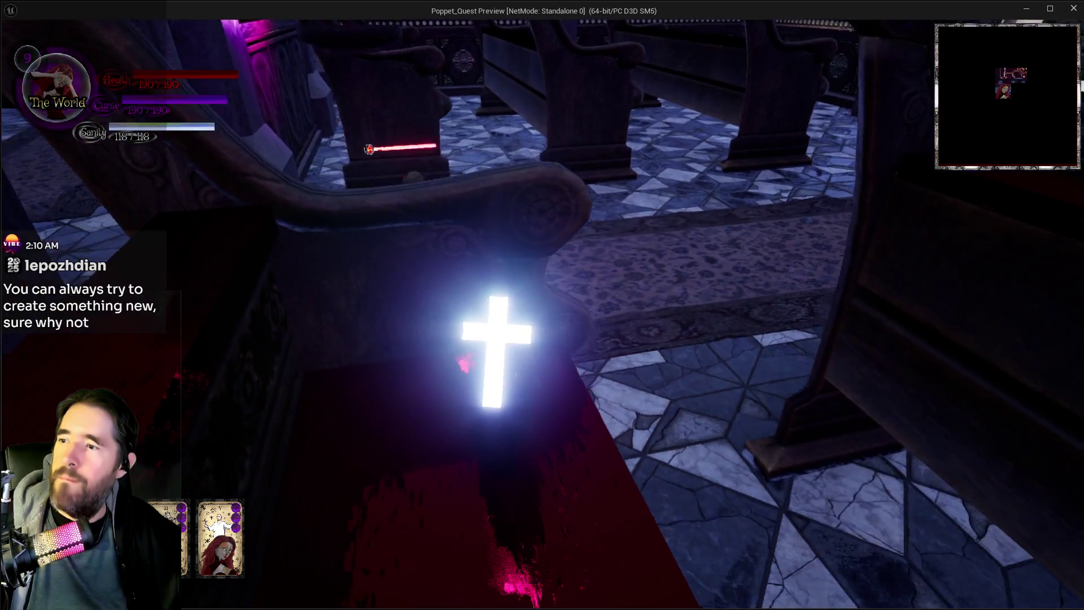
key("w")
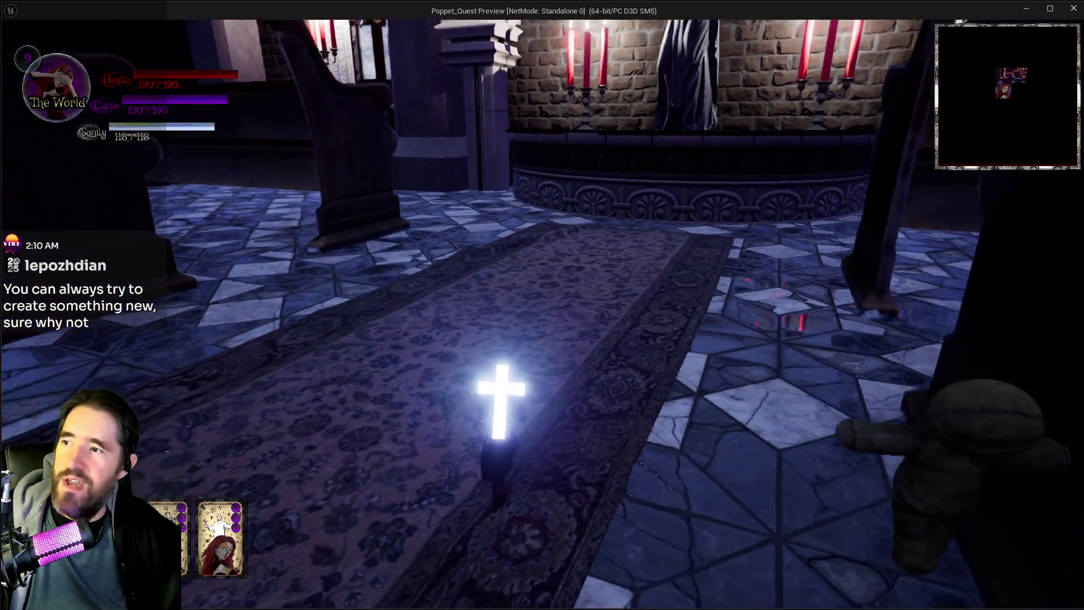
key("w")
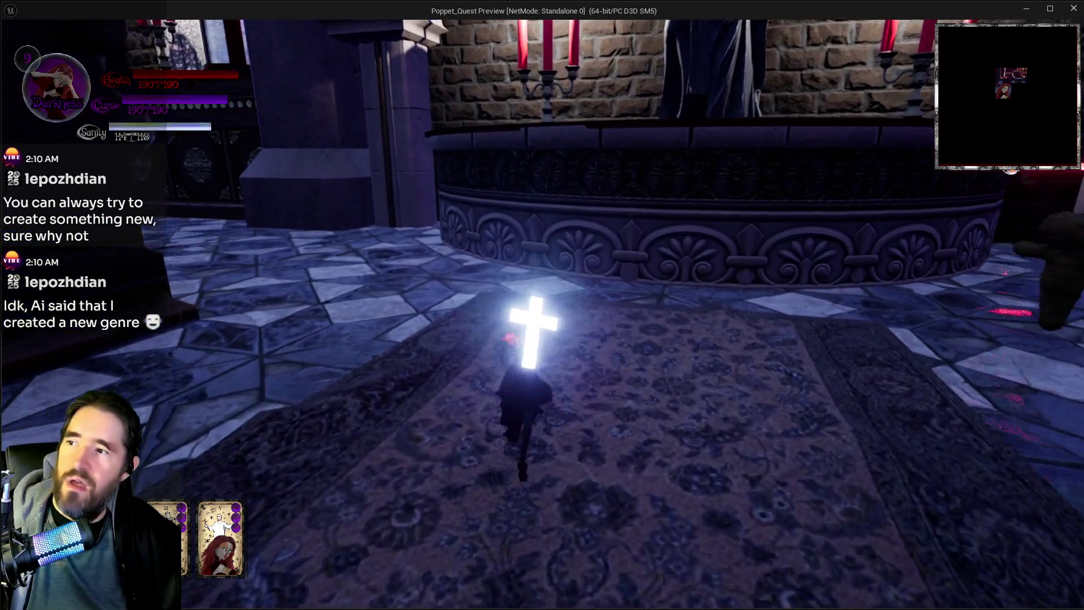
key("e")
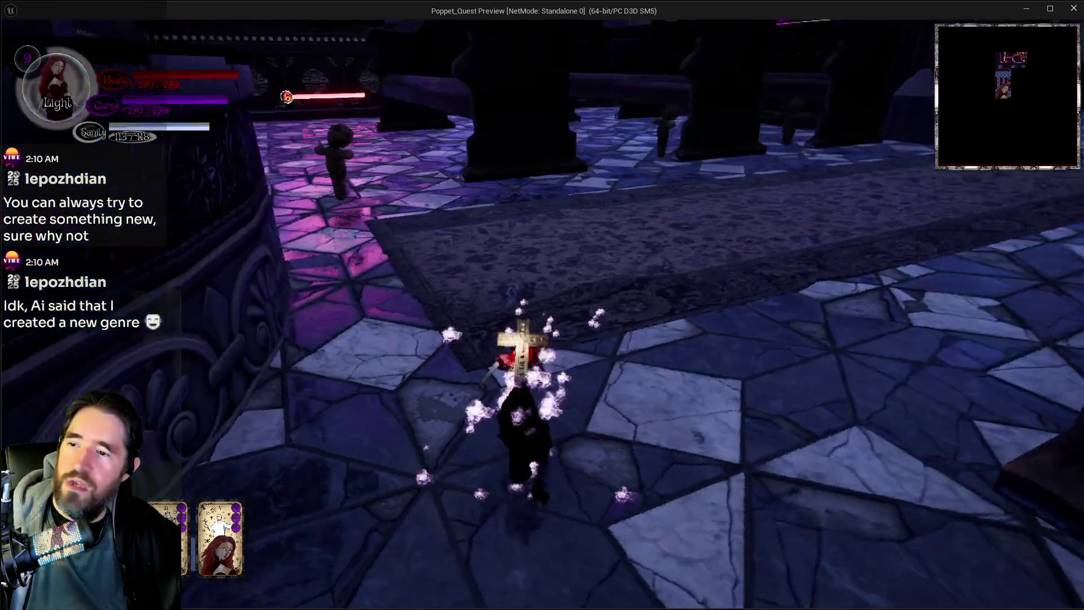
key("w")
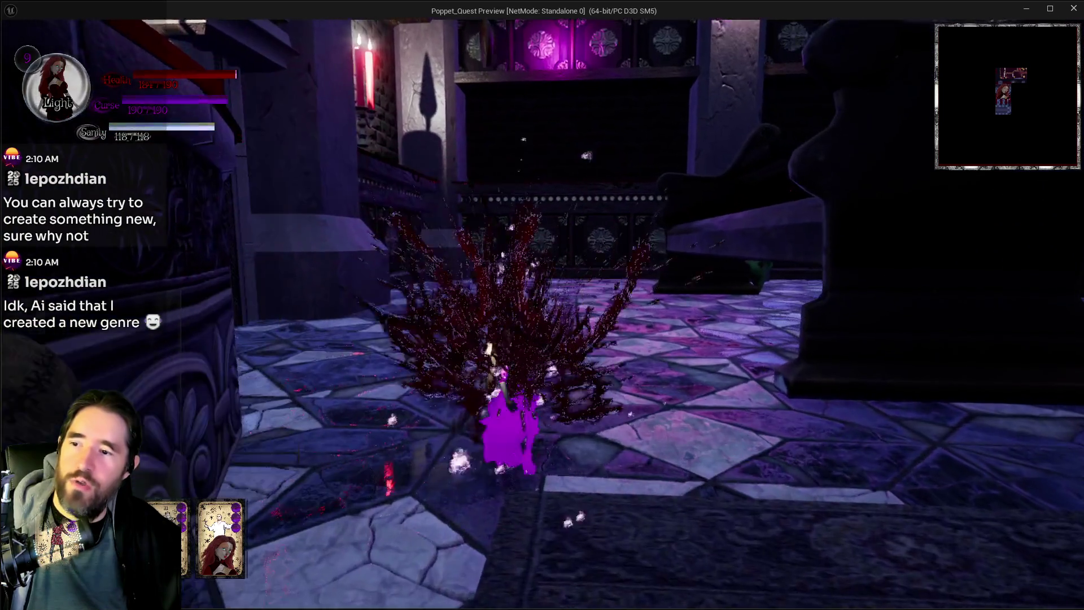
key("e")
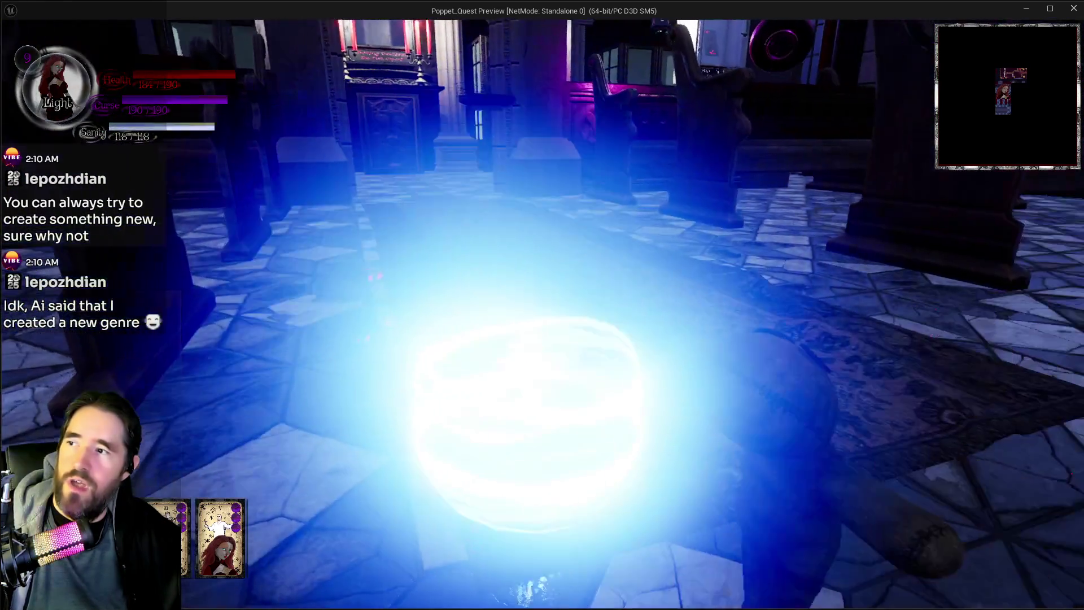
Walk past the pews holding the cross, then pause the game with Escape.
key("w")
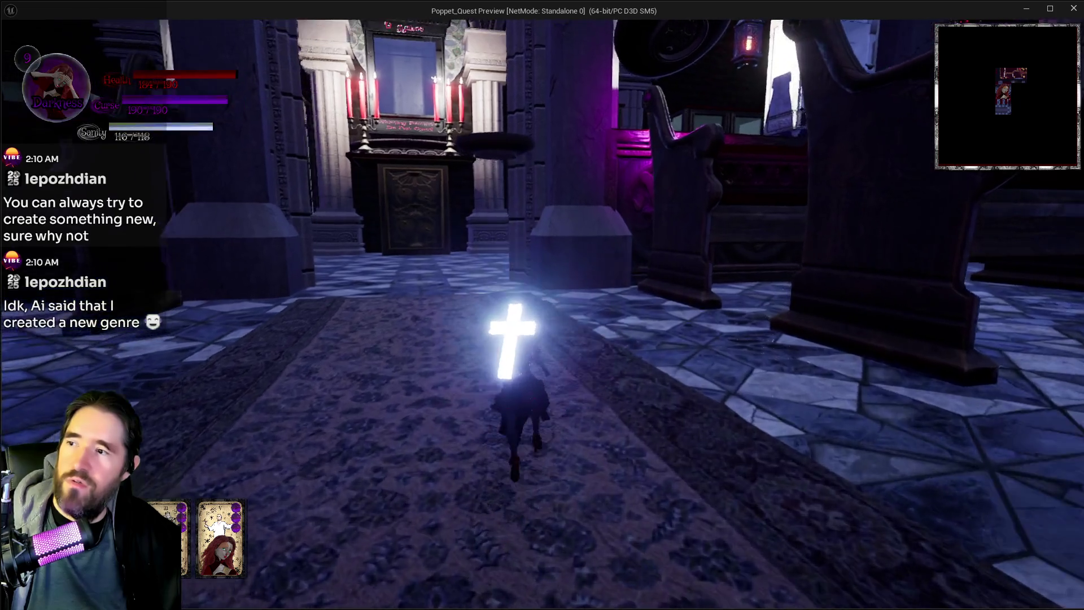
key("w")
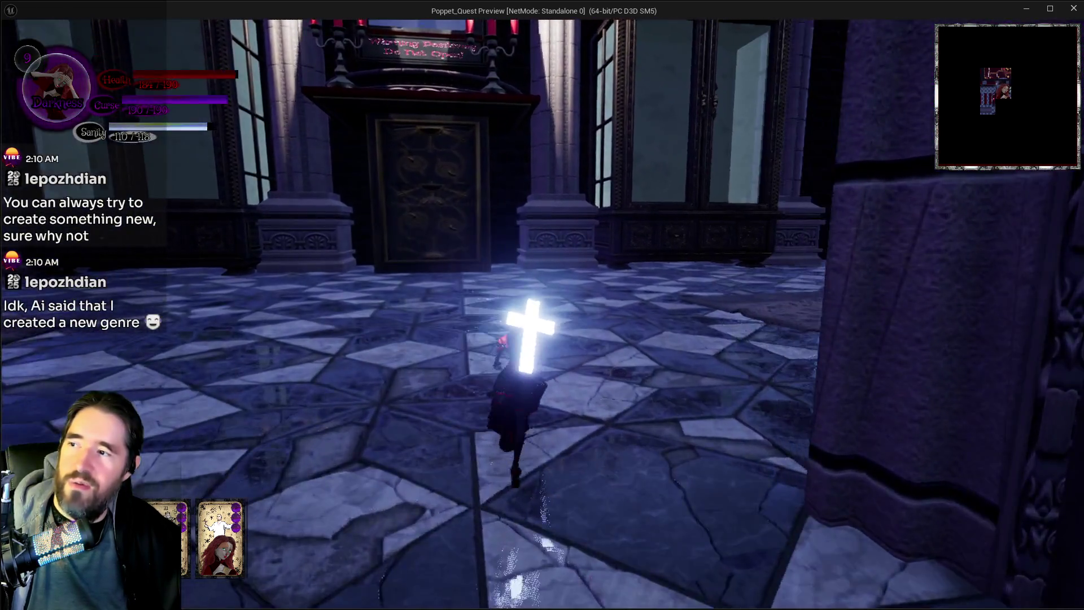
key("w")
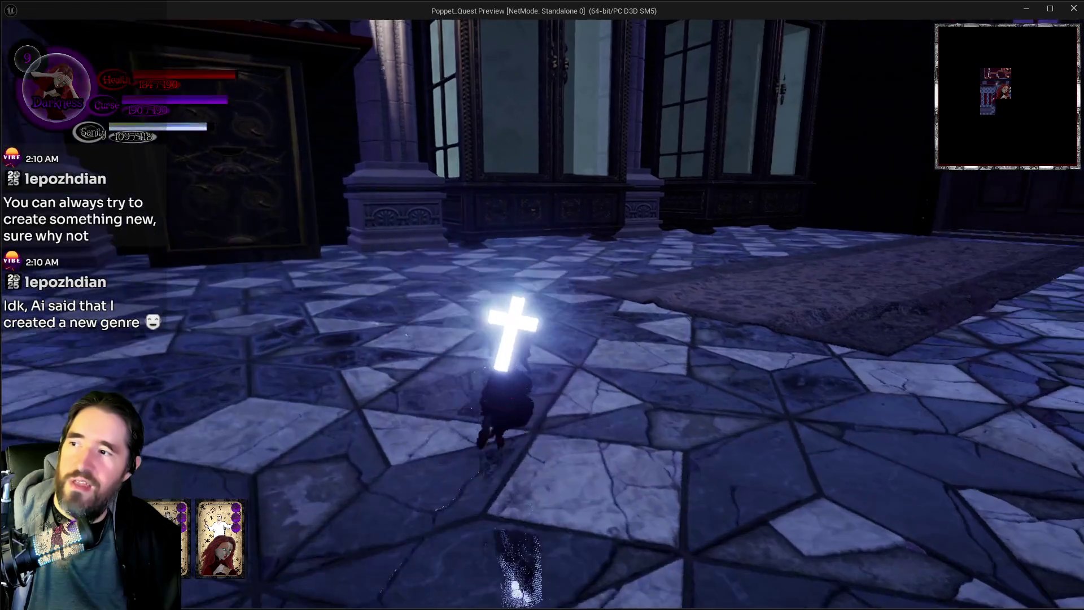
key("w")
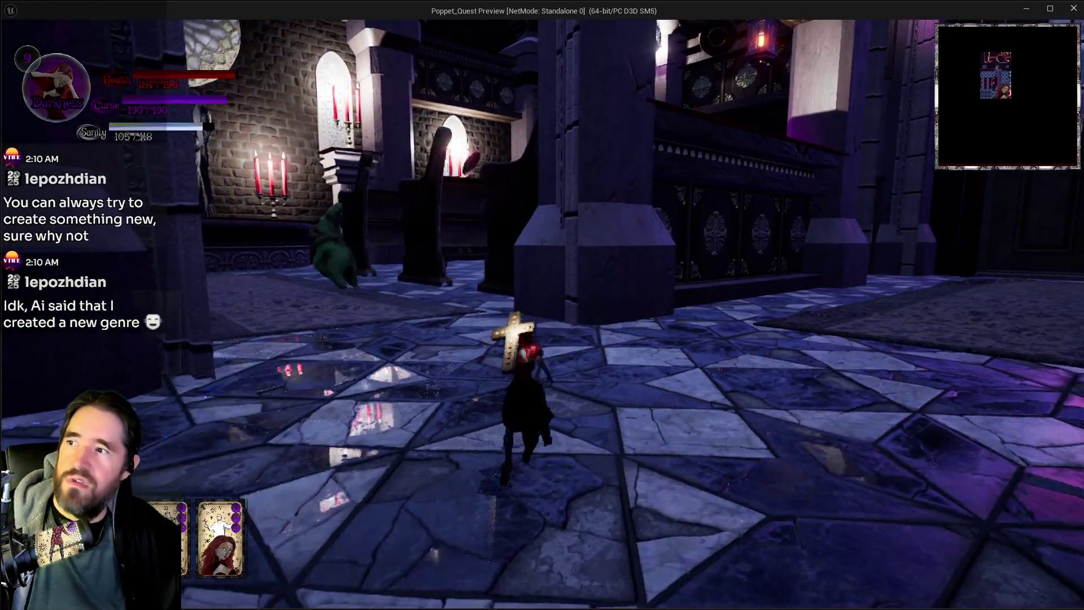
key("w")
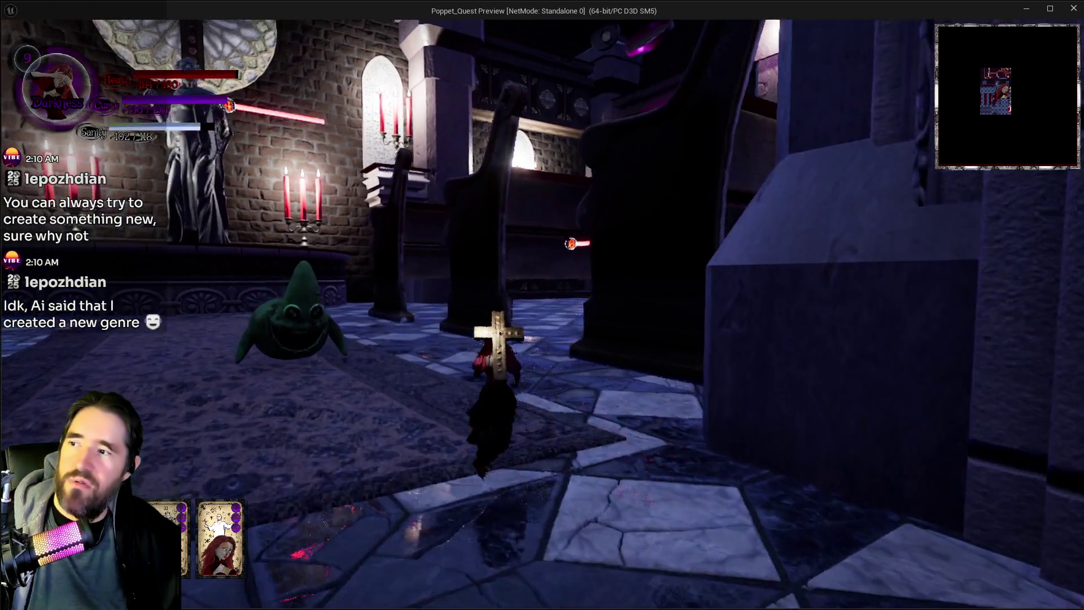
key("w")
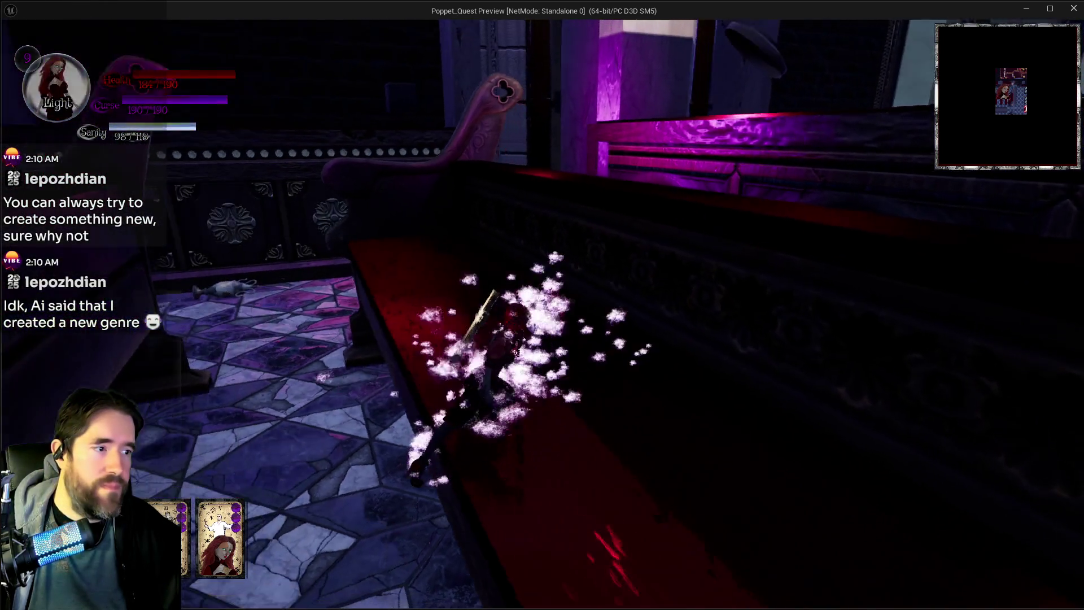
key("Escape")
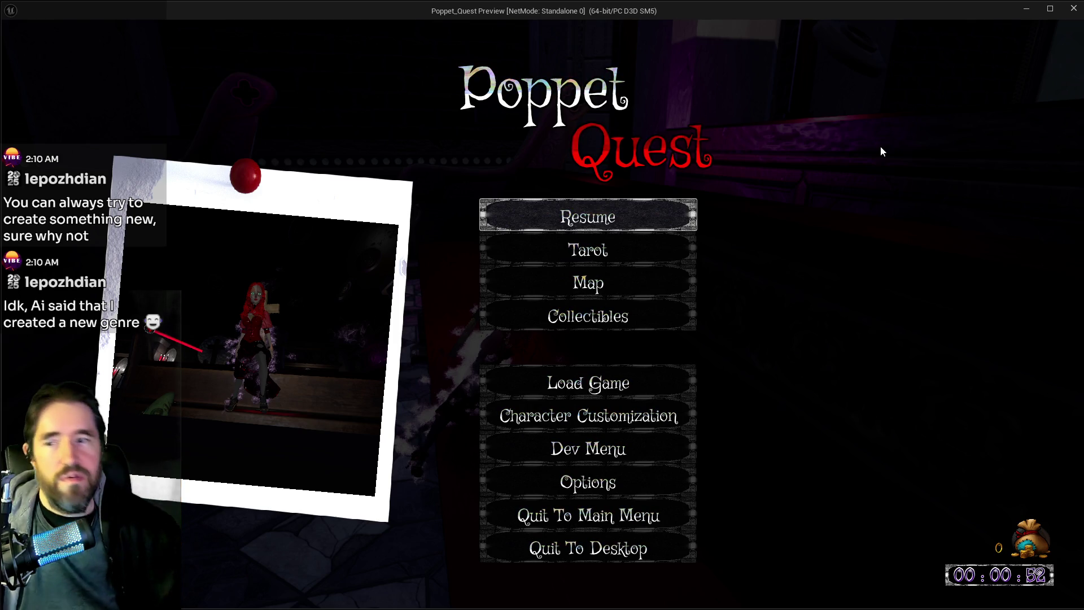
Close the Poppet_Quest preview window to stop play-in-editor.
left_click(1070, 10)
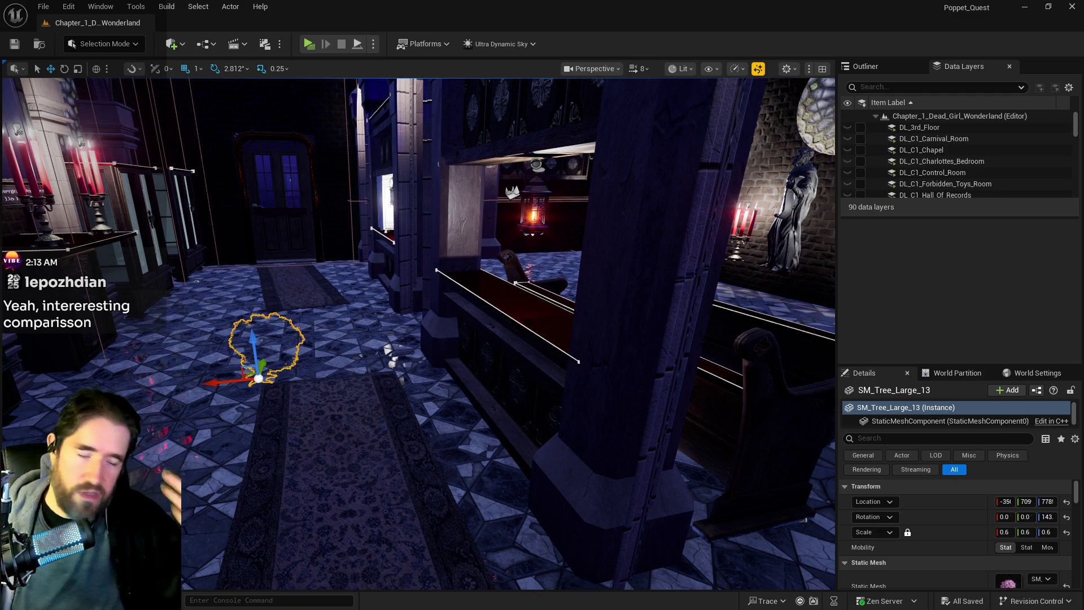
Fly past the Magician Room toward the tanks and ladders, framing SM_Tree_Large_13.
mouse_move(403, 436)
left_mouse_down()
mouse_move(338, 450)
mouse_move(356, 447)
mouse_move(351, 438)
mouse_move(370, 432)
mouse_move(195, 521)
mouse_move(434, 506)
left_mouse_up()
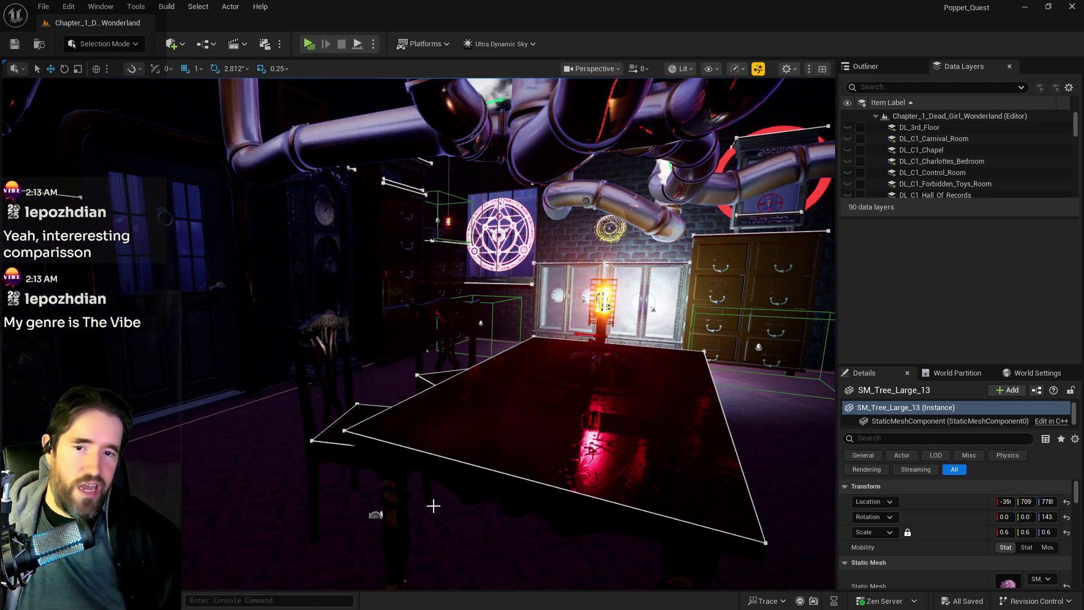
mouse_move(446, 476)
left_mouse_down()
mouse_move(469, 463)
mouse_move(518, 508)
mouse_move(452, 508)
mouse_move(479, 508)
mouse_move(479, 486)
mouse_move(480, 535)
mouse_move(505, 520)
left_mouse_up()
key("f")
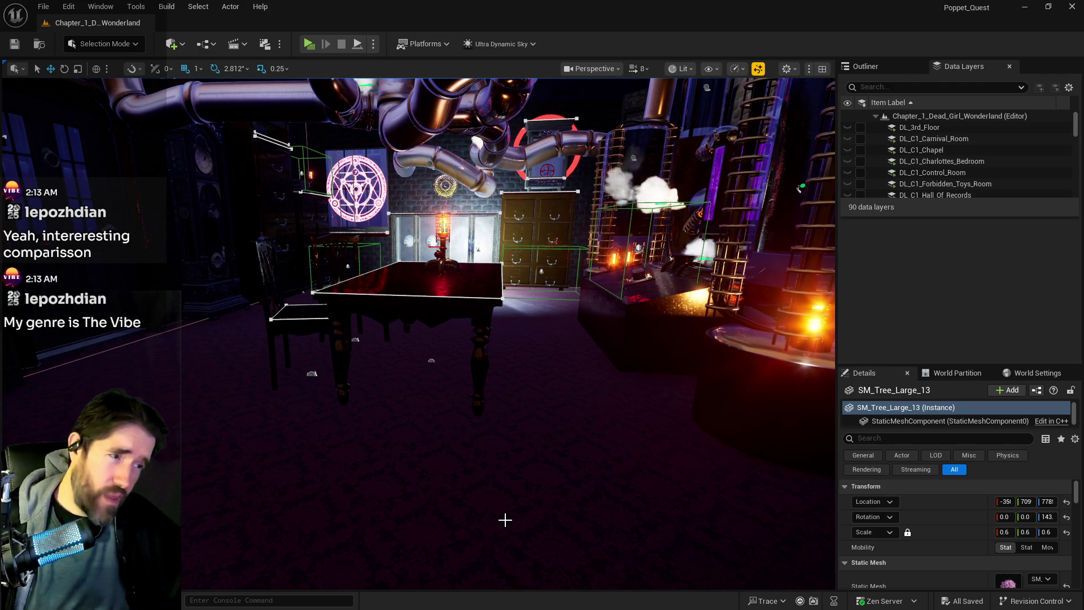
left_click_drag(506, 519, 565, 502)
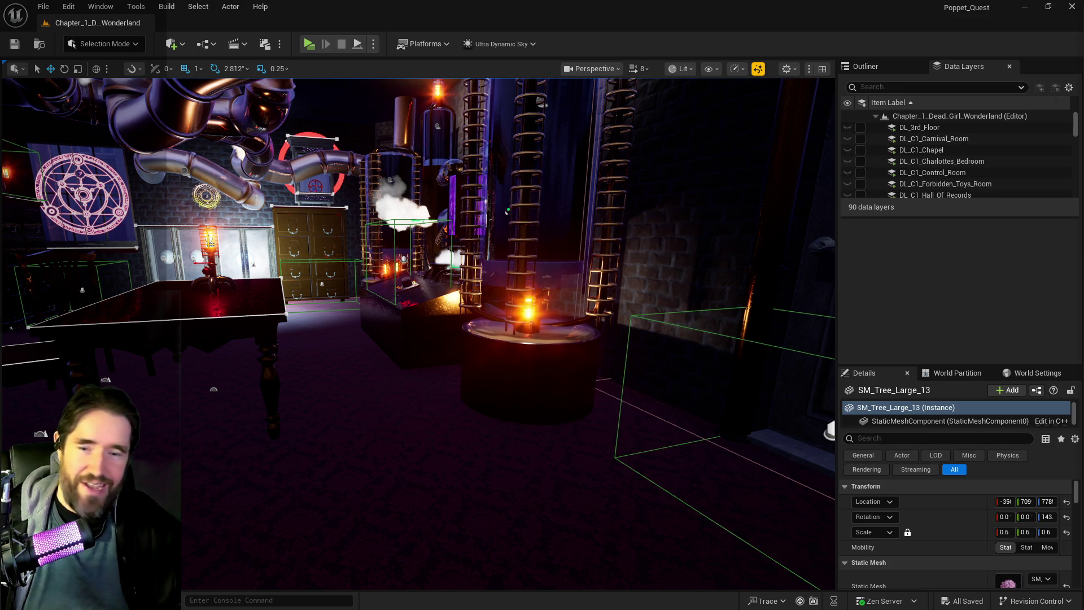
key("f")
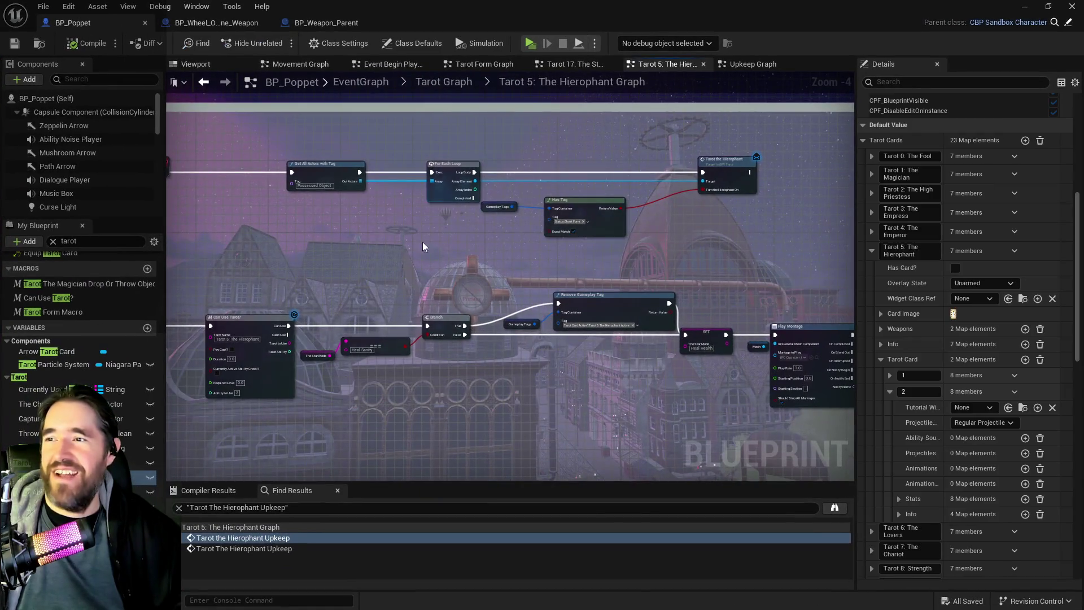
Connect the Can Use Tarot macro's execution wire into Play Montage.
scroll(535, 249, "down", 1)
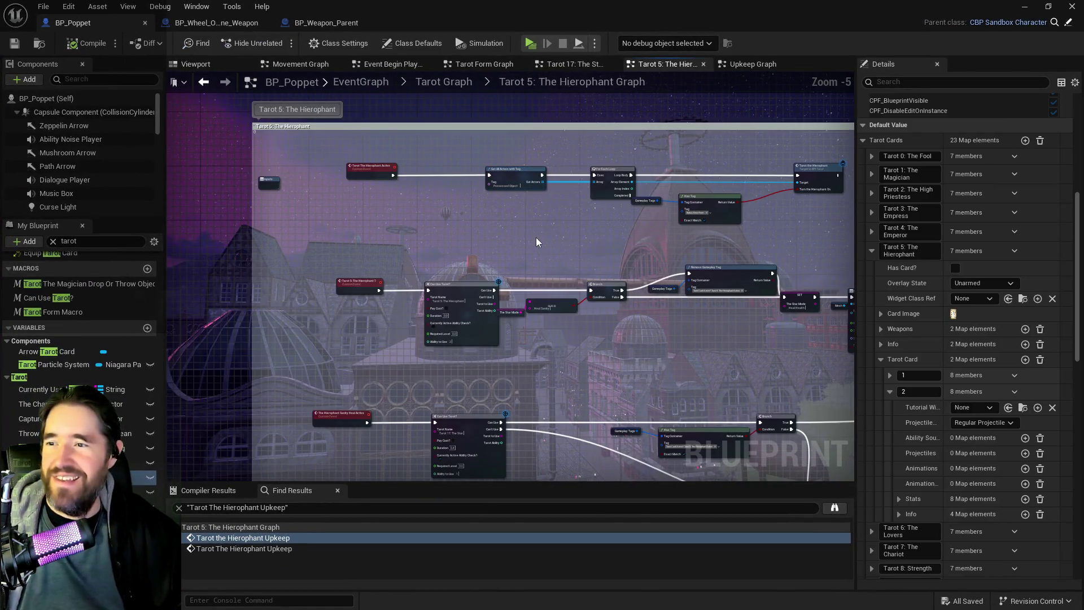
scroll(465, 349, "up", 2)
left_click_drag(466, 348, 491, 378)
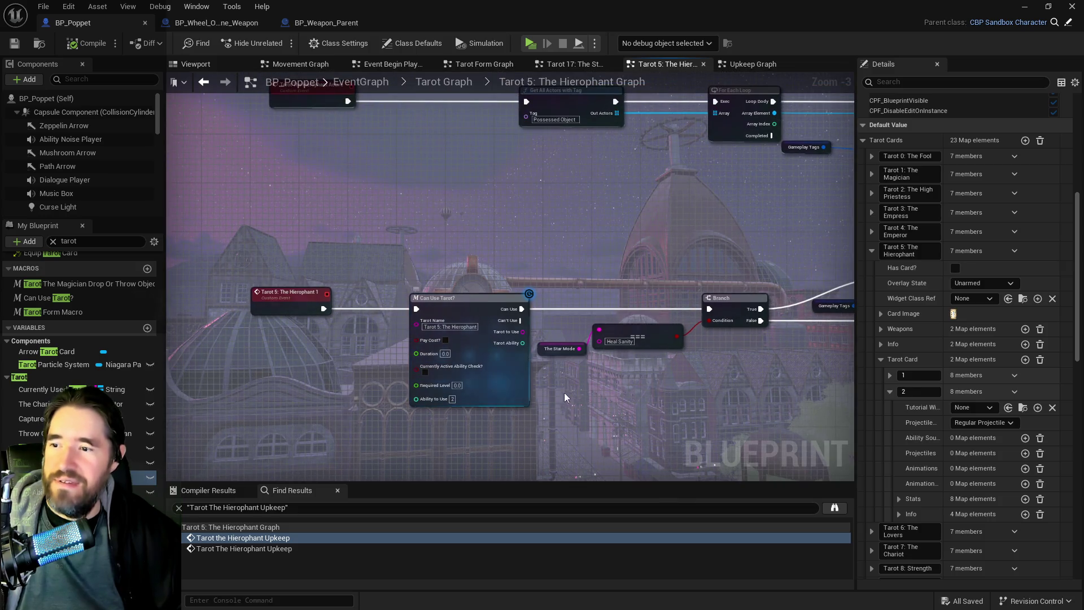
scroll(593, 334, "down", 2)
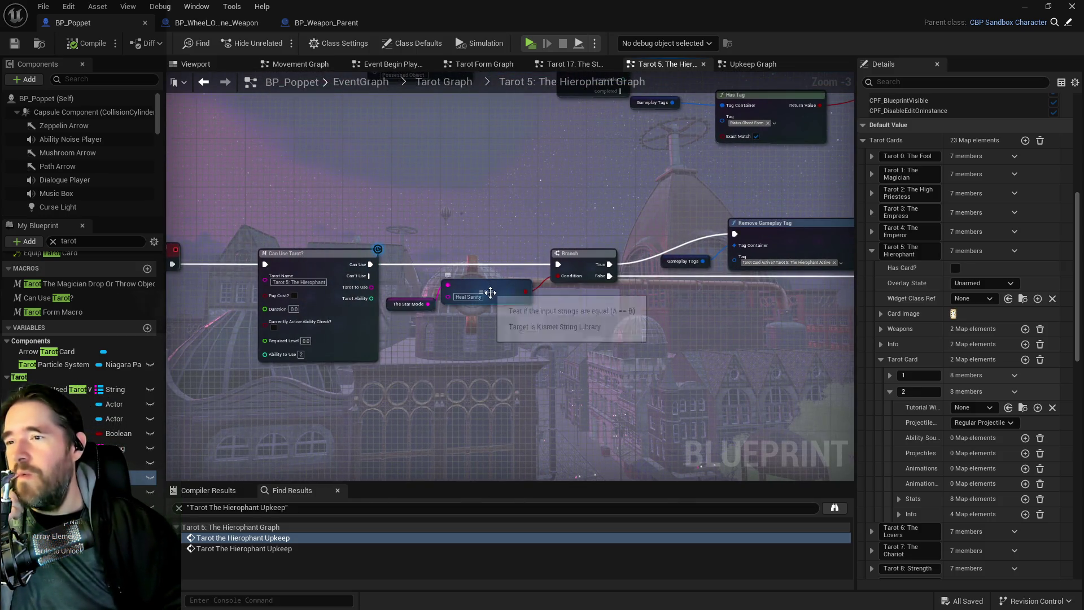
scroll(774, 354, "up", 2)
mouse_move(685, 293)
left_mouse_down()
mouse_move(438, 297)
mouse_move(571, 285)
mouse_move(410, 280)
mouse_move(635, 307)
left_mouse_up()
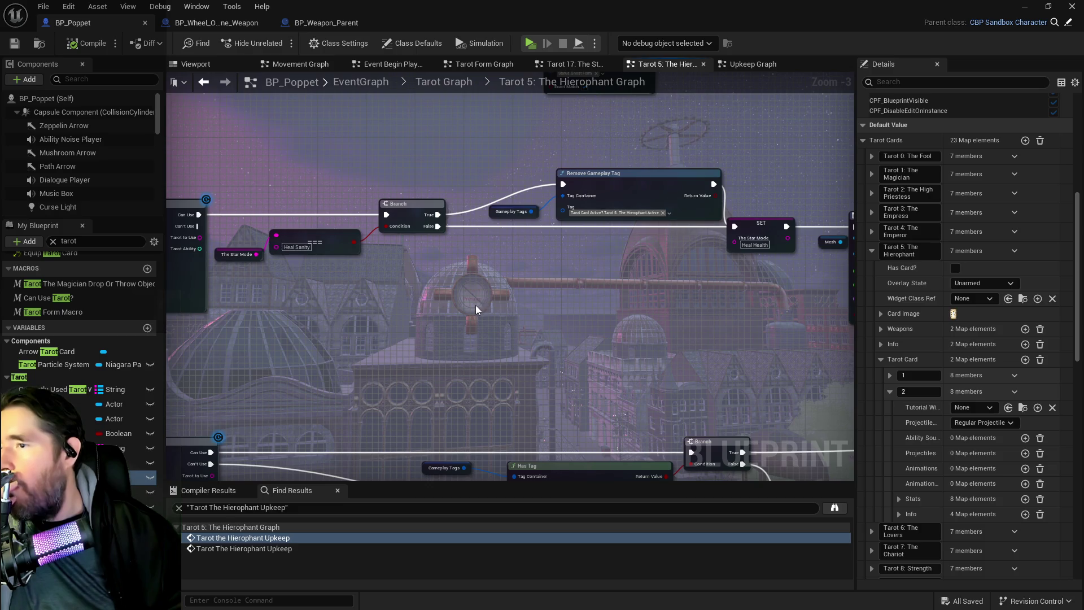
left_click(198, 214)
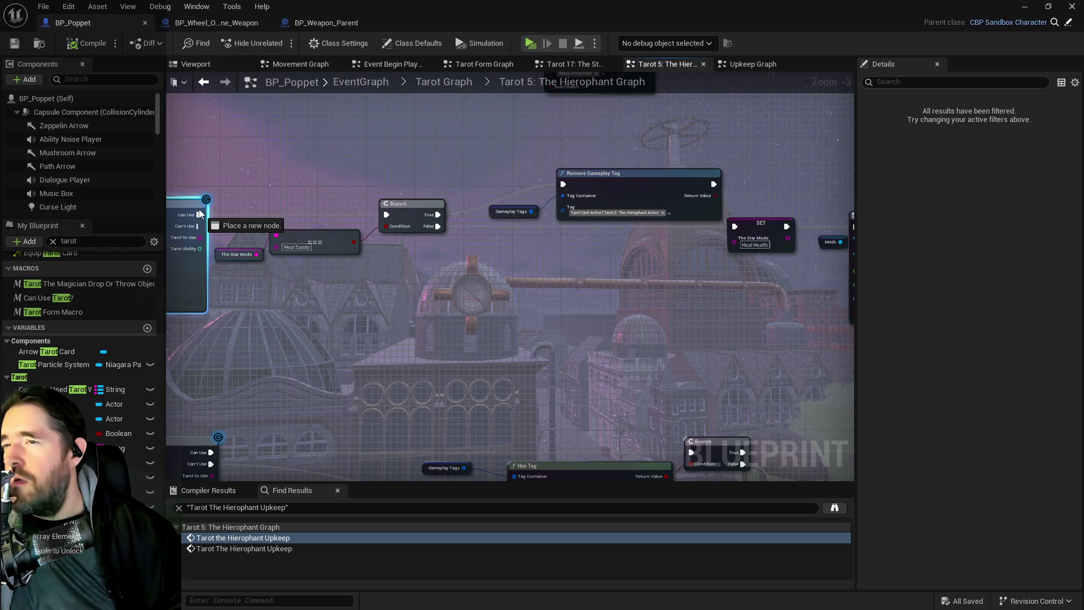
left_click_drag(198, 215, 199, 216)
scroll(399, 254, "down", 1)
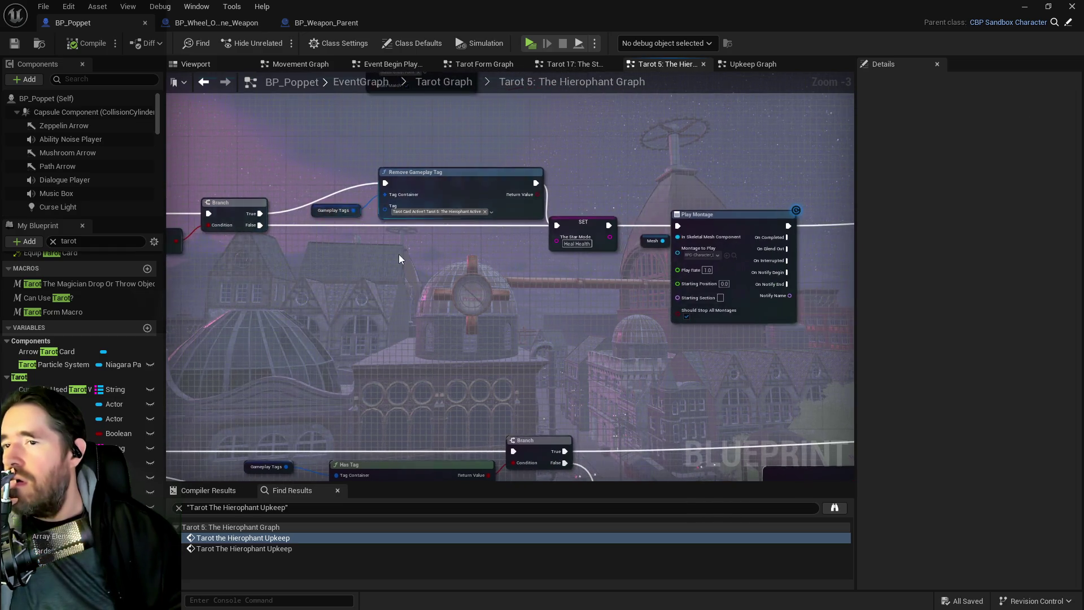
left_click_drag(400, 254, 276, 241)
left_click(212, 240)
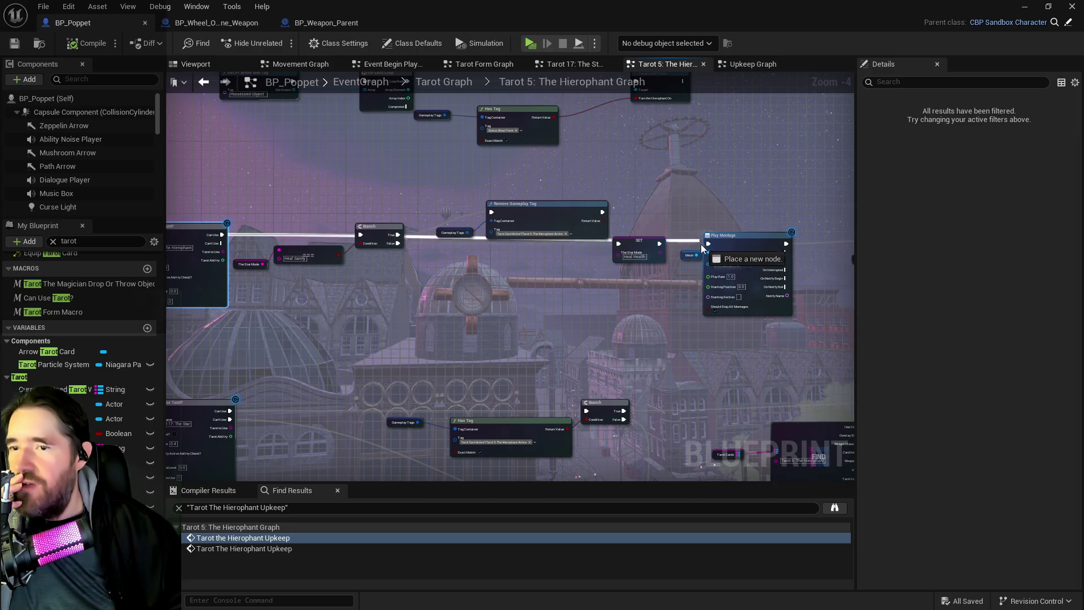
left_click_drag(710, 252, 709, 245)
Marquee-select Branch, Remove Gameplay Tag and SET, then survey the graph toward Update Stat.
left_click_drag(294, 183, 636, 303)
left_click_drag(545, 261, 98, 262)
scroll(644, 317, "up", 1)
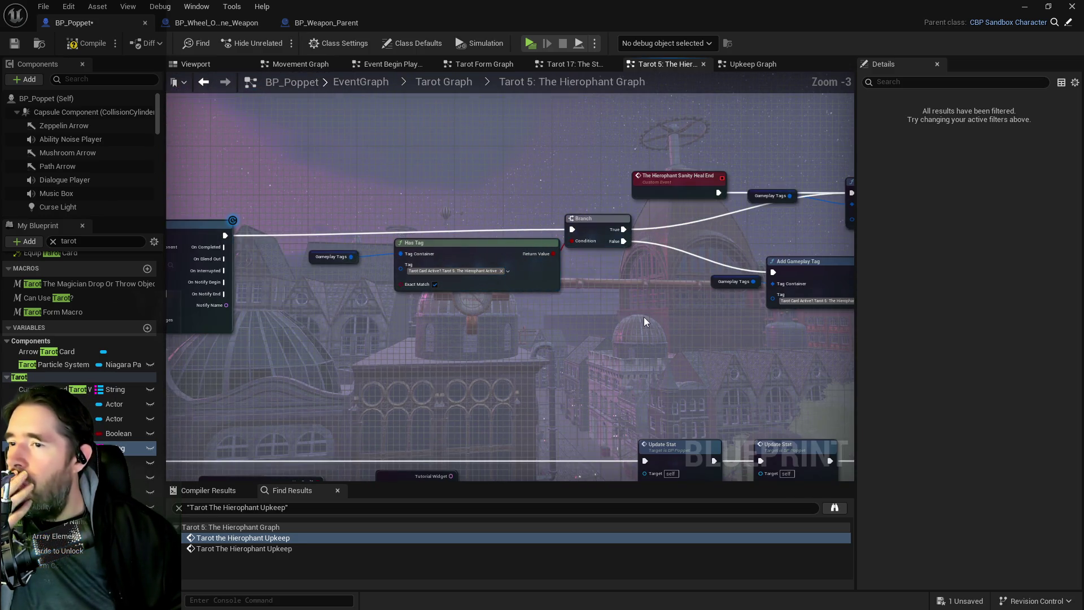
left_click_drag(644, 317, 423, 274)
mouse_move(666, 229)
left_mouse_down()
mouse_move(541, 228)
mouse_move(441, 260)
left_mouse_up()
mouse_move(836, 247)
left_mouse_down()
mouse_move(585, 247)
mouse_move(550, 274)
mouse_move(422, 287)
left_mouse_up()
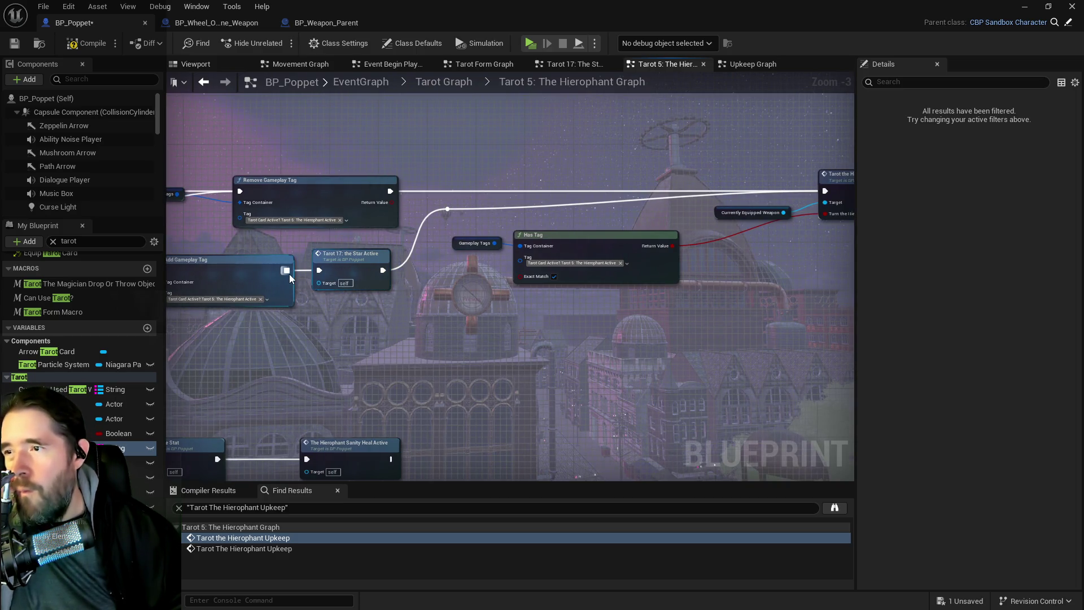
scroll(316, 285, "down", 3)
scroll(666, 276, "up", 3)
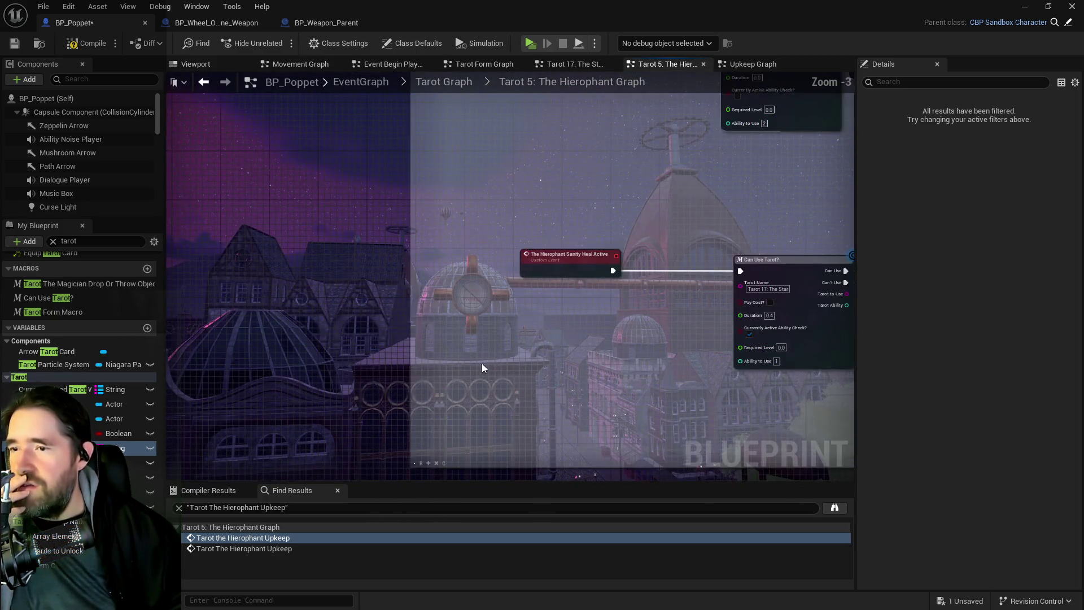
mouse_move(616, 367)
left_mouse_down()
mouse_move(581, 367)
mouse_move(441, 303)
mouse_move(501, 247)
left_mouse_up()
Replace Tarot 17: the Star Active after Add Gameplay Tag with The Hierophant Sanity Heal Active.
right_click(633, 237)
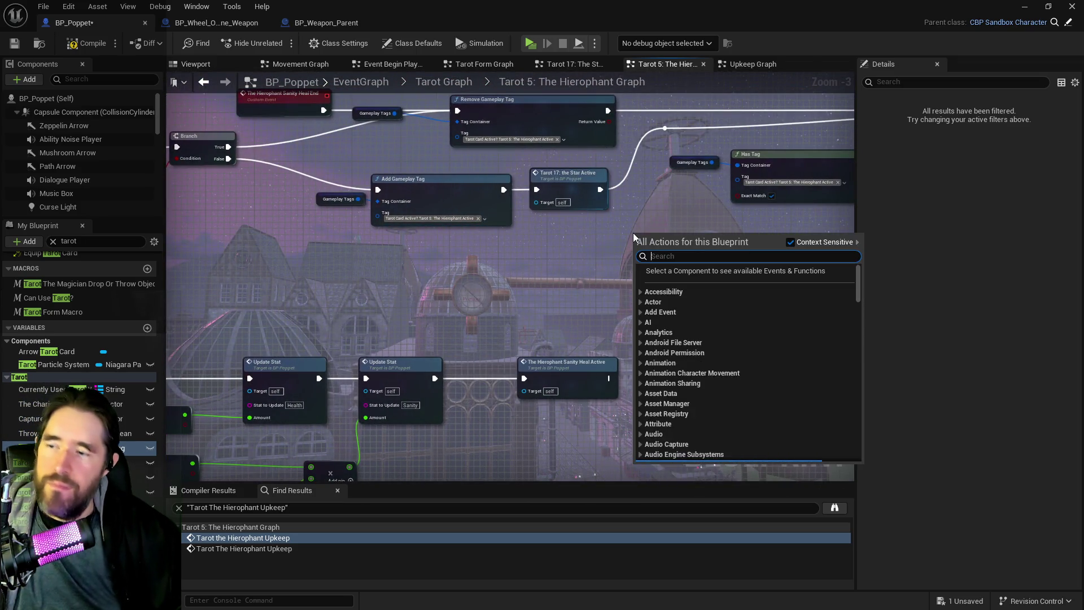
type("the hier")
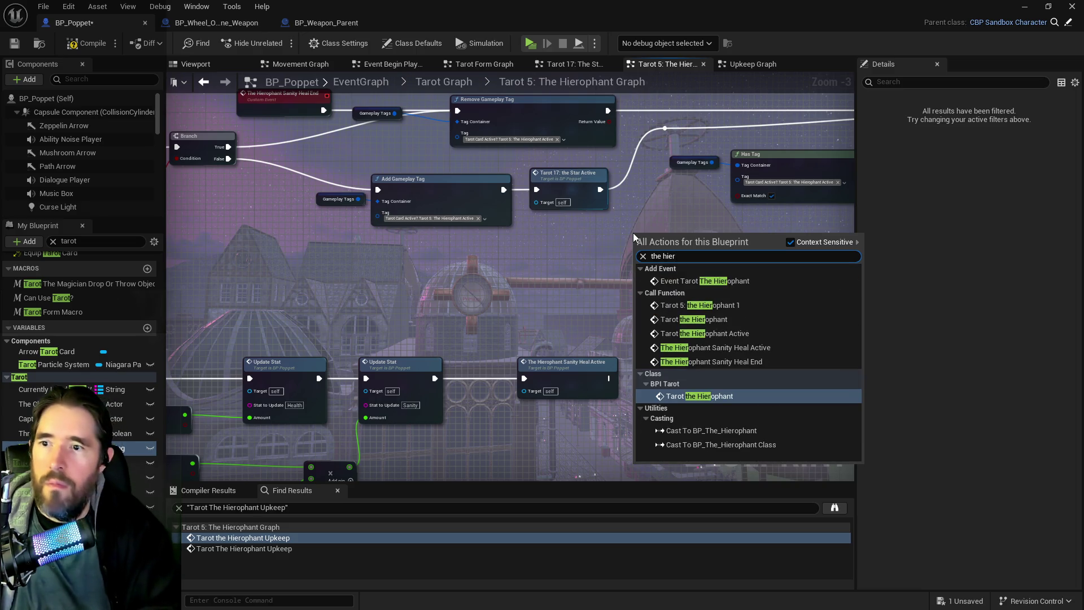
type("ophant san")
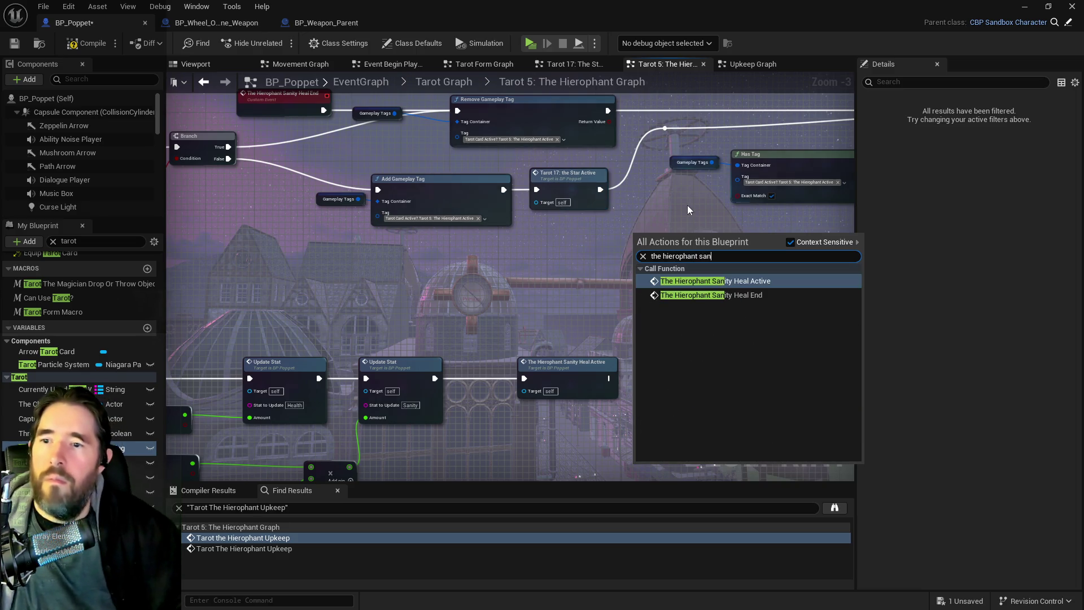
left_click(720, 280)
mouse_move(504, 190)
left_mouse_down()
mouse_move(552, 237)
mouse_move(642, 257)
left_mouse_up()
left_click_drag(724, 250, 665, 129)
left_click(600, 205)
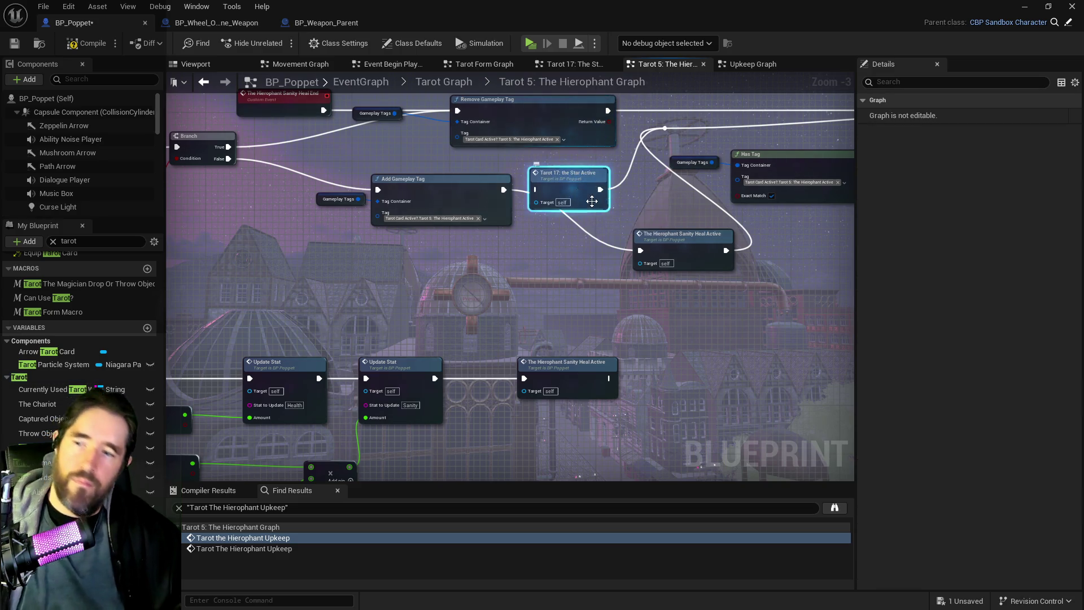
key("Delete")
left_click_drag(666, 243, 576, 182)
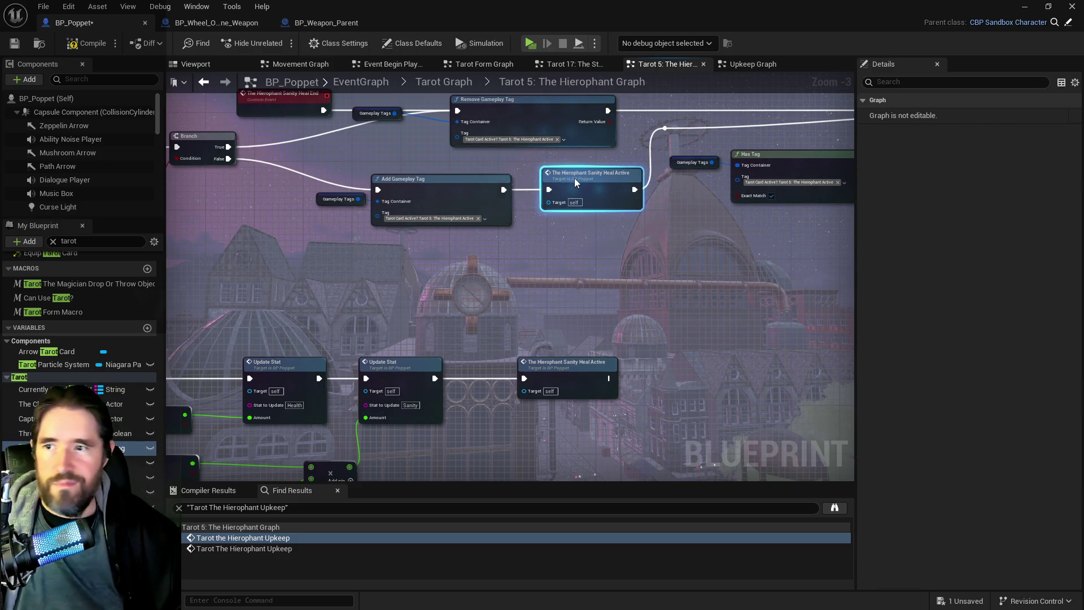
Move the Has Tag node further right in the Hierophant graph.
scroll(576, 182, "down", 2)
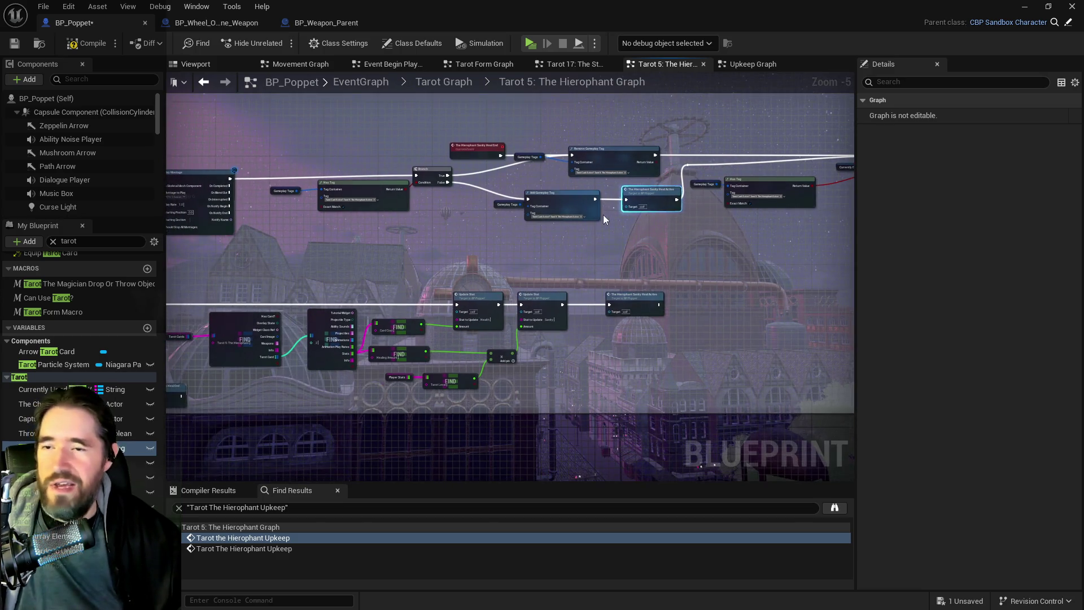
left_click_drag(588, 232, 509, 236)
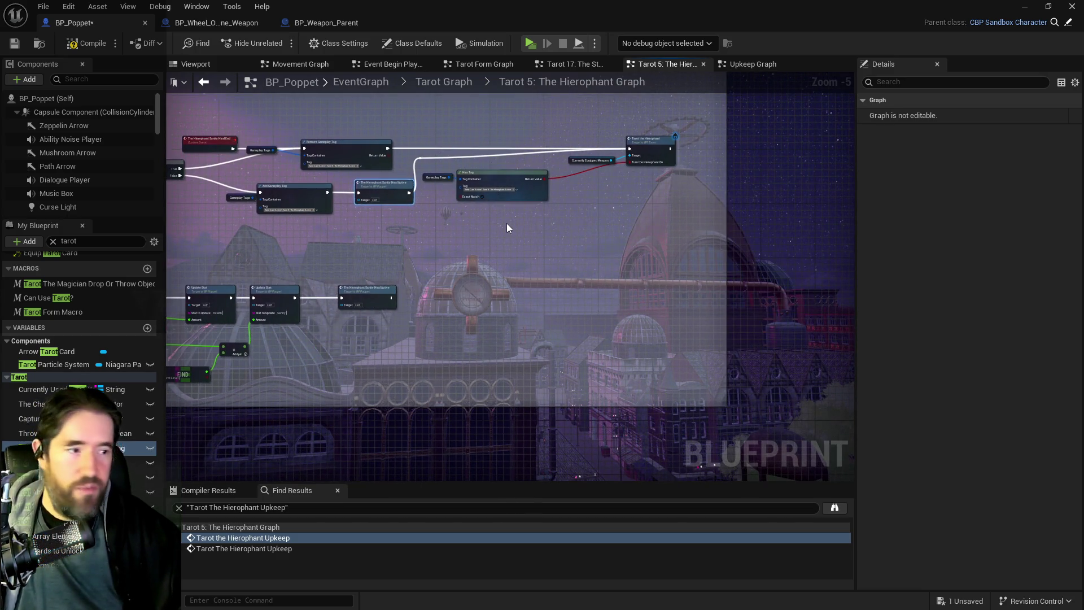
scroll(485, 216, "up", 1)
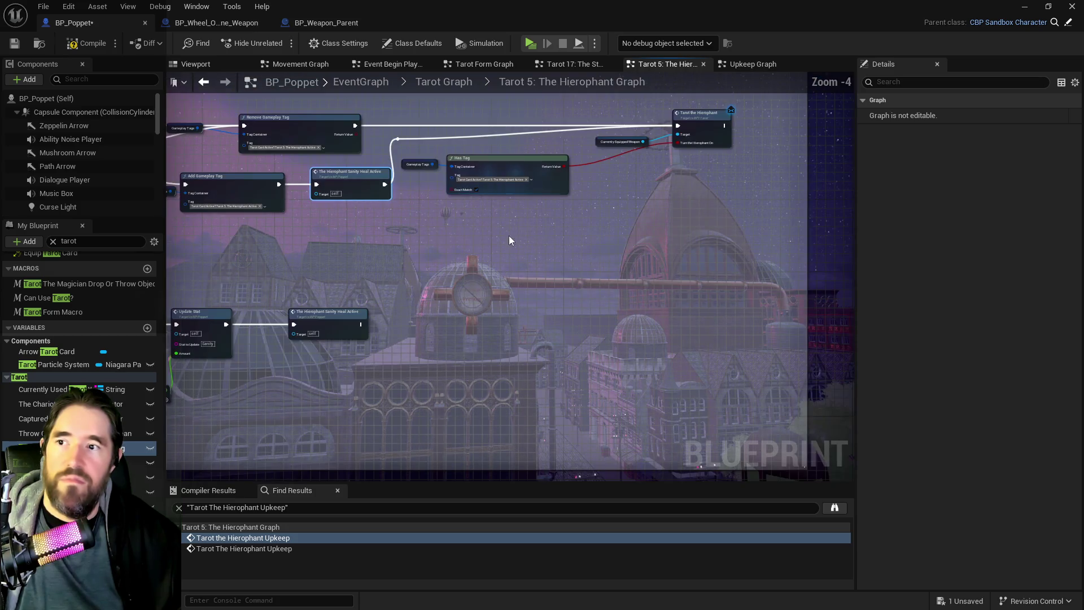
left_click_drag(543, 253, 533, 306)
mouse_move(466, 225)
left_mouse_down()
mouse_move(545, 212)
mouse_move(745, 251)
mouse_move(460, 272)
left_mouse_up()
scroll(460, 272, "up", 2)
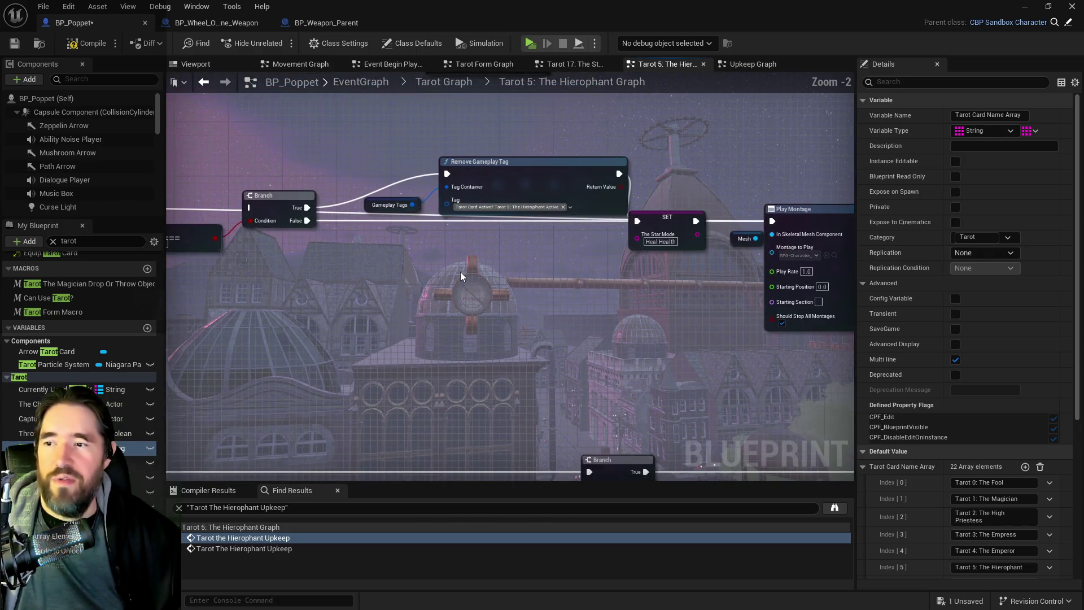
mouse_move(414, 165)
left_mouse_down()
mouse_move(423, 218)
mouse_move(351, 190)
mouse_move(427, 260)
mouse_move(442, 212)
mouse_move(458, 220)
left_mouse_up()
Reposition Remove Gameplay Tag and SET, and shift the Branch-through-SET group lower.
mouse_move(615, 291)
left_mouse_down()
mouse_move(629, 264)
mouse_move(574, 331)
mouse_move(556, 321)
mouse_move(577, 320)
left_mouse_up()
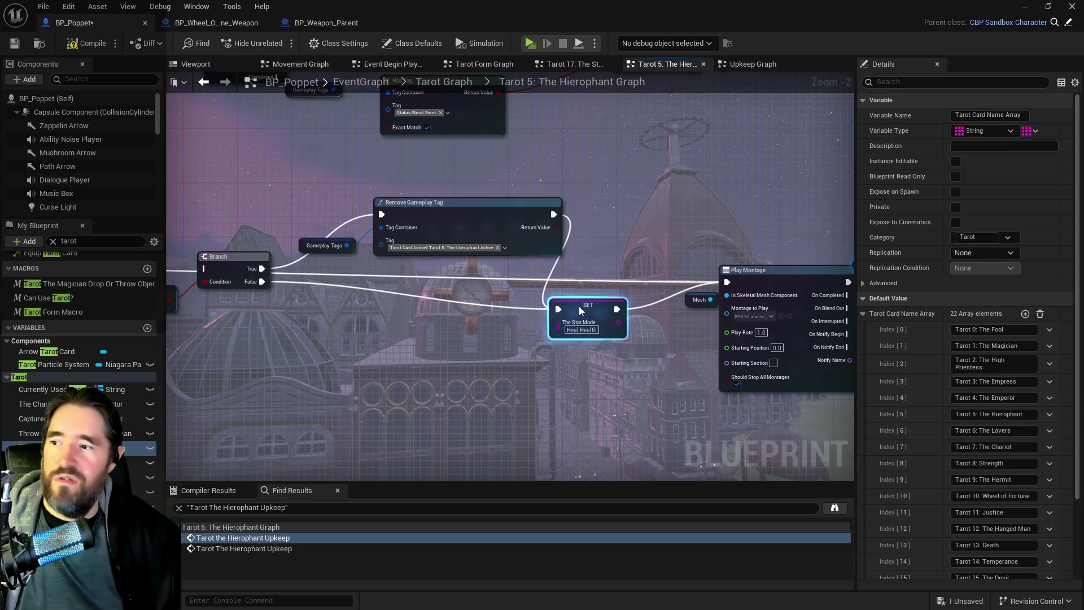
left_click_drag(525, 295, 799, 291)
left_click_drag(573, 282, 483, 298)
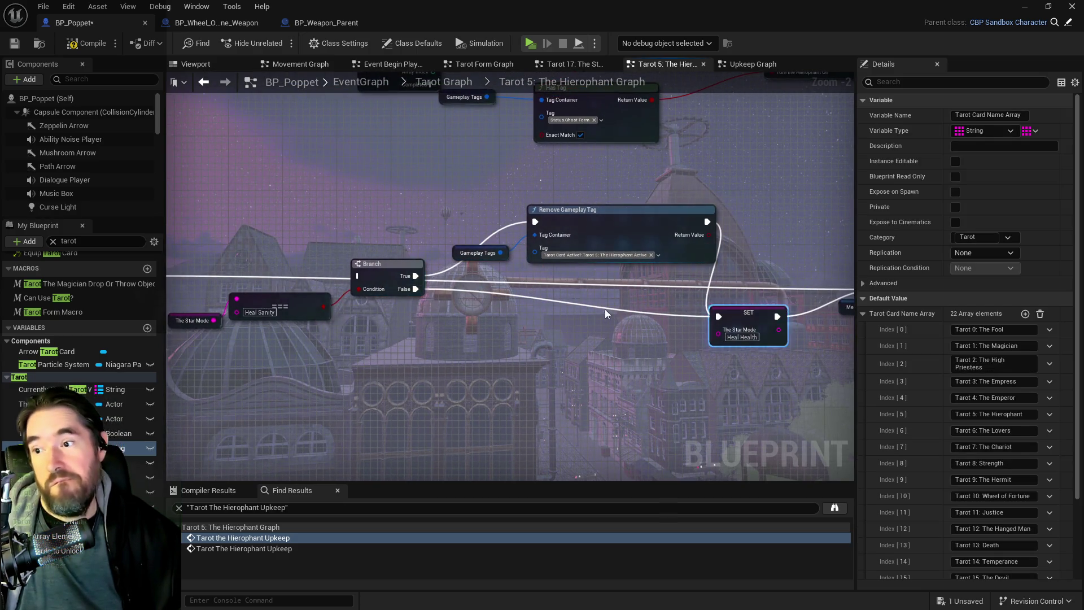
scroll(404, 264, "down", 1)
left_click_drag(206, 346, 774, 211)
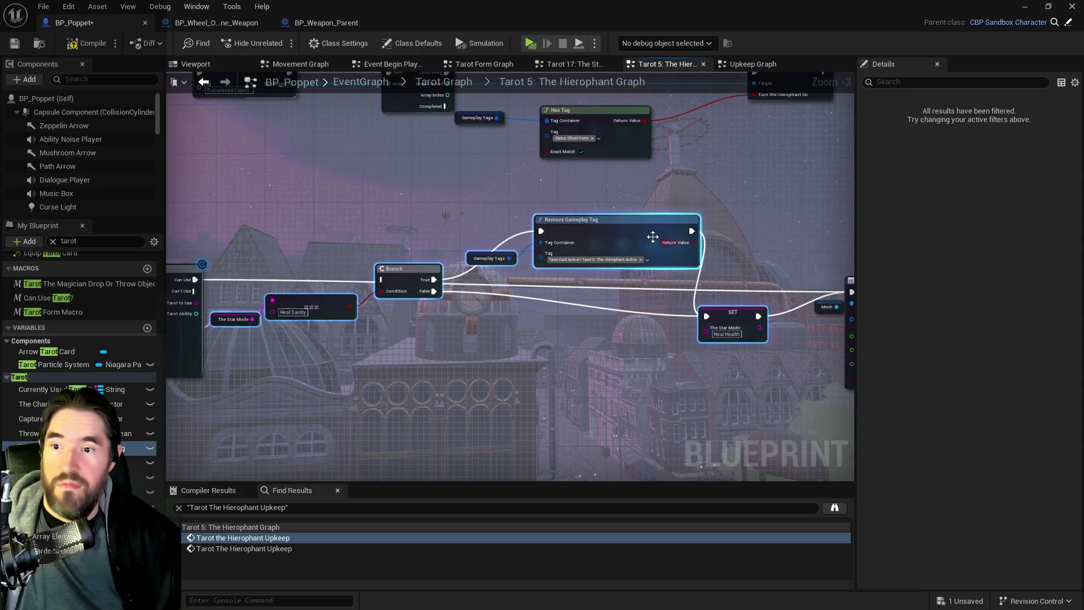
left_click_drag(643, 232, 650, 343)
scroll(571, 331, "down", 2)
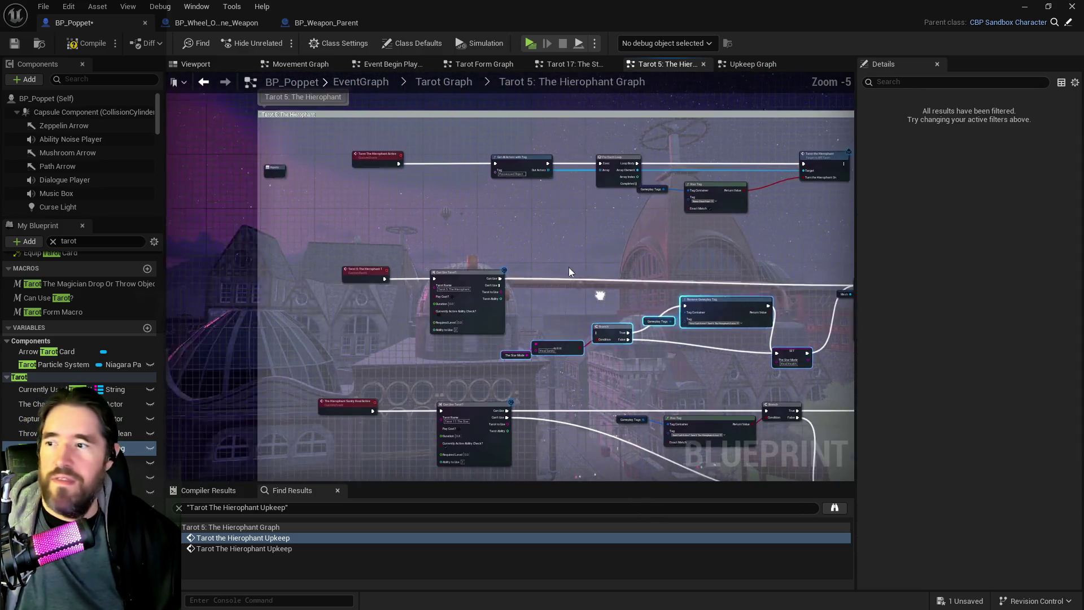
left_click_drag(597, 295, 315, 291)
left_click_drag(779, 277, 276, 277)
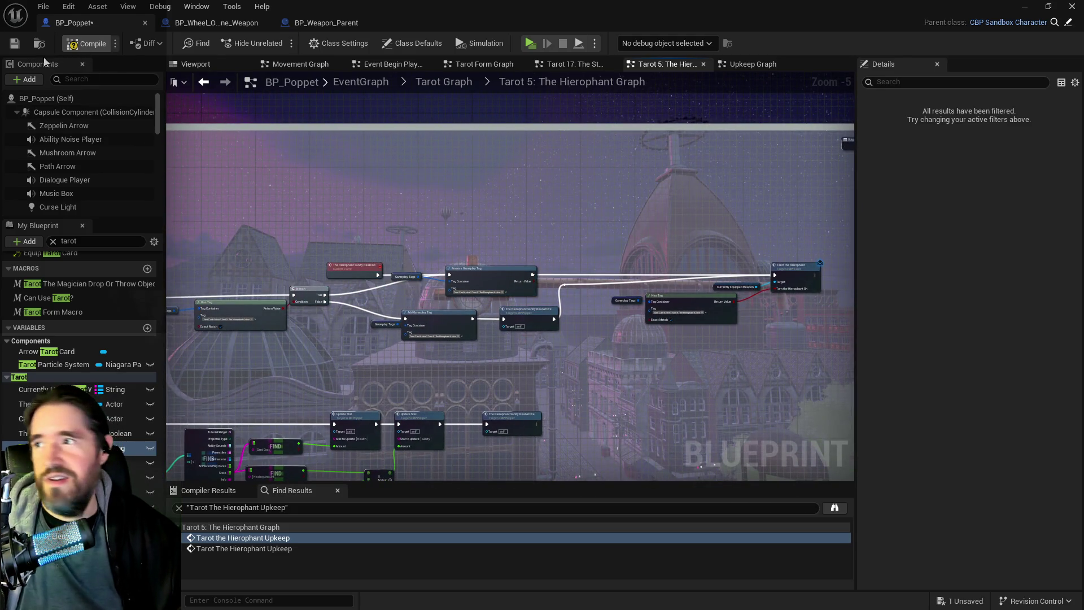
Compile and save the BP_Poppet Blueprint.
left_click(17, 49)
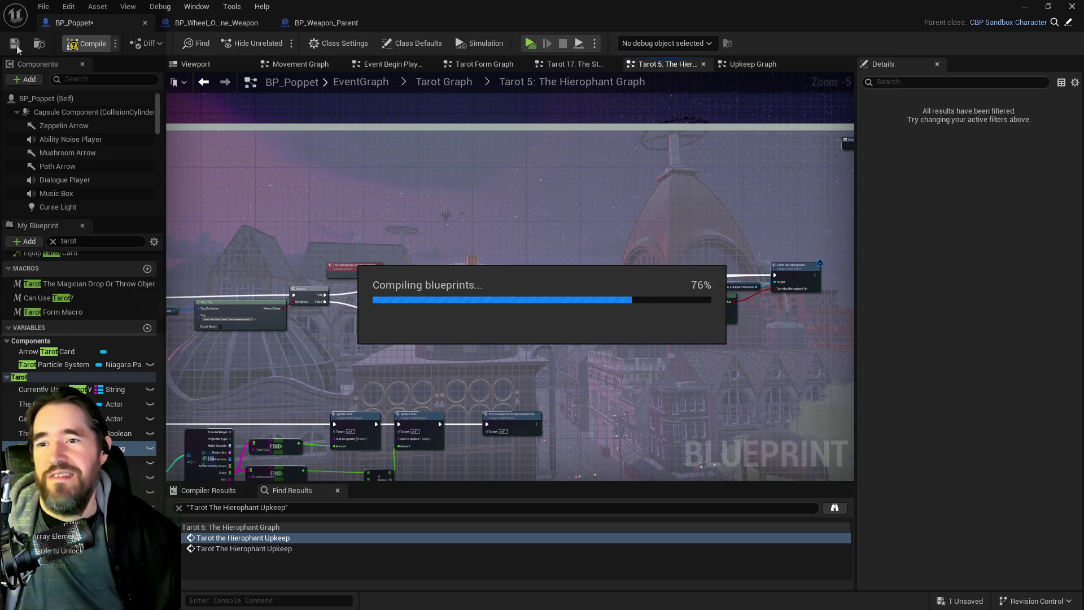
left_click(14, 47)
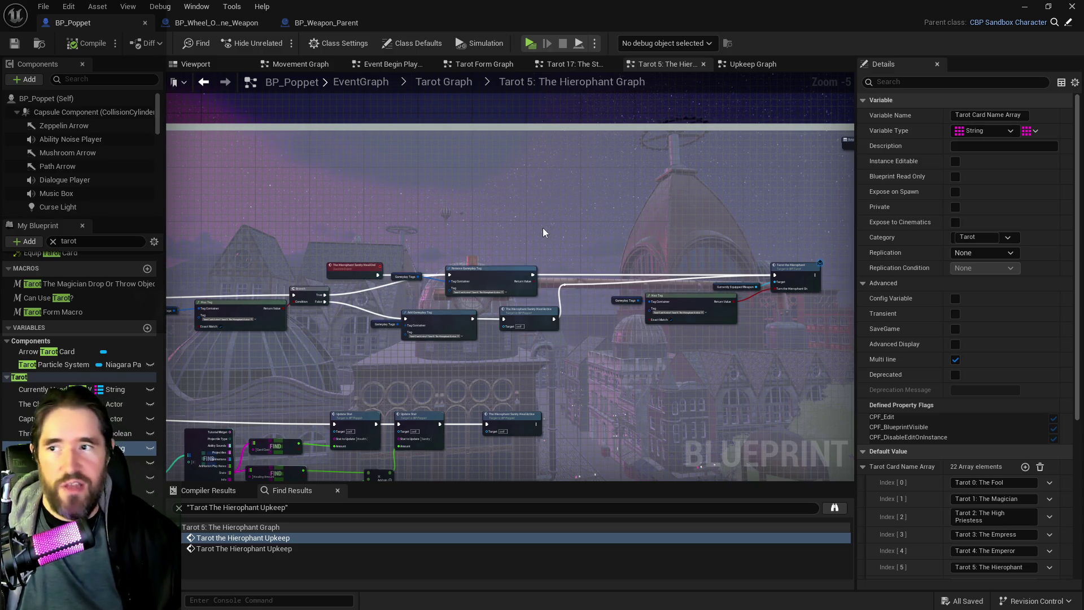
scroll(543, 229, "down", 4)
scroll(500, 248, "up", 4)
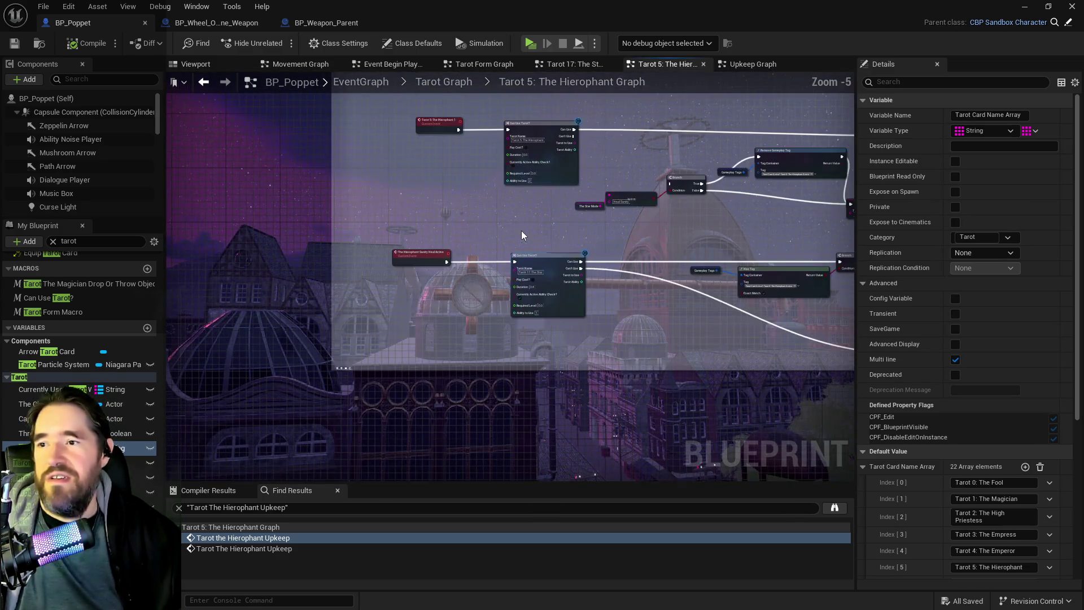
Return to the level editor and frame the selected tree in the viewport.
key("alt+Tab")
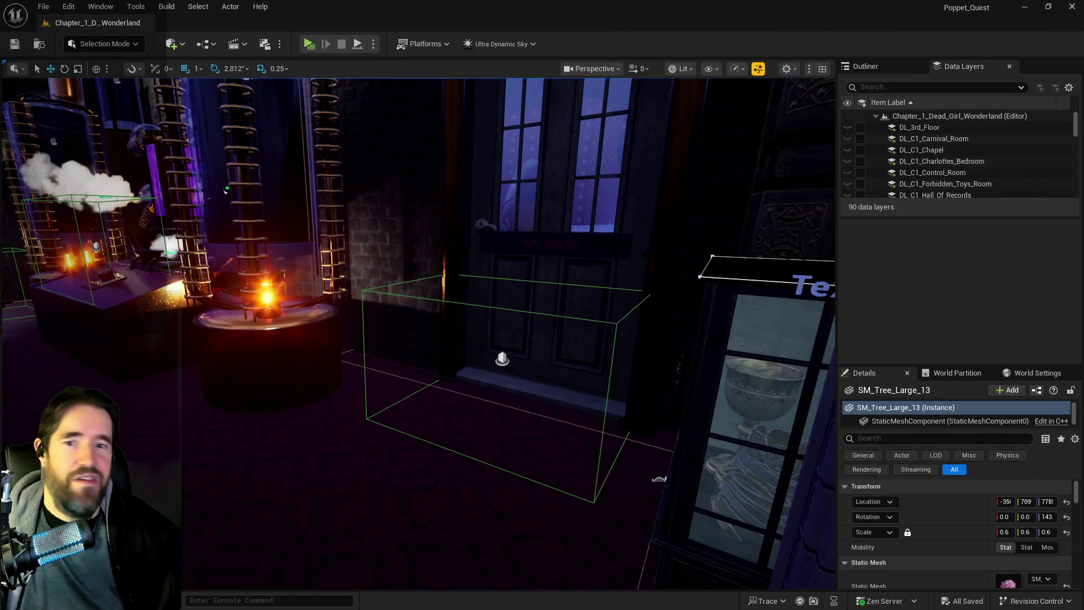
key("f")
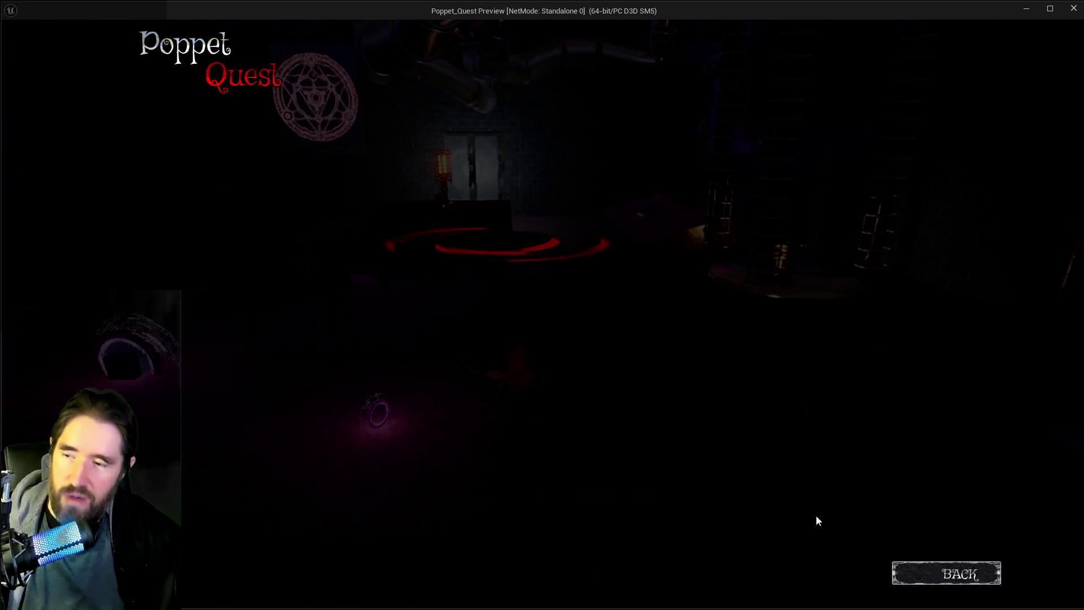
Resume play in The Library and swap between the Light and Darkness cards.
left_click(906, 564)
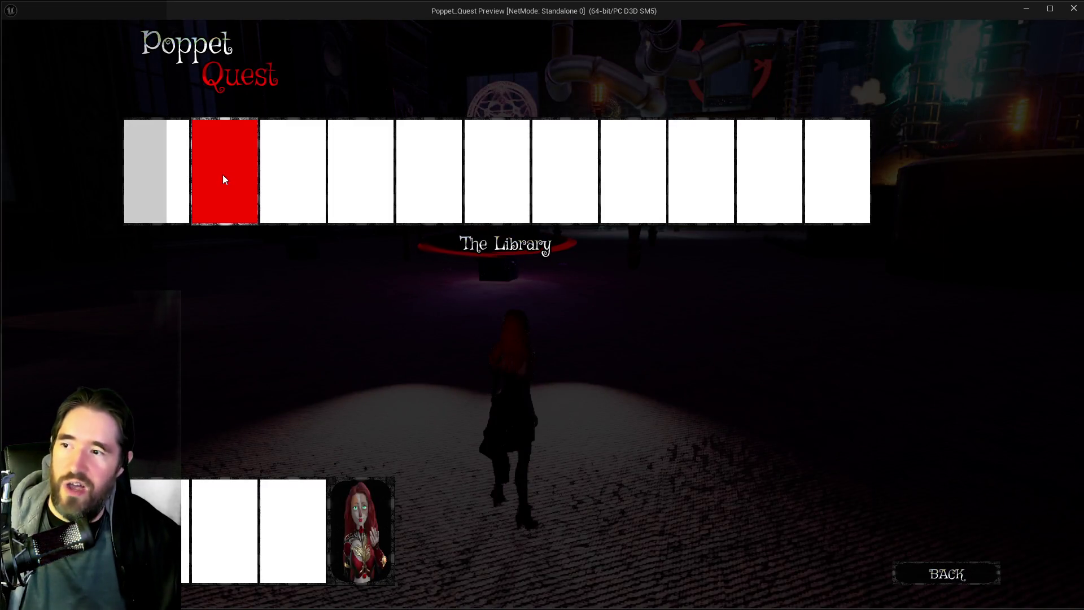
left_click(223, 177)
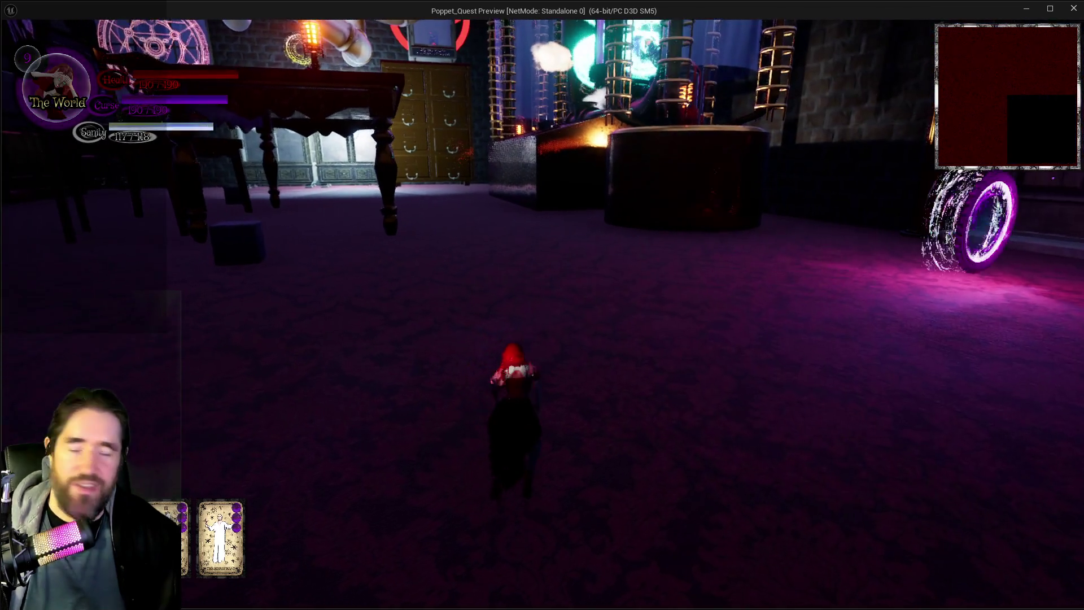
key("w")
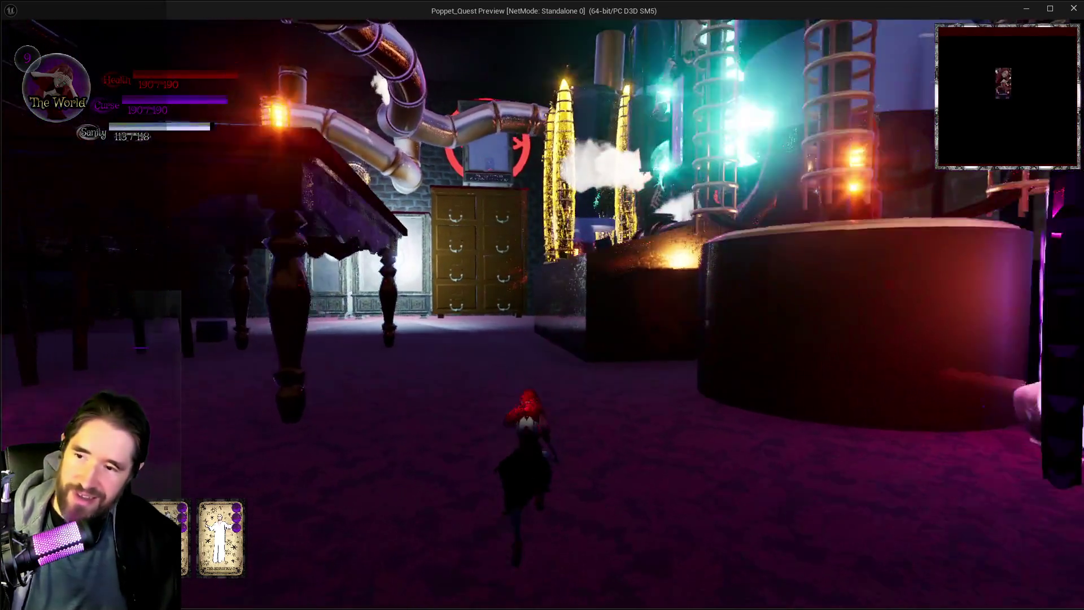
key("2")
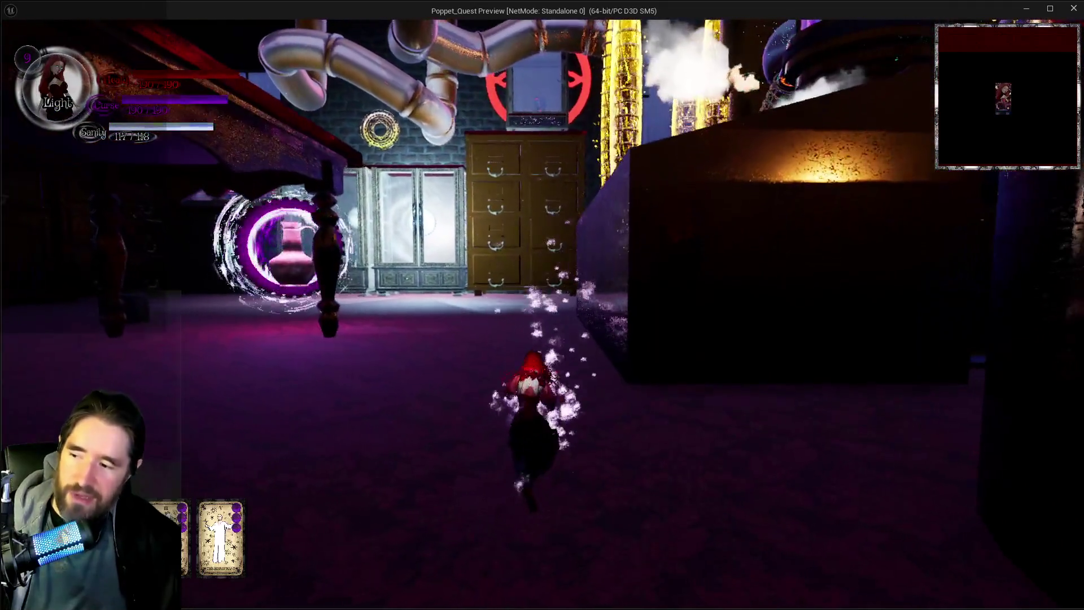
key("w")
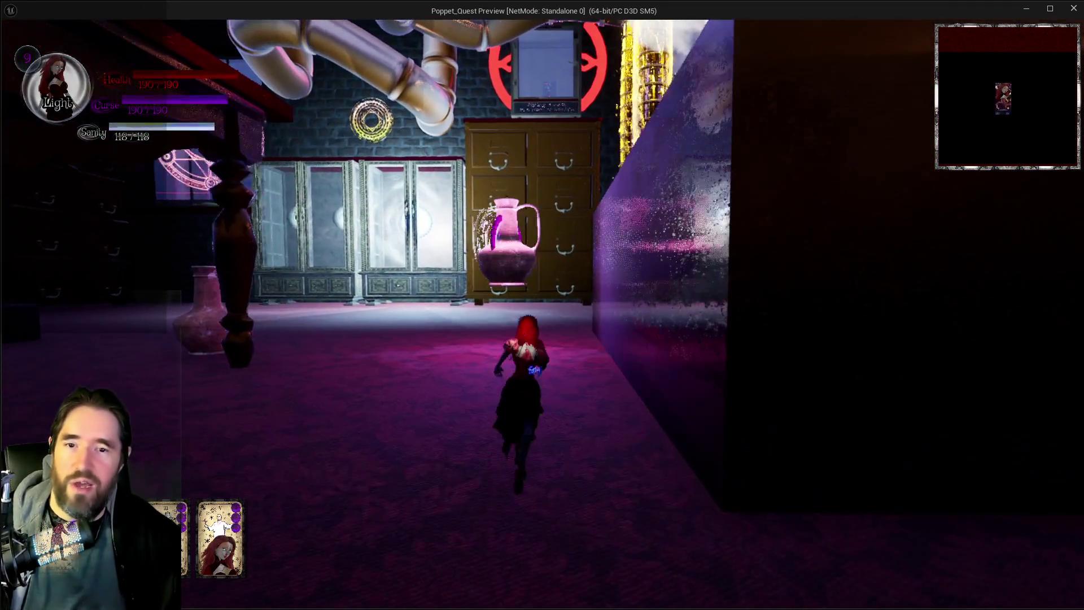
key("3")
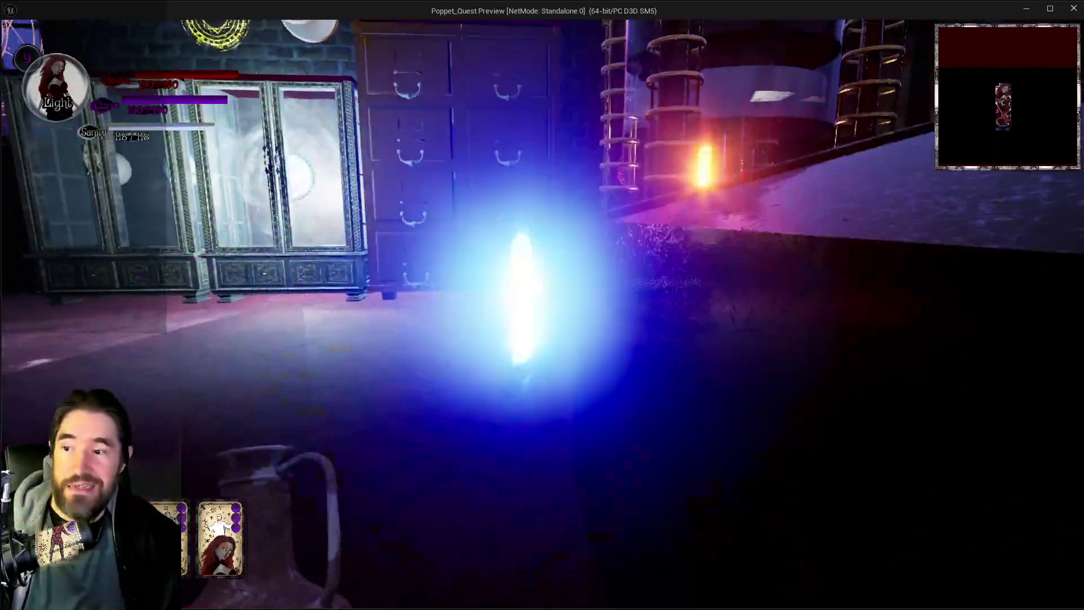
key("2")
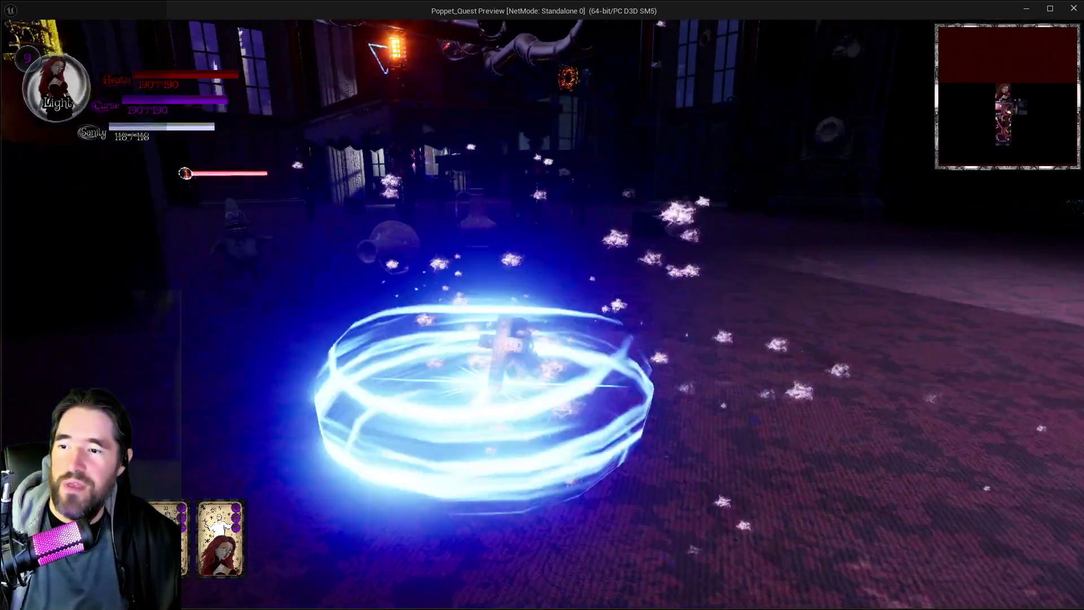
Cast several blue light bursts at an enemy in the next hall.
key("w")
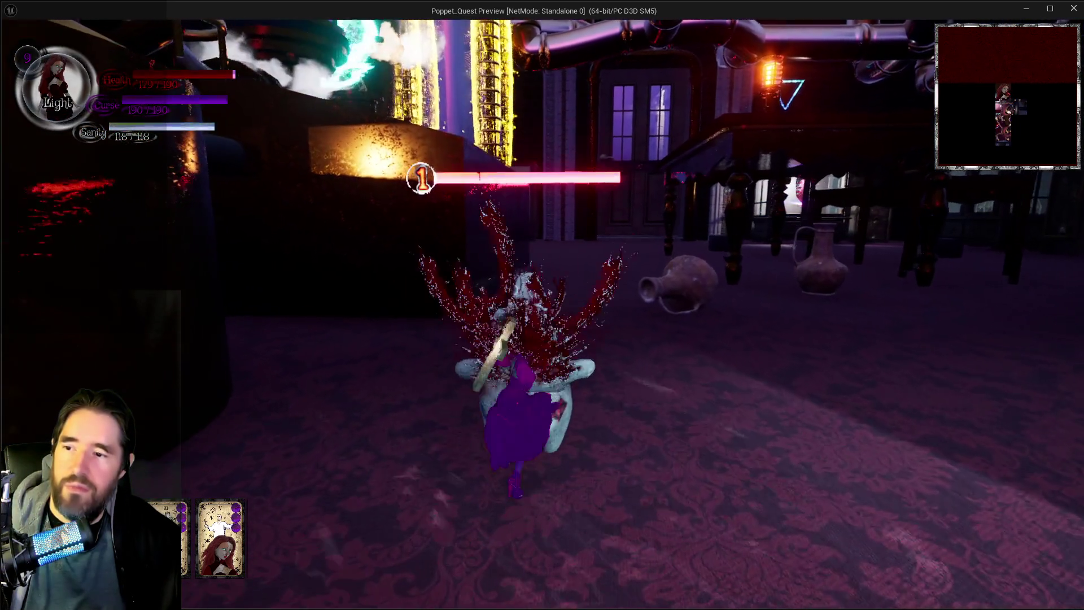
key("e")
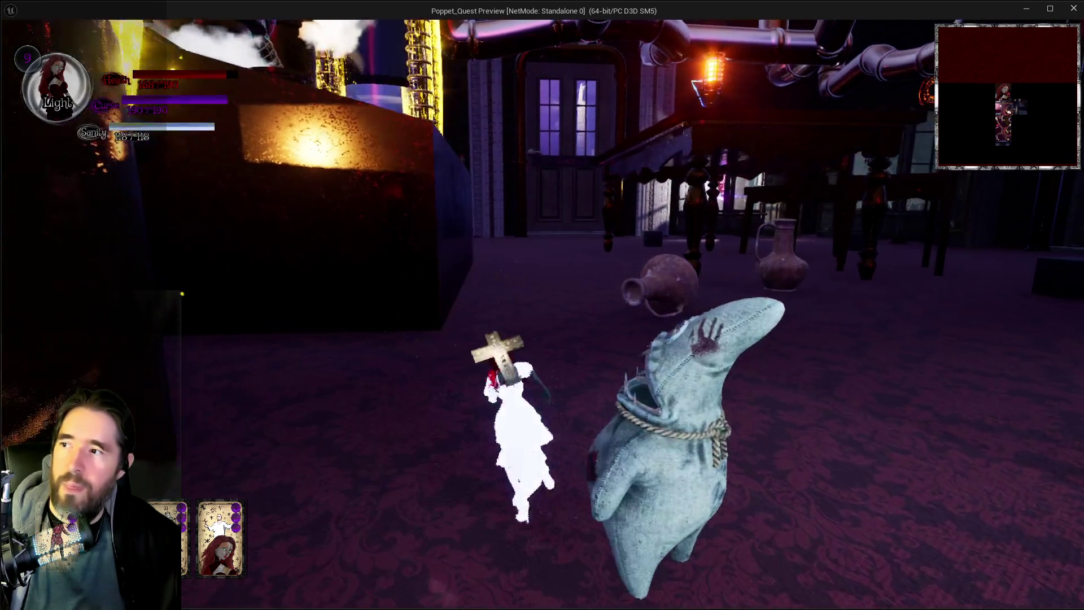
key("w")
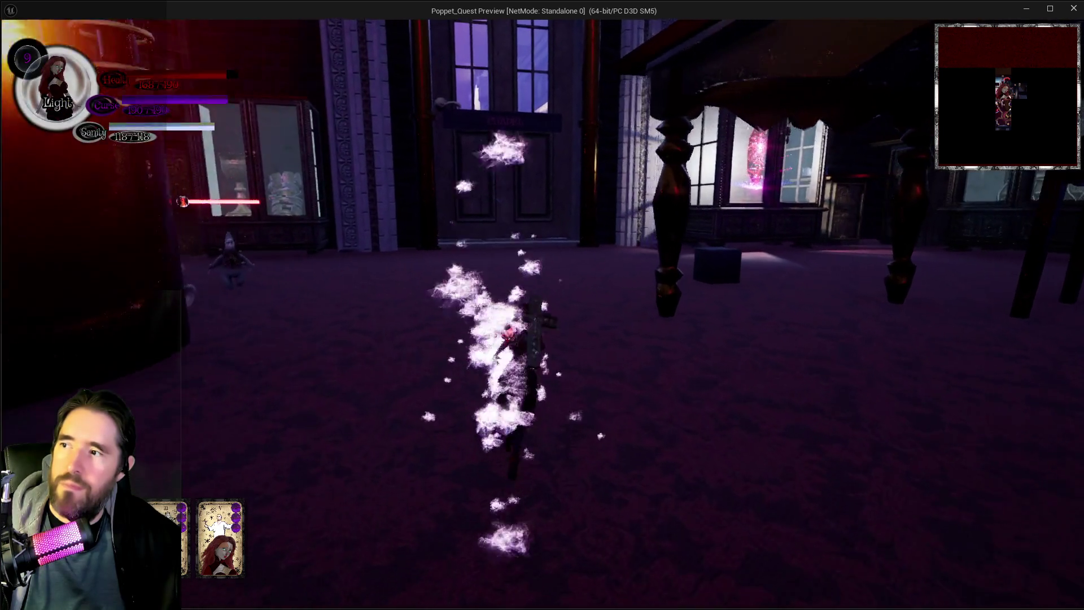
key("e")
key("w")
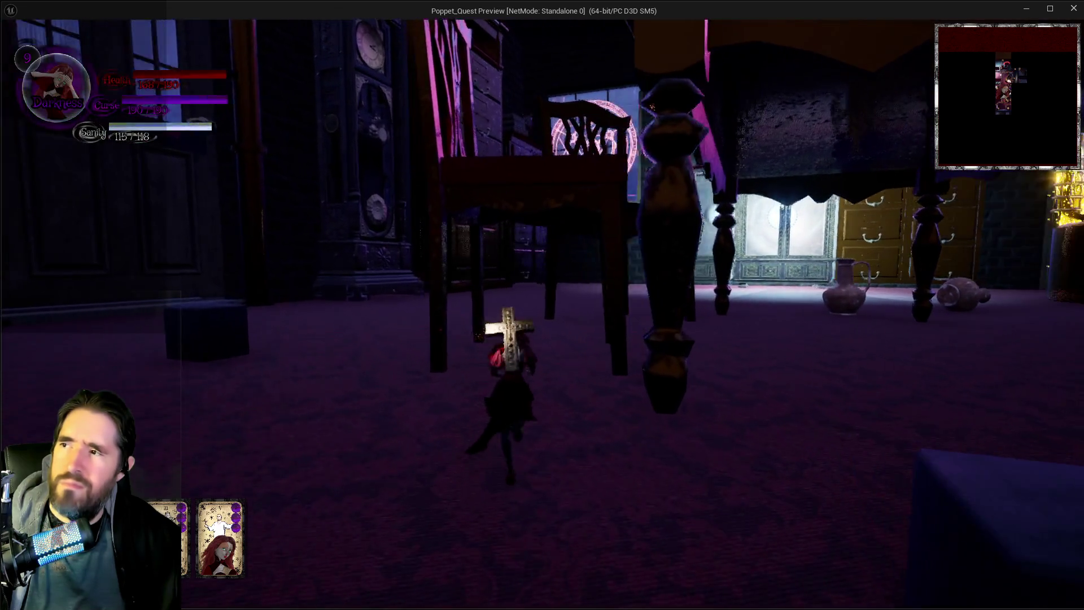
key("e")
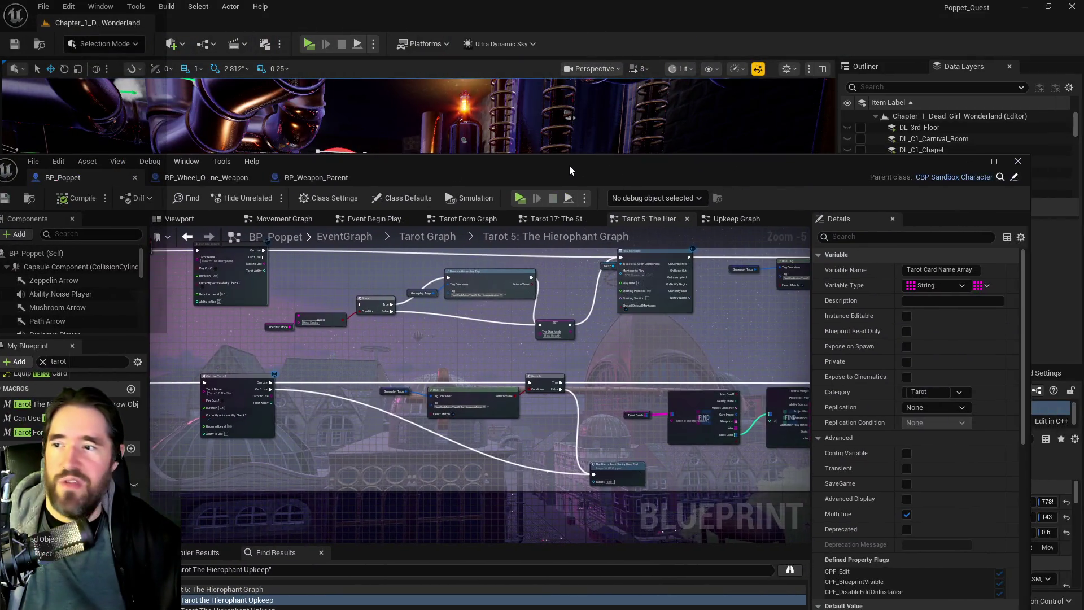
Maximize the BP_Poppet editor and zoom into the Tarot 5 event nodes.
double_click(570, 165)
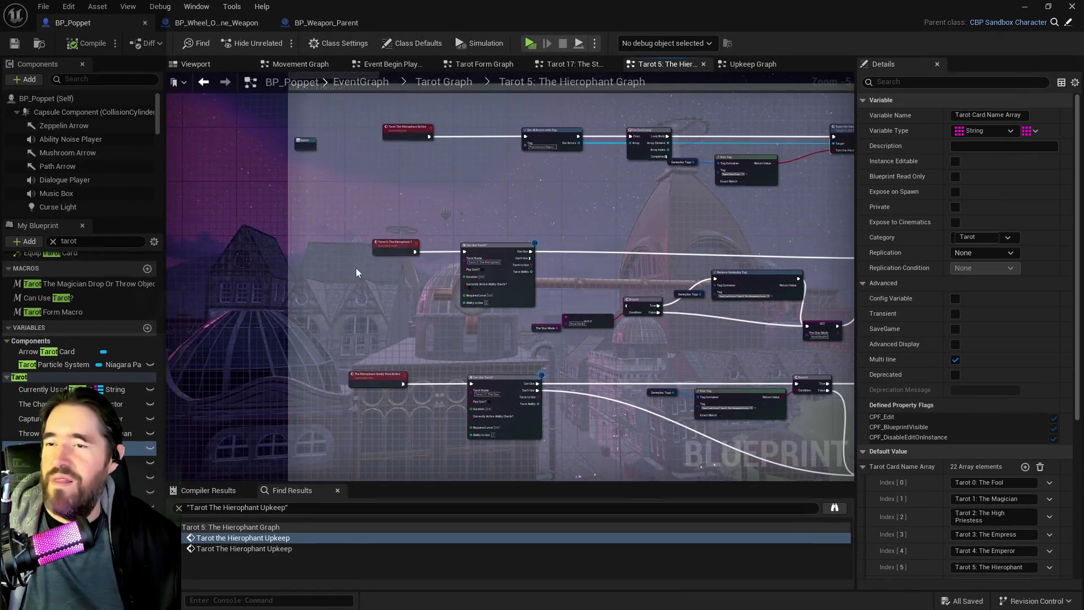
scroll(351, 290, "up", 3)
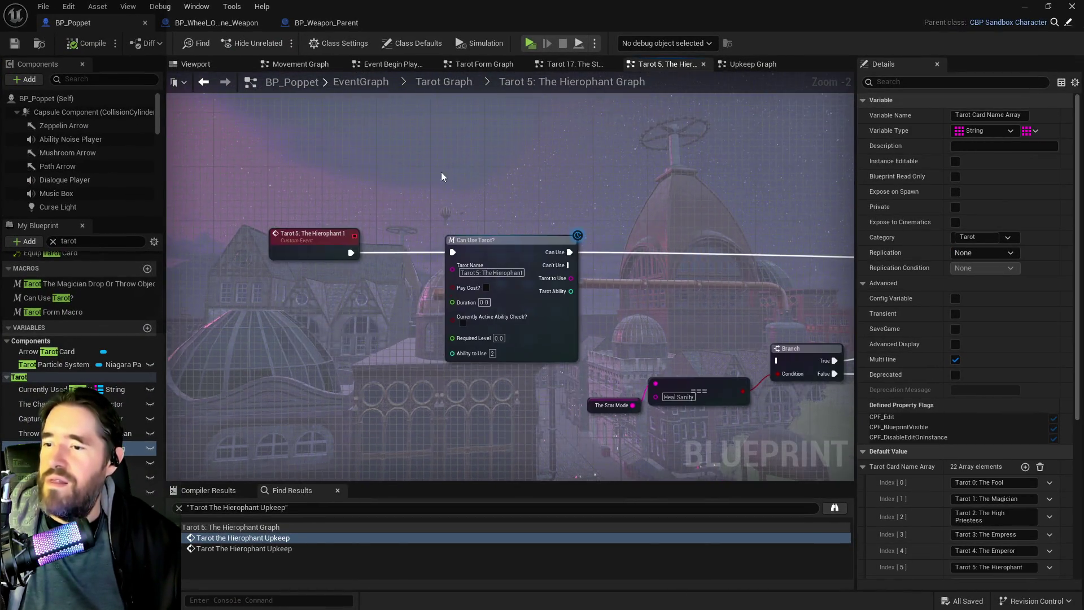
left_click_drag(288, 187, 476, 263)
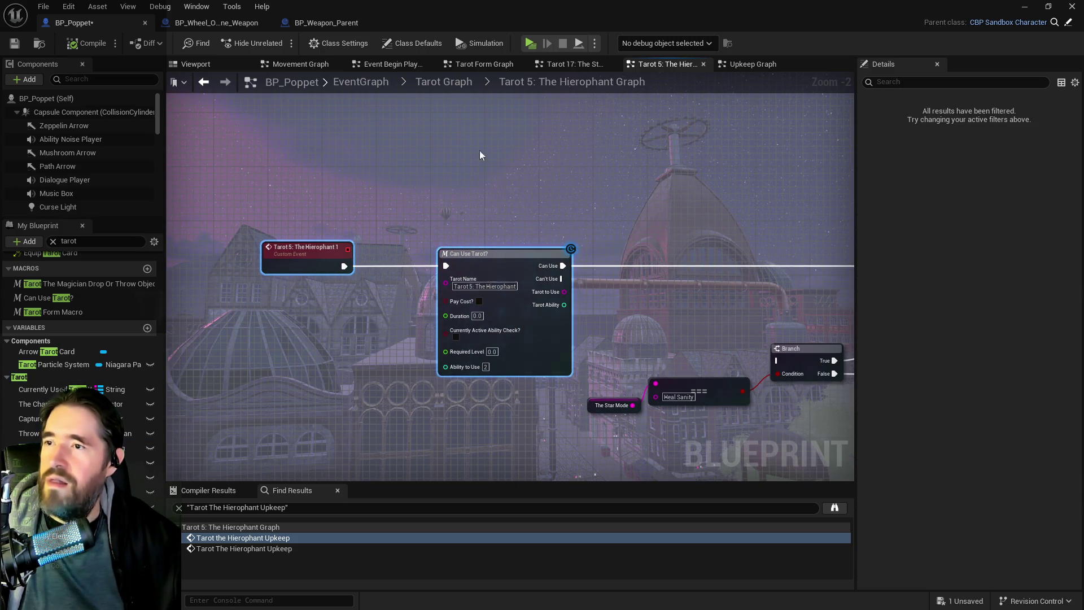
Expand Tarot Cards defaults to The Hierophant's card 2, showing Stats (Card -2.0, Heal 0.1) and Info.
left_click(130, 479)
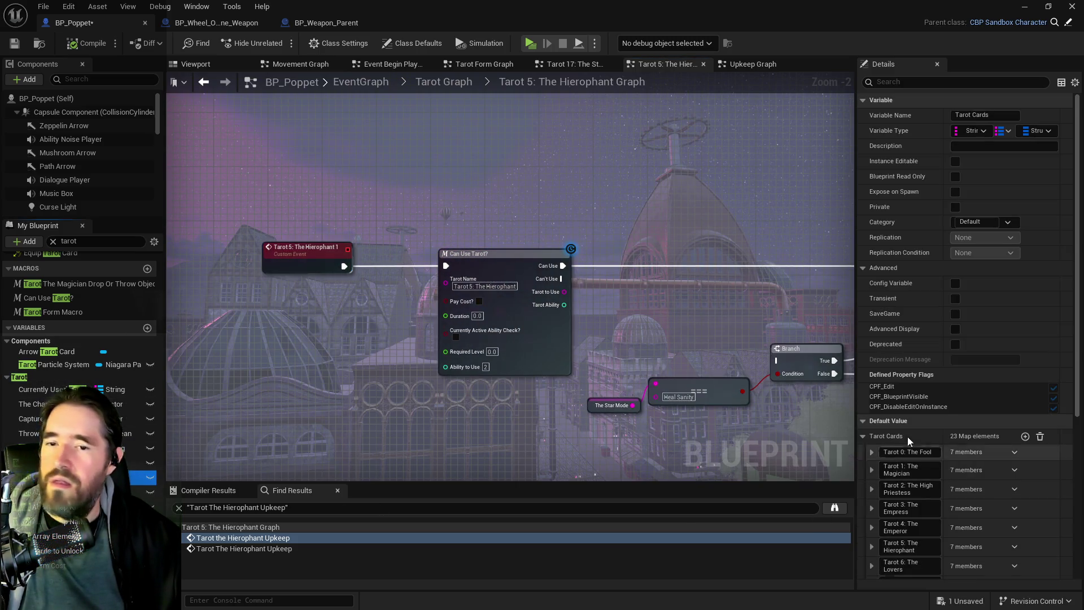
scroll(930, 483, "down", 6)
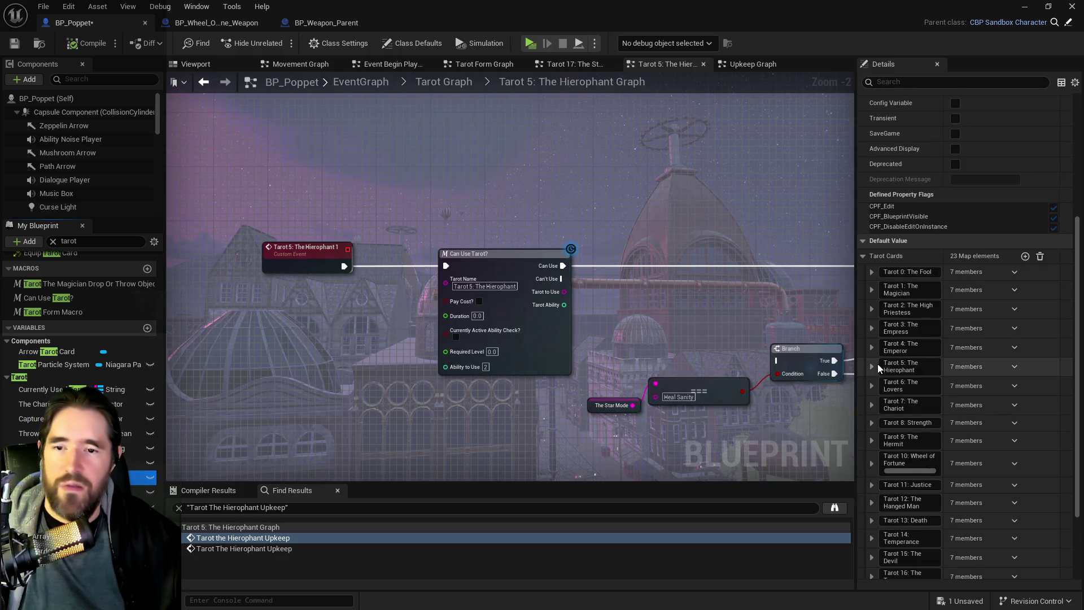
left_click(878, 364)
left_click(881, 476)
scroll(879, 477, "down", 2)
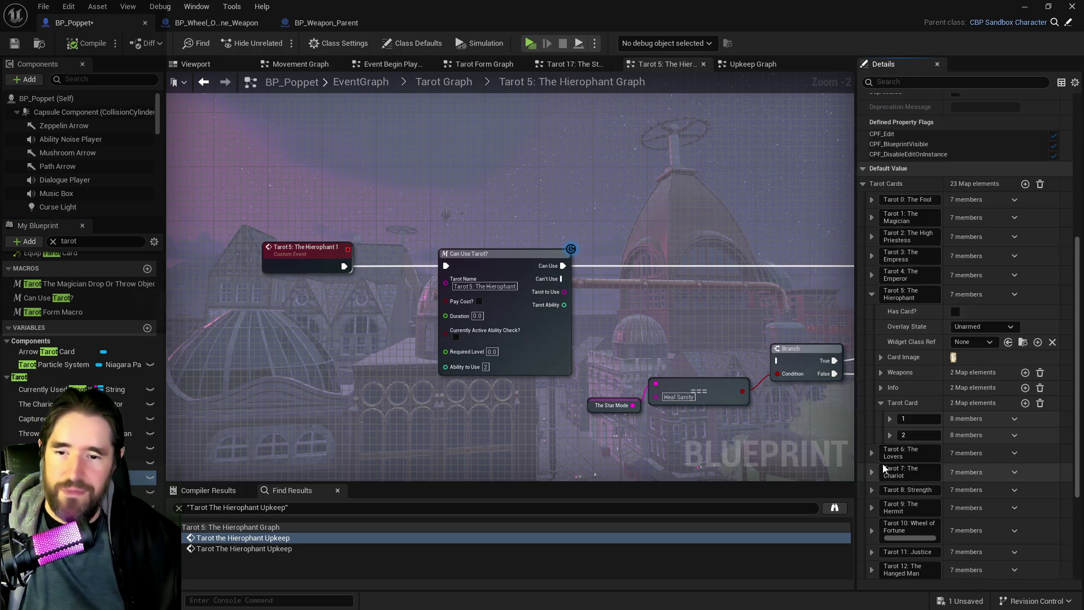
left_click(890, 437)
scroll(891, 446, "down", 2)
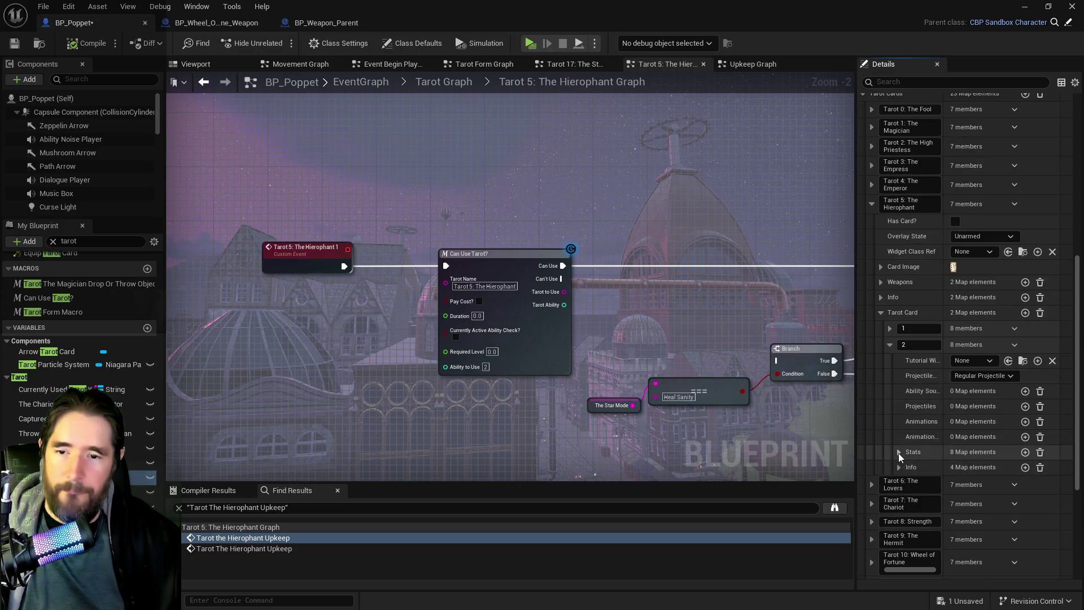
left_click(899, 453)
scroll(899, 452, "down", 2)
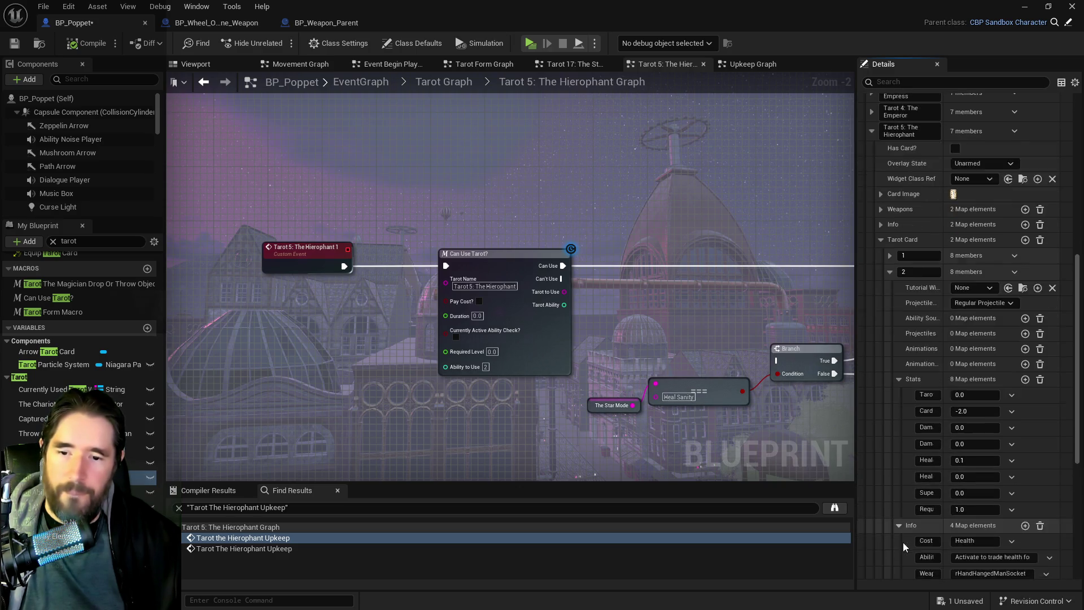
left_click(899, 544)
scroll(903, 542, "down", 3)
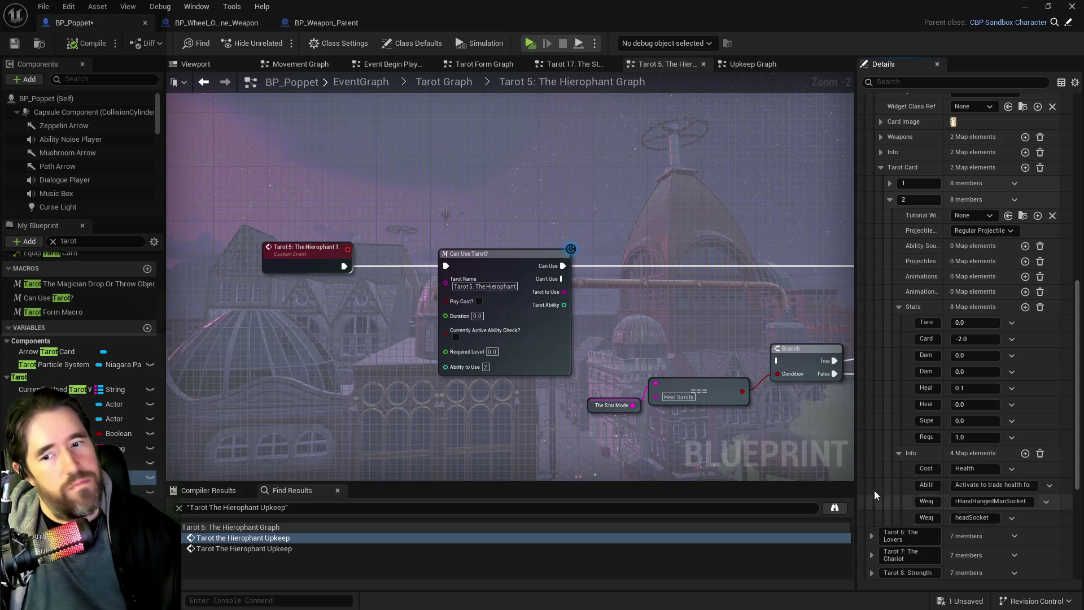
mouse_move(683, 354)
left_mouse_down()
mouse_move(656, 333)
mouse_move(407, 367)
left_mouse_up()
left_click_drag(573, 351, 108, 336)
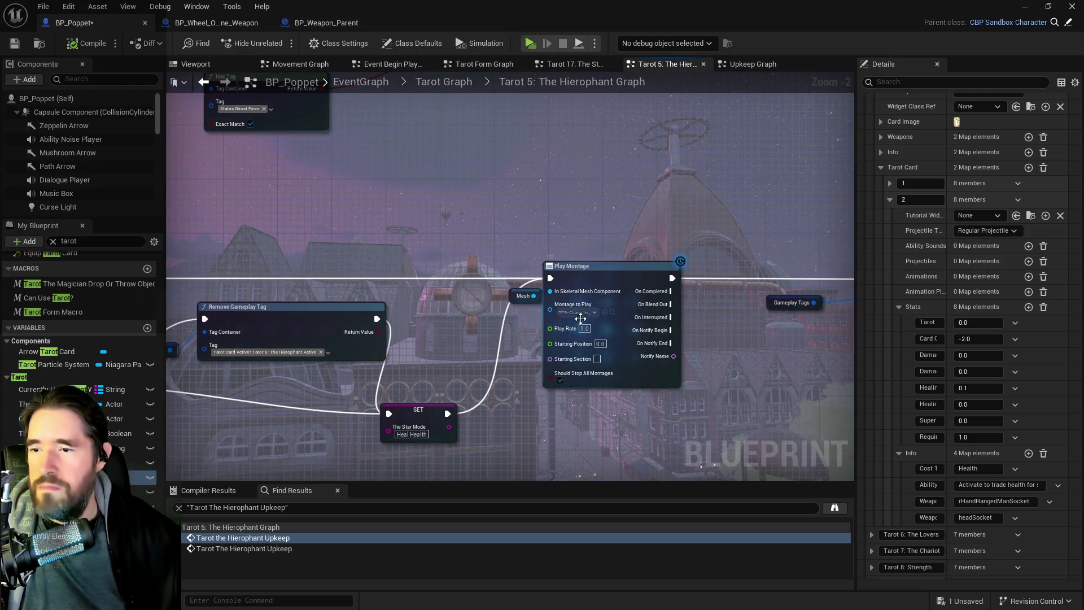
scroll(559, 325, "down", 2)
mouse_move(511, 340)
left_mouse_down()
mouse_move(621, 321)
mouse_move(492, 328)
left_mouse_up()
left_click_drag(785, 280, 667, 276)
mouse_move(734, 294)
left_mouse_down()
mouse_move(529, 312)
mouse_move(243, 308)
left_mouse_up()
left_click_drag(796, 300, 504, 296)
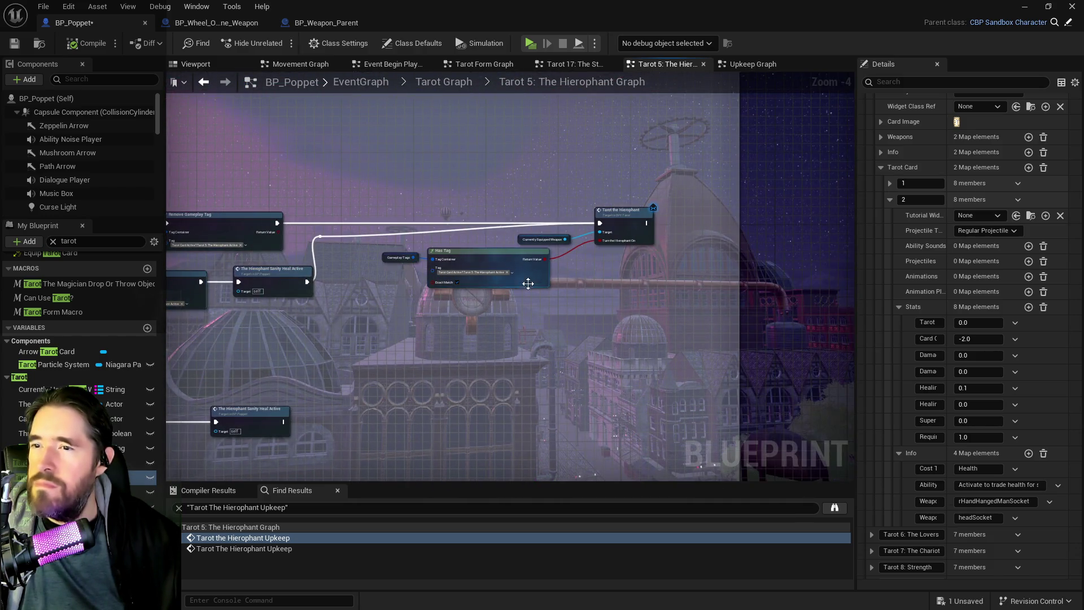
scroll(526, 330, "up", 1)
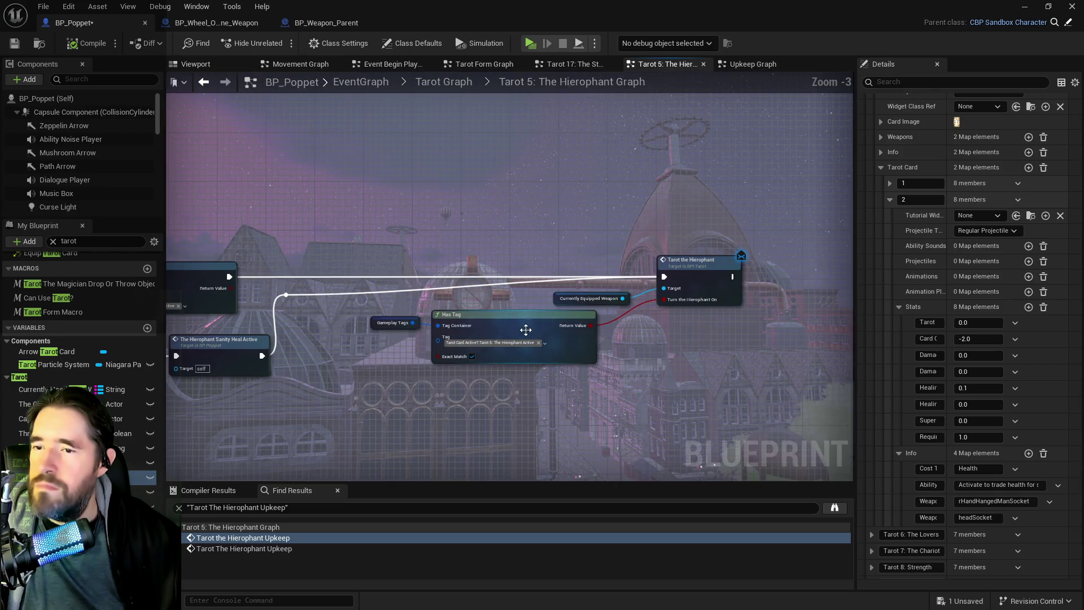
left_click_drag(398, 374, 491, 373)
scroll(429, 371, "up", 1)
left_click_drag(678, 327, 240, 406)
left_click_drag(567, 344, 580, 342)
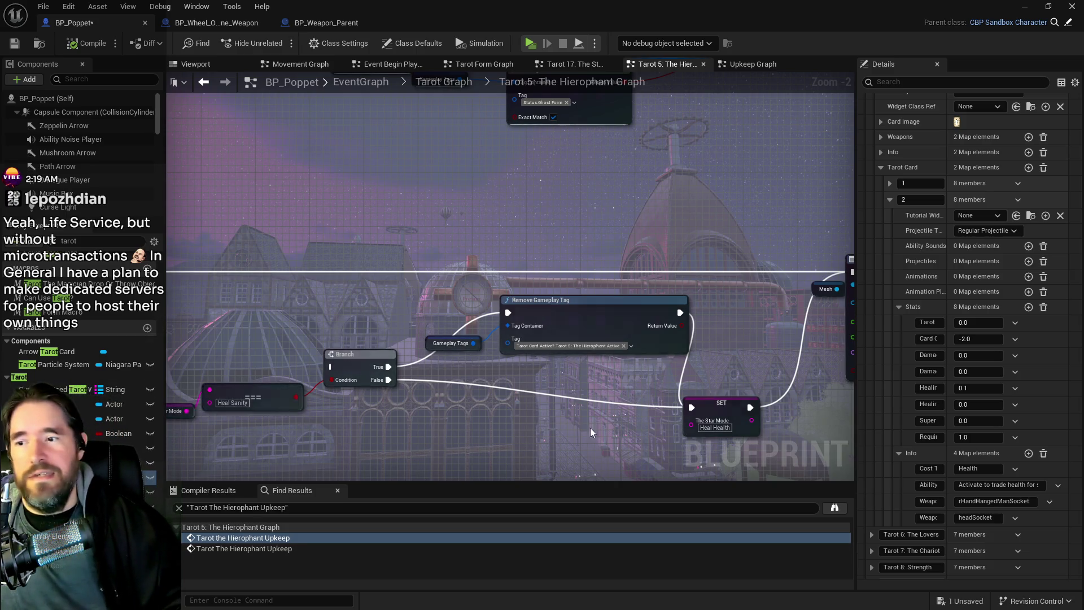
Move the reroute knot and shift Has Tag, weapon and Hierophant nodes right.
scroll(590, 428, "down", 3)
left_click(556, 345)
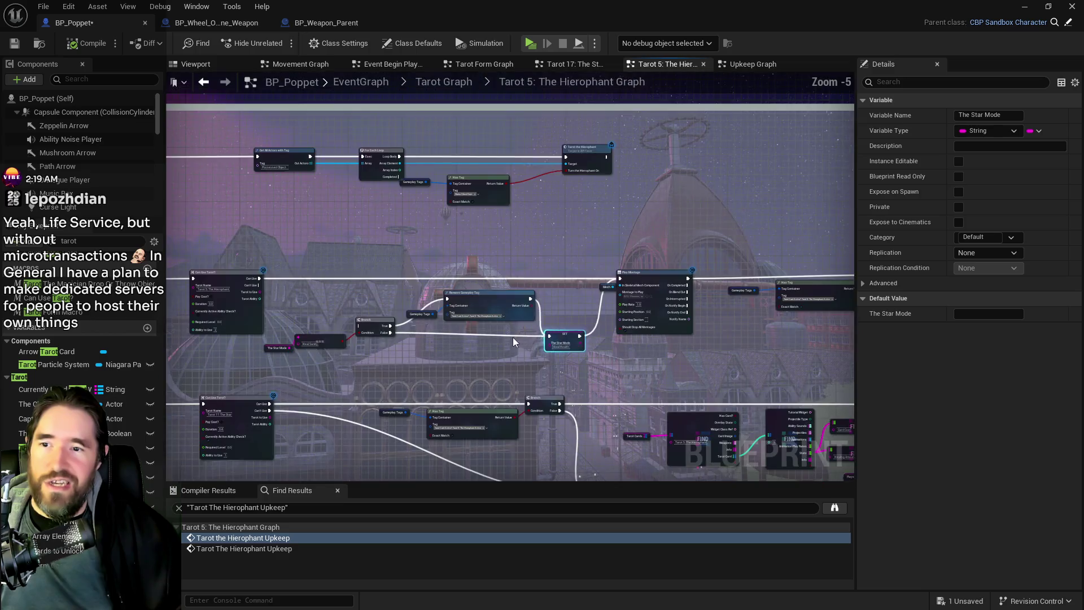
scroll(513, 338, "up", 2)
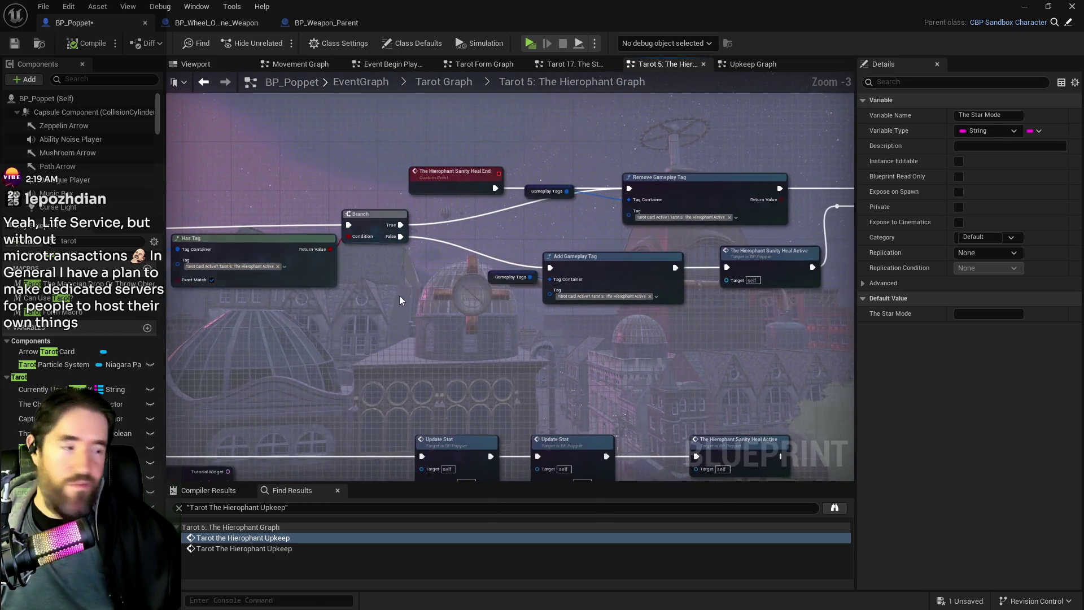
left_click_drag(399, 296, 170, 300)
mouse_move(675, 317)
left_mouse_down()
mouse_move(341, 339)
mouse_move(415, 266)
left_mouse_up()
left_click(368, 256)
mouse_move(635, 187)
left_mouse_down()
mouse_move(672, 288)
mouse_move(824, 310)
left_mouse_up()
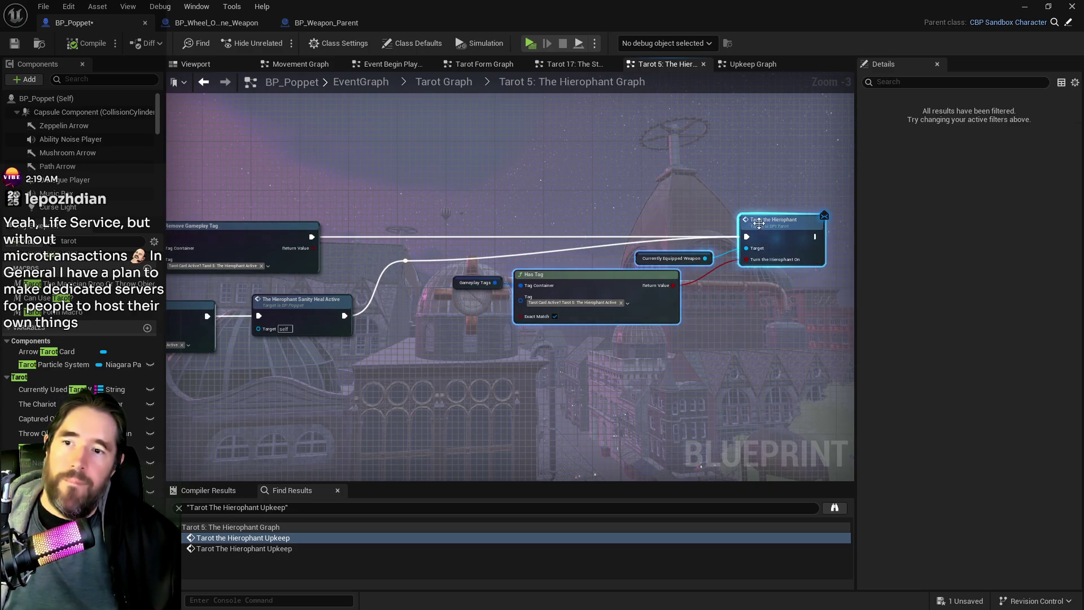
left_click_drag(759, 226, 783, 226)
mouse_move(620, 265)
left_mouse_down()
mouse_move(440, 328)
mouse_move(655, 290)
left_mouse_up()
Move the Gameplay Tags node down off the crossing wire.
left_click(520, 295)
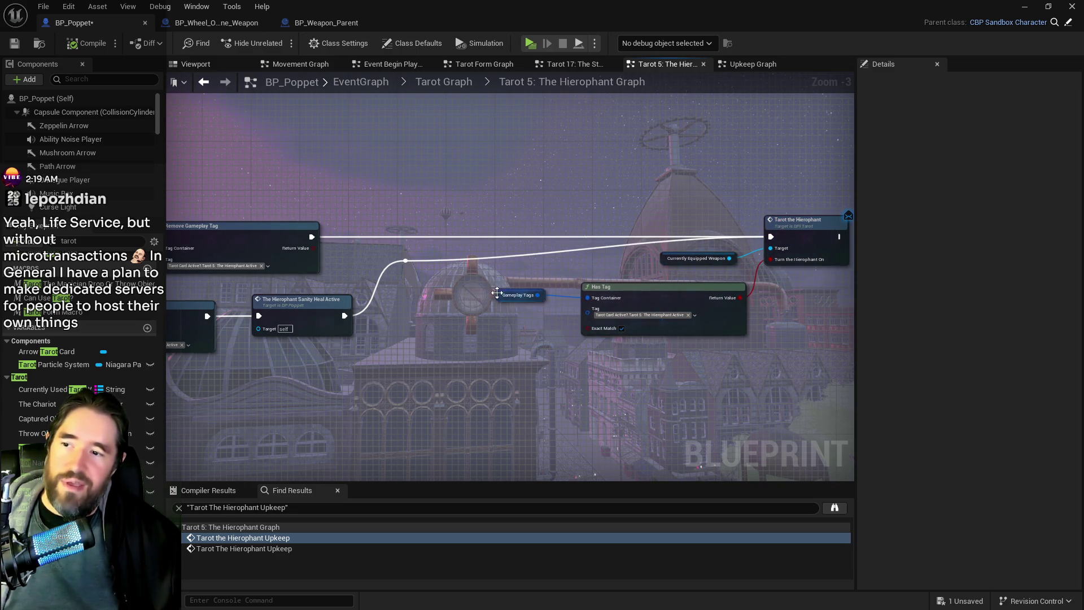
left_click_drag(497, 296, 515, 302)
left_click(508, 328)
mouse_move(517, 385)
left_mouse_down()
mouse_move(496, 382)
mouse_move(845, 444)
left_mouse_up()
scroll(602, 438, "down", 1)
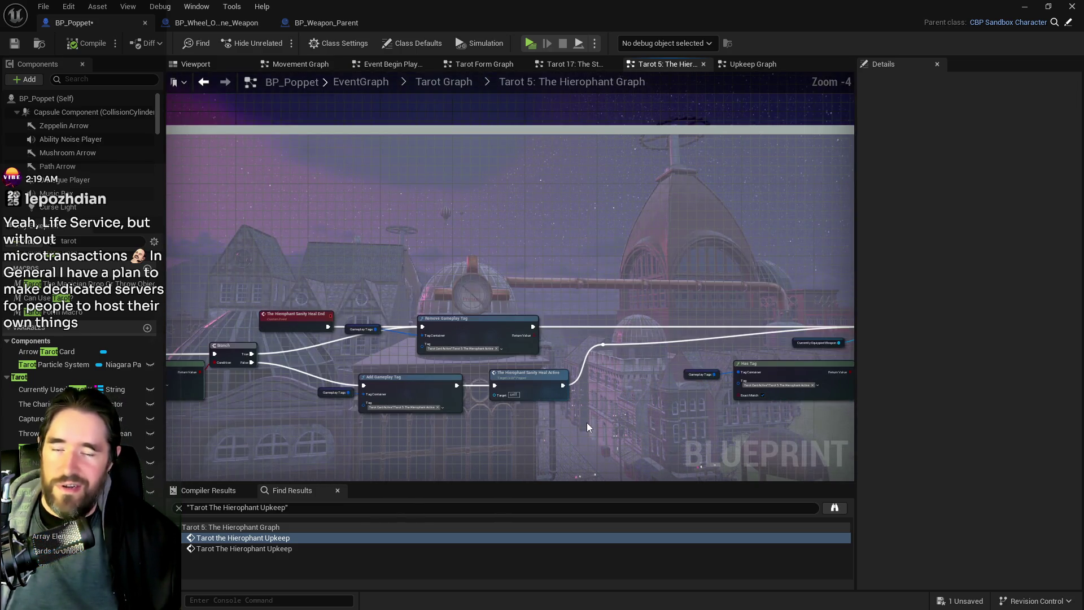
left_click_drag(588, 418, 789, 377)
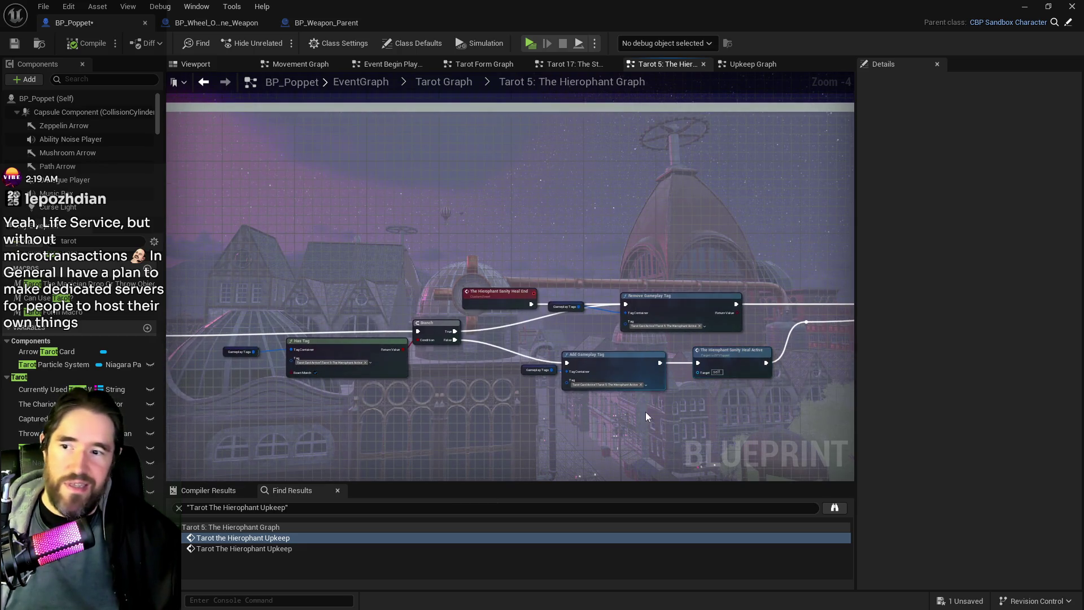
scroll(591, 361, "up", 2)
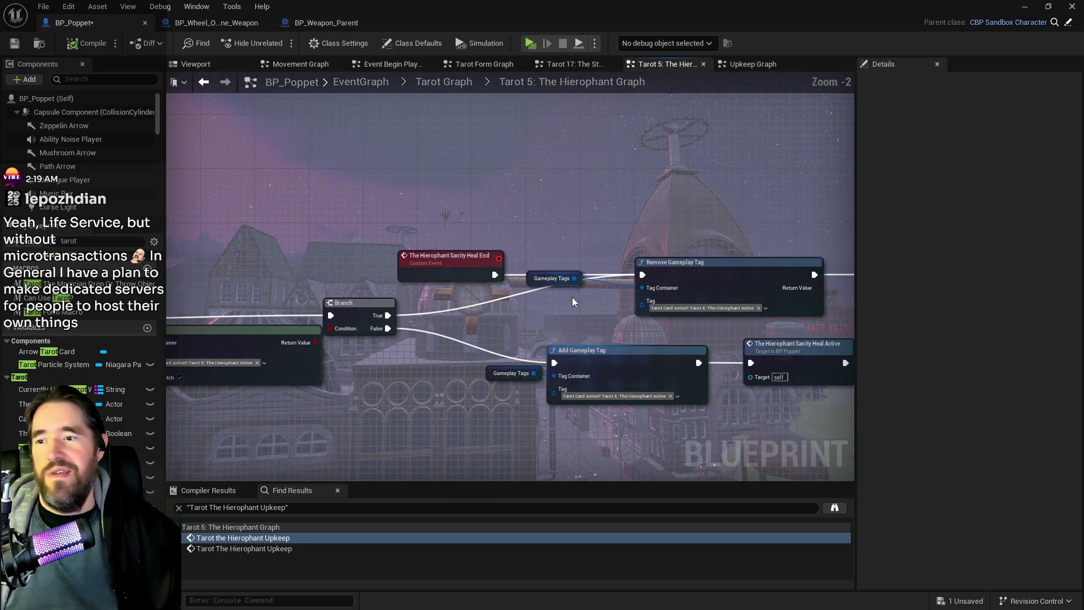
mouse_move(531, 279)
left_mouse_down()
mouse_move(571, 313)
mouse_move(568, 302)
left_mouse_up()
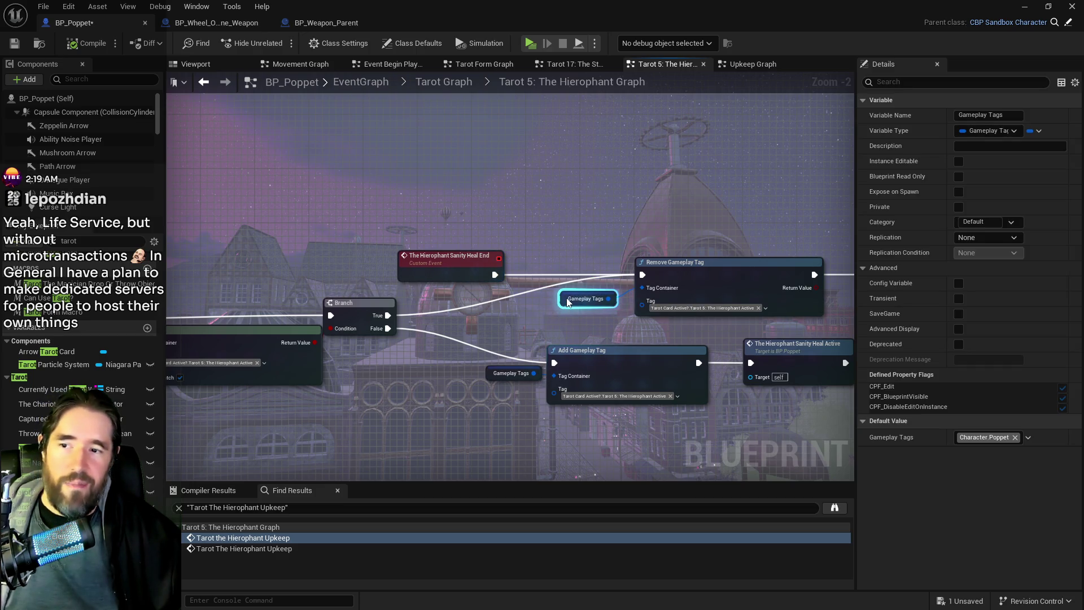
scroll(556, 317, "down", 2)
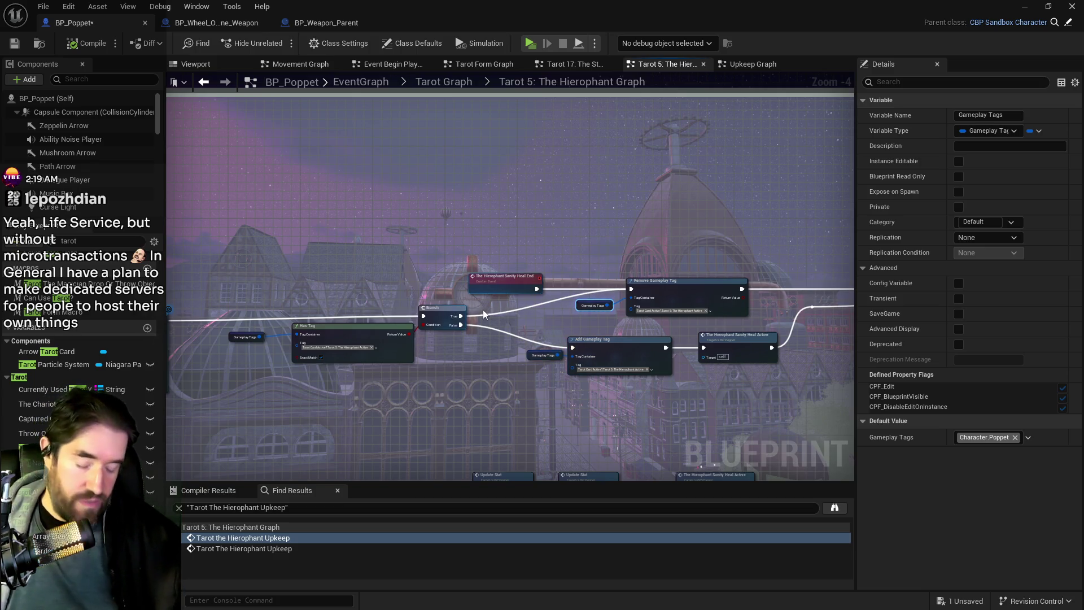
Select the SET The Star Mode node, then pan to the Hierophant event and Can Use Tarot?
mouse_move(333, 359)
left_mouse_down()
mouse_move(560, 331)
mouse_move(761, 347)
left_mouse_up()
scroll(560, 332, "up", 2)
scroll(762, 346, "up", 1)
left_click_drag(465, 345, 659, 314)
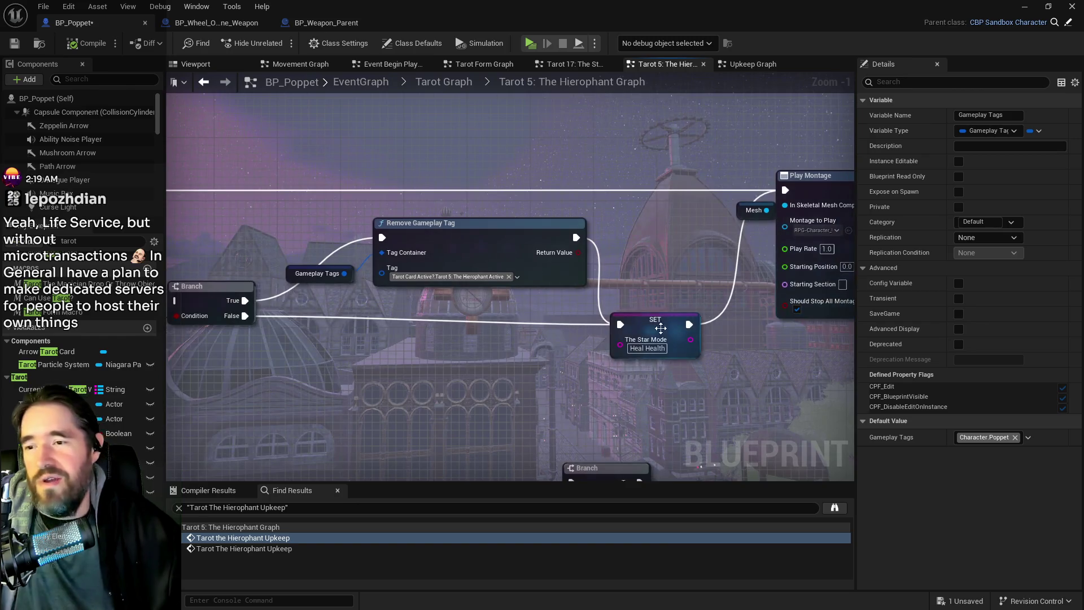
left_click(660, 314)
scroll(506, 387, "down", 3)
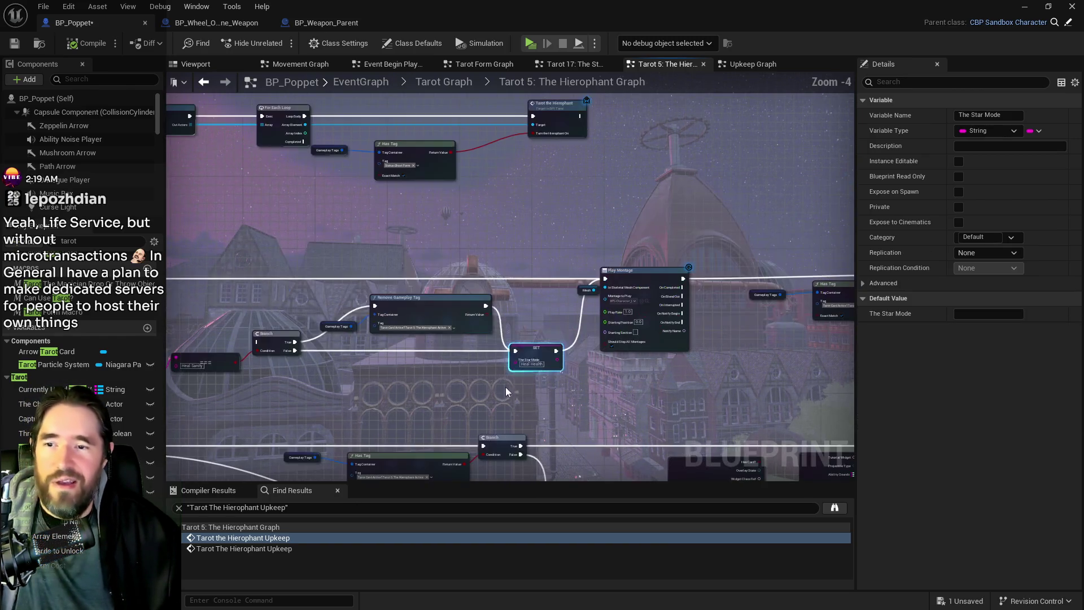
left_click_drag(414, 388, 523, 360)
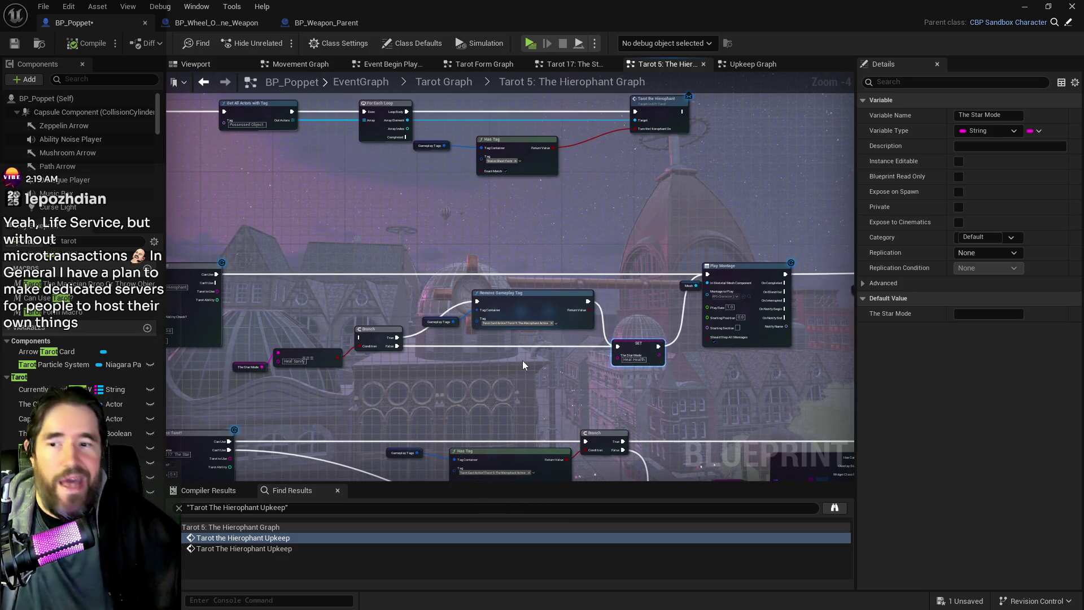
scroll(474, 350, "up", 2)
mouse_move(554, 342)
left_mouse_down()
mouse_move(898, 334)
mouse_move(904, 373)
left_mouse_up()
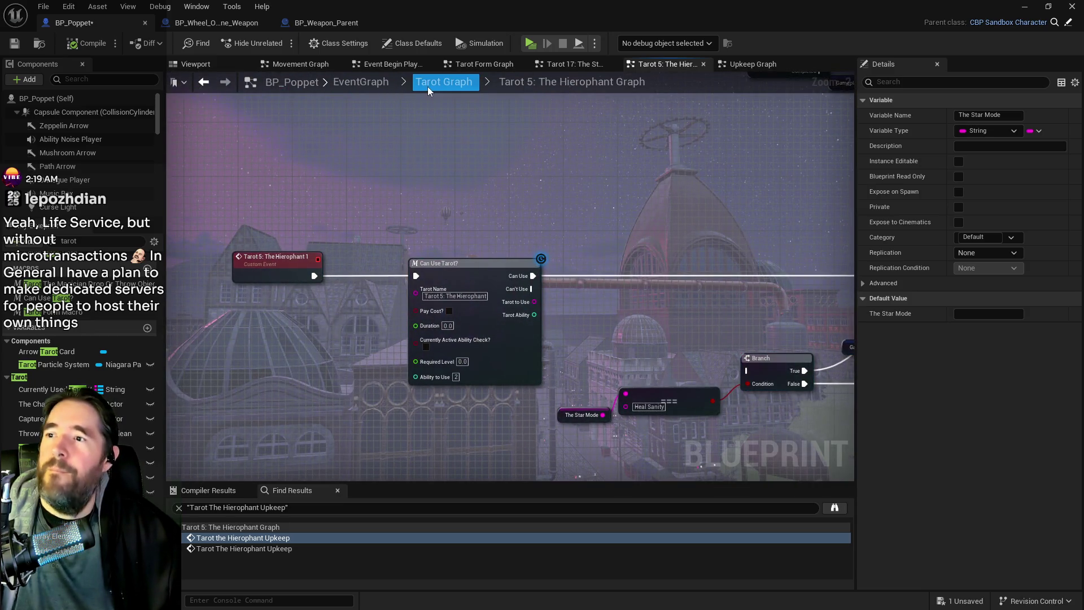
mouse_move(454, 113)
left_mouse_down()
mouse_move(200, 80)
mouse_move(306, 92)
left_mouse_up()
Add a Print String node that prints 'Hierophant'.
right_click(496, 239)
type("print string")
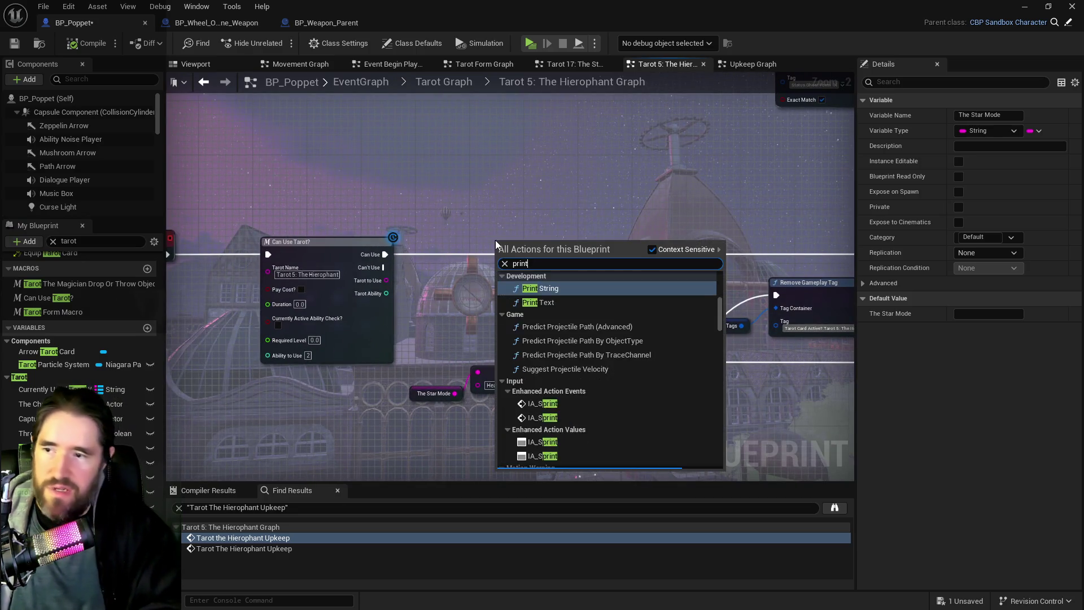
left_click(576, 337)
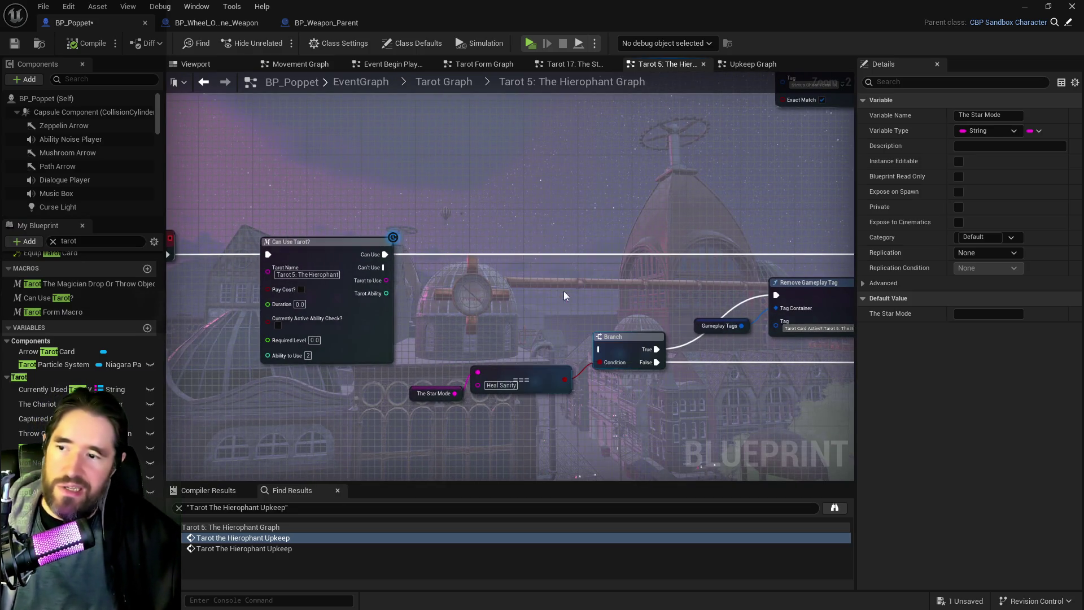
left_click(523, 269)
type("Hierophant")
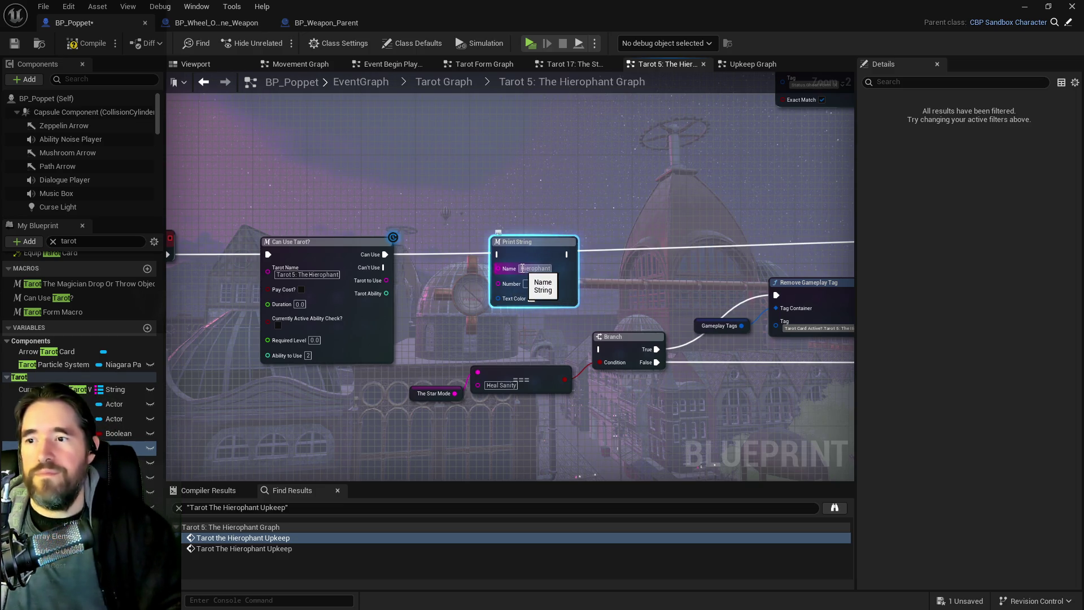
left_click(455, 305)
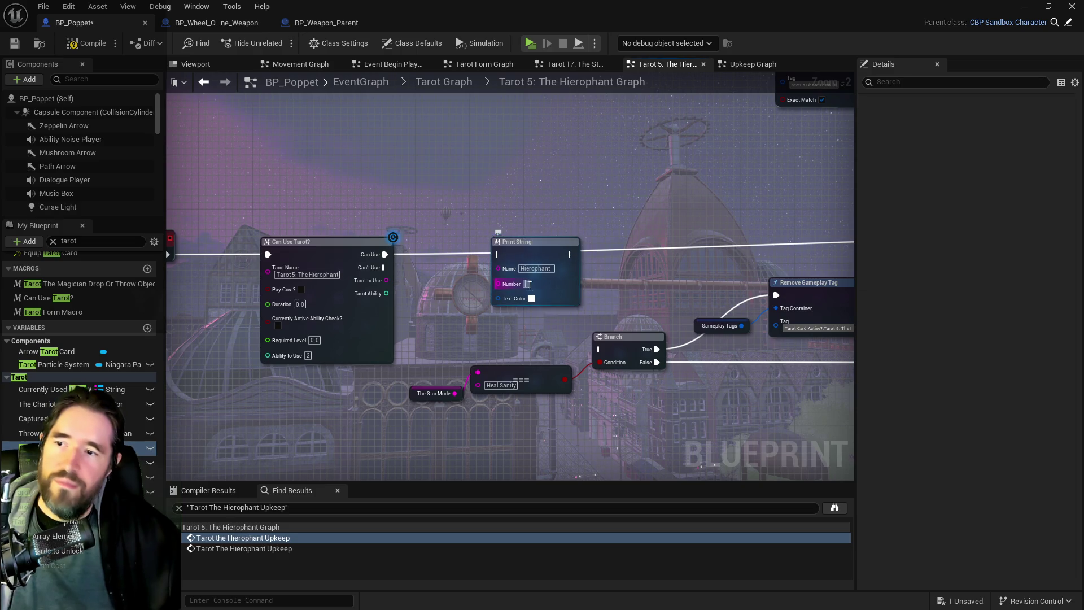
Wire Can Use Tarot? into the Print String and its output onward to Play Montage.
left_click(518, 250)
left_click_drag(385, 254, 498, 254)
scroll(378, 252, "down", 2)
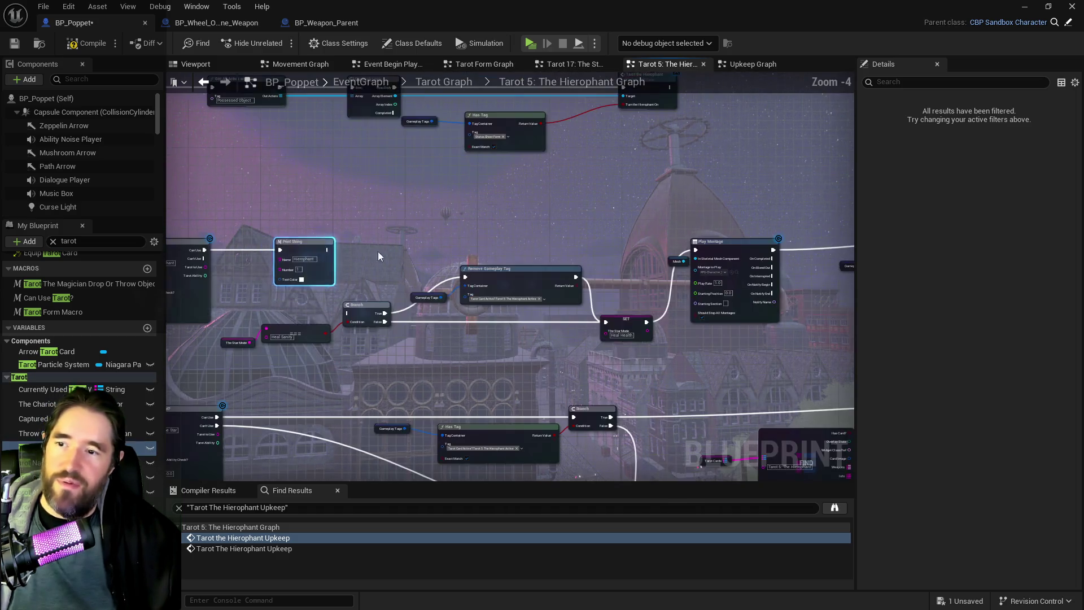
left_click_drag(327, 250, 696, 250)
left_click(351, 247)
left_click(305, 249)
left_click_drag(541, 299, 24, 291)
scroll(541, 303, "up", 3)
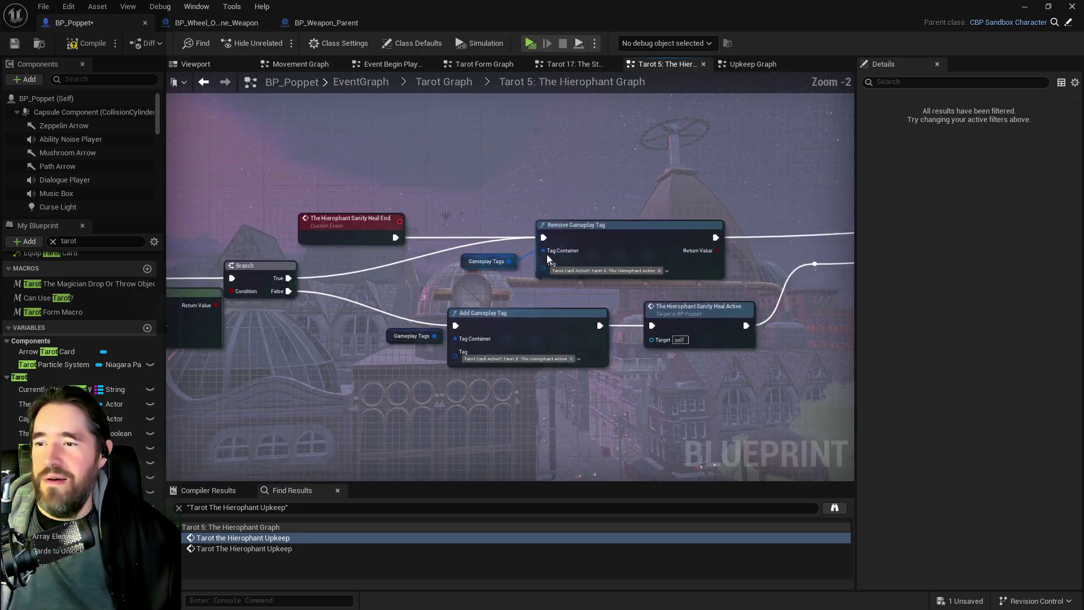
Paste a Print String labelled '2 True' and wire the Branch True output into it.
key("ctrl+v")
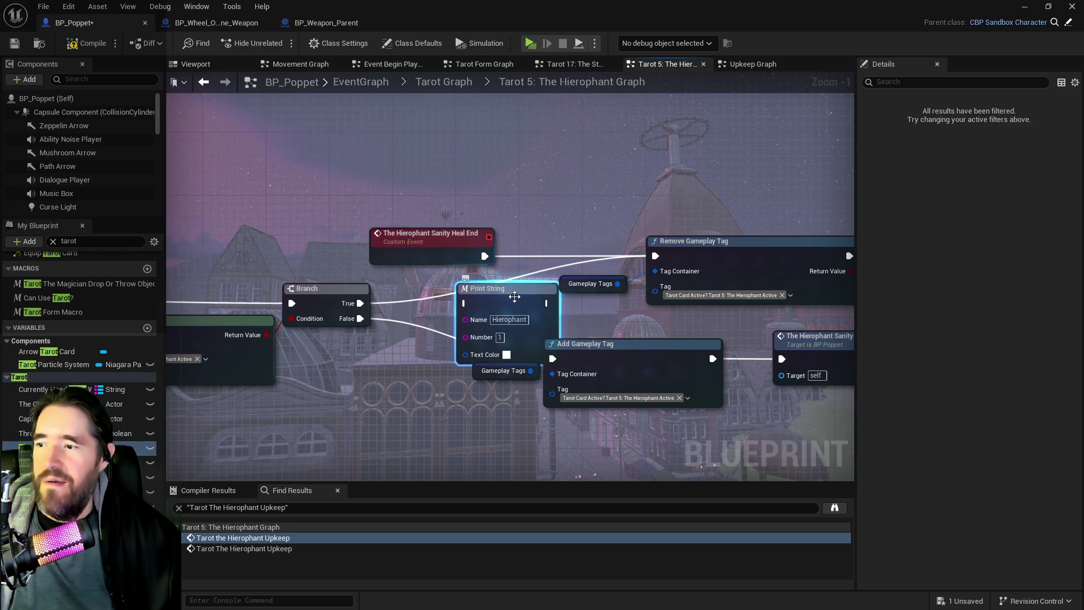
left_click_drag(472, 288, 472, 272)
left_click(497, 322)
type("2 True")
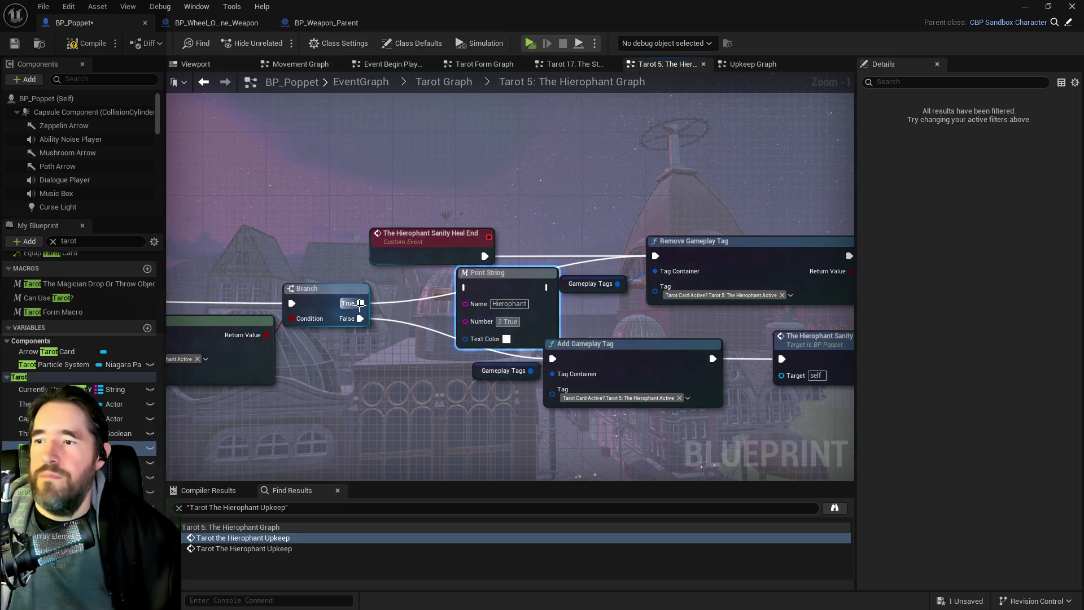
left_click_drag(361, 303, 466, 288)
left_click(498, 295)
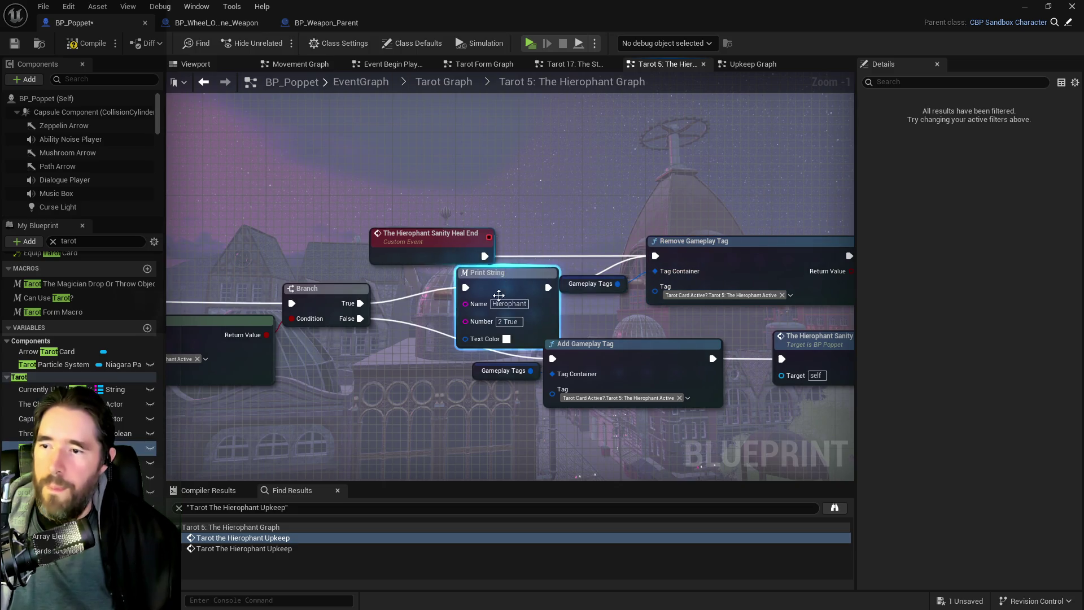
Duplicate it as a '2 False' Print String fed by Branch False and leading into Add Gameplay Tag.
key("ctrl+c")
key("ctrl+v")
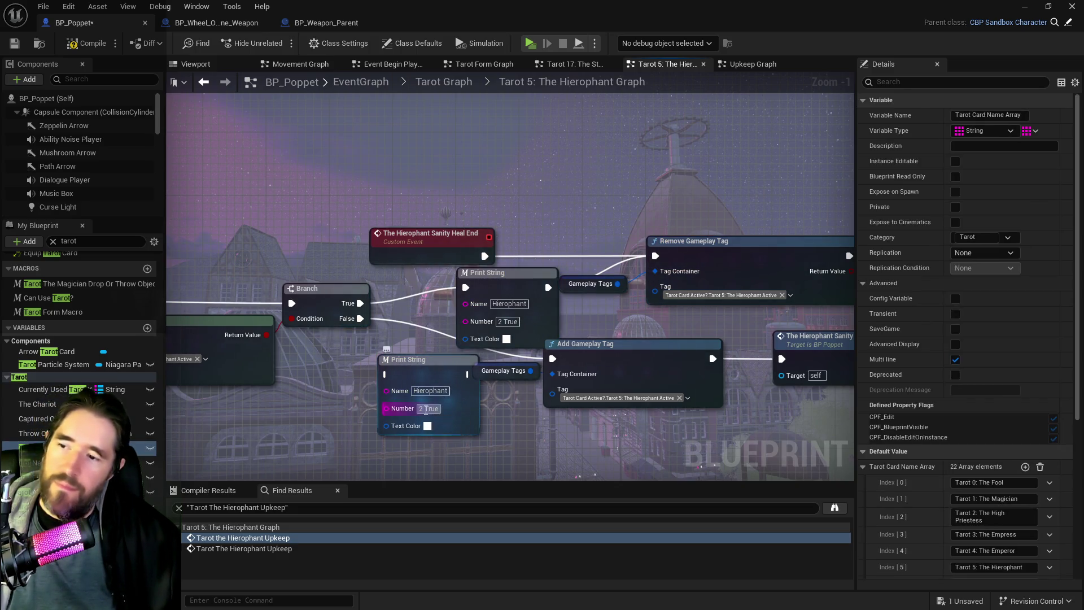
double_click(428, 408)
type("Fals")
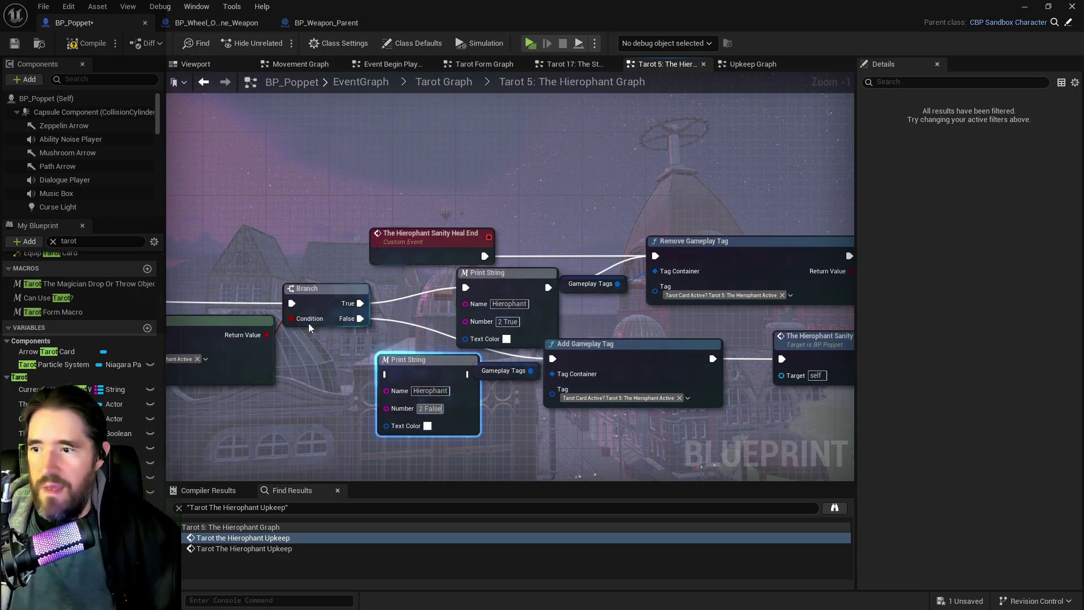
left_click(355, 323)
mouse_move(356, 324)
left_mouse_down()
mouse_move(348, 317)
mouse_move(386, 374)
left_mouse_up()
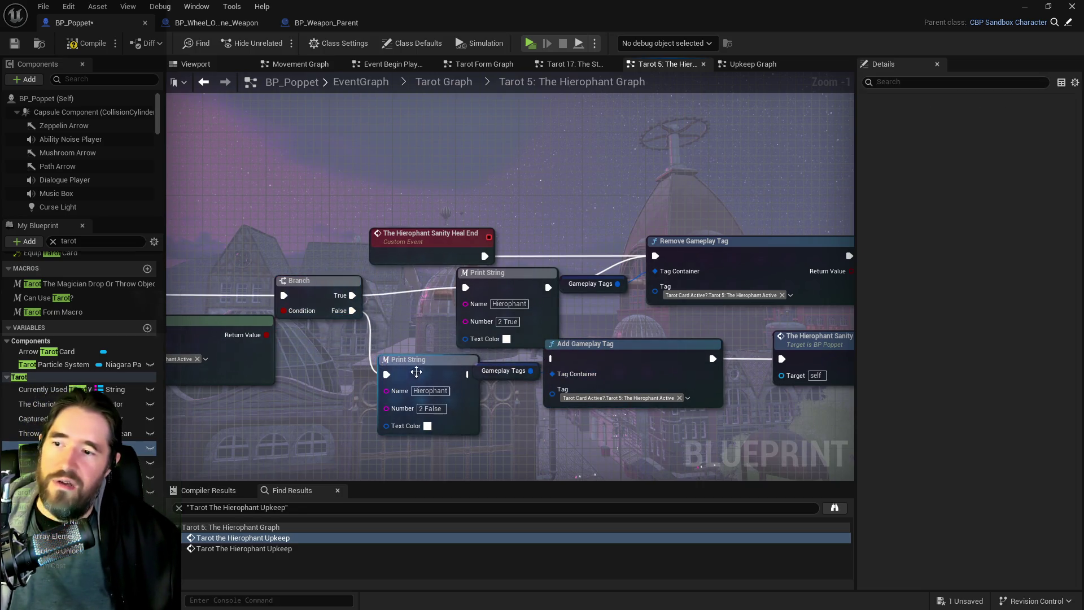
left_click(466, 378)
left_click_drag(468, 375, 551, 359)
left_click_drag(432, 358, 401, 345)
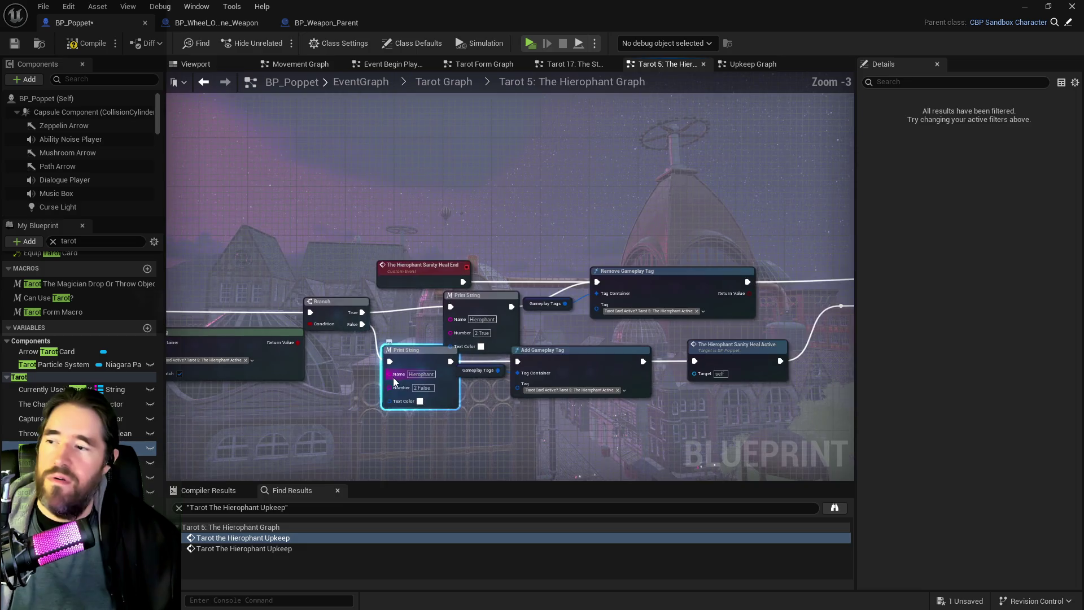
scroll(242, 360, "down", 2)
mouse_move(241, 360)
left_mouse_down()
mouse_move(471, 374)
mouse_move(622, 367)
mouse_move(569, 378)
mouse_move(676, 378)
mouse_move(593, 380)
mouse_move(530, 397)
mouse_move(438, 302)
left_mouse_up()
Set the lower Can Use Tarot node's Tarot Name to Tarot 5: The Hierophant.
scroll(497, 373, "down", 3)
scroll(621, 316, "up", 3)
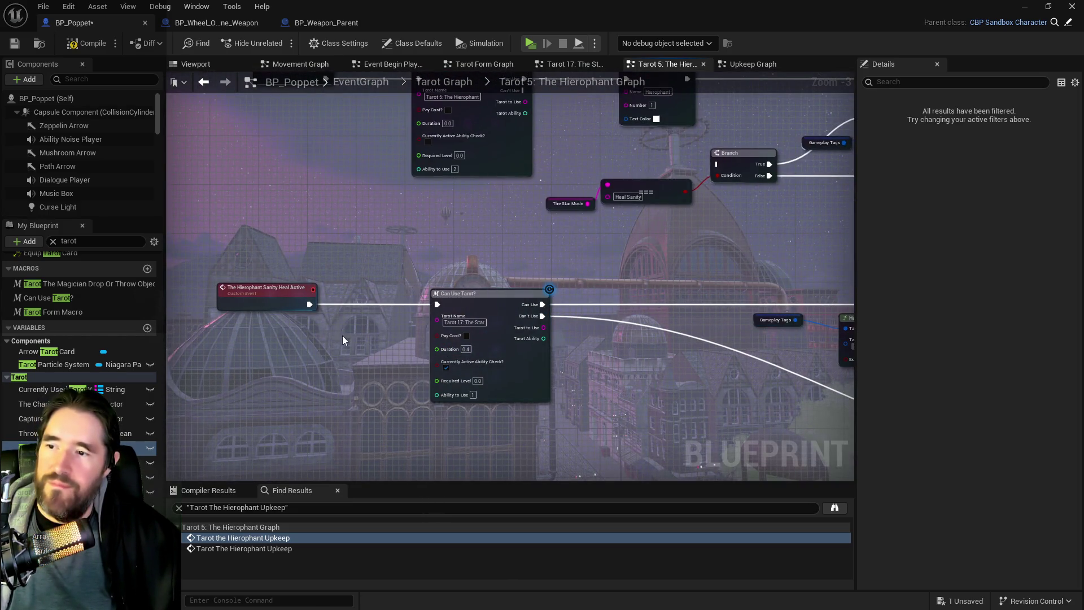
left_click_drag(498, 276, 481, 368)
left_click(421, 196)
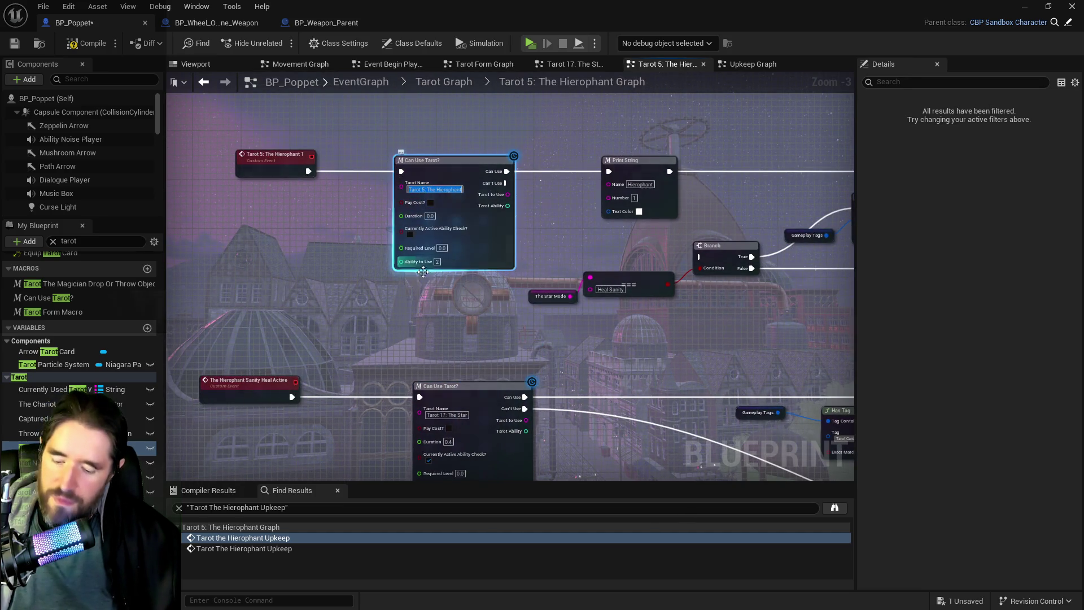
left_click(439, 411)
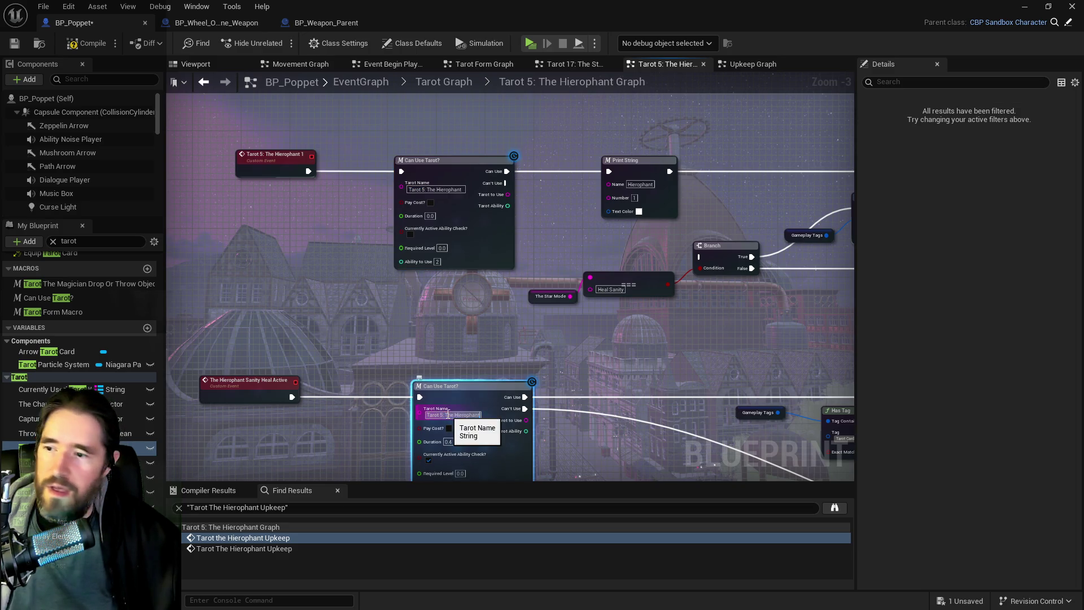
left_click_drag(358, 406, 375, 295)
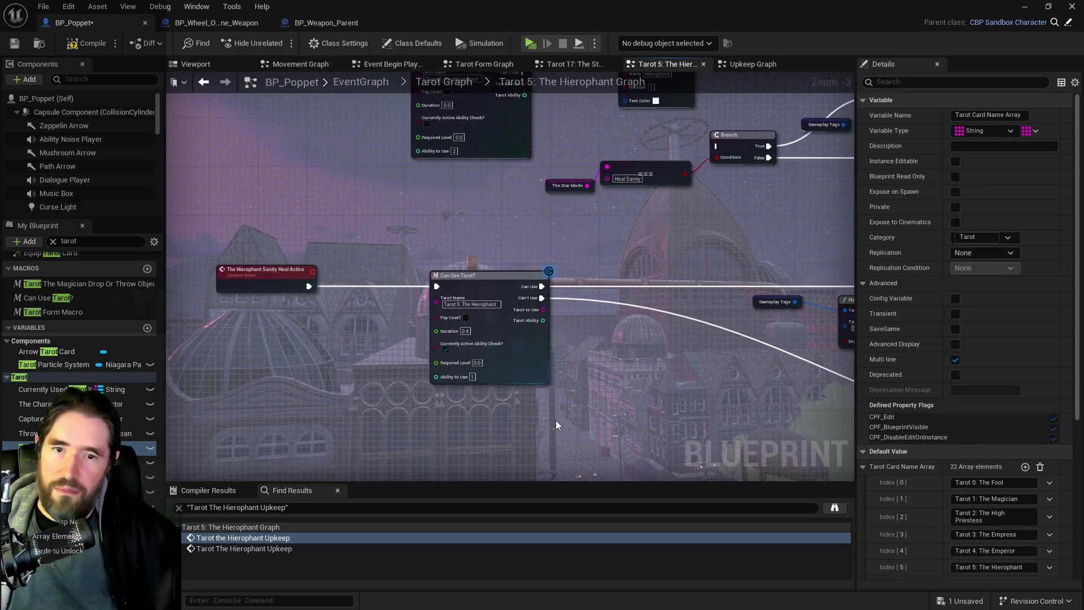
mouse_move(613, 436)
left_mouse_down()
mouse_move(363, 368)
mouse_move(424, 315)
mouse_move(501, 332)
mouse_move(324, 349)
mouse_move(588, 400)
mouse_move(732, 471)
mouse_move(383, 412)
mouse_move(521, 327)
left_mouse_up()
Paste a copy of the Hierophant Print String just after that Can Use Tarot node.
left_click(583, 303)
mouse_move(583, 303)
left_mouse_down()
mouse_move(542, 266)
mouse_move(453, 391)
mouse_move(306, 313)
left_mouse_up()
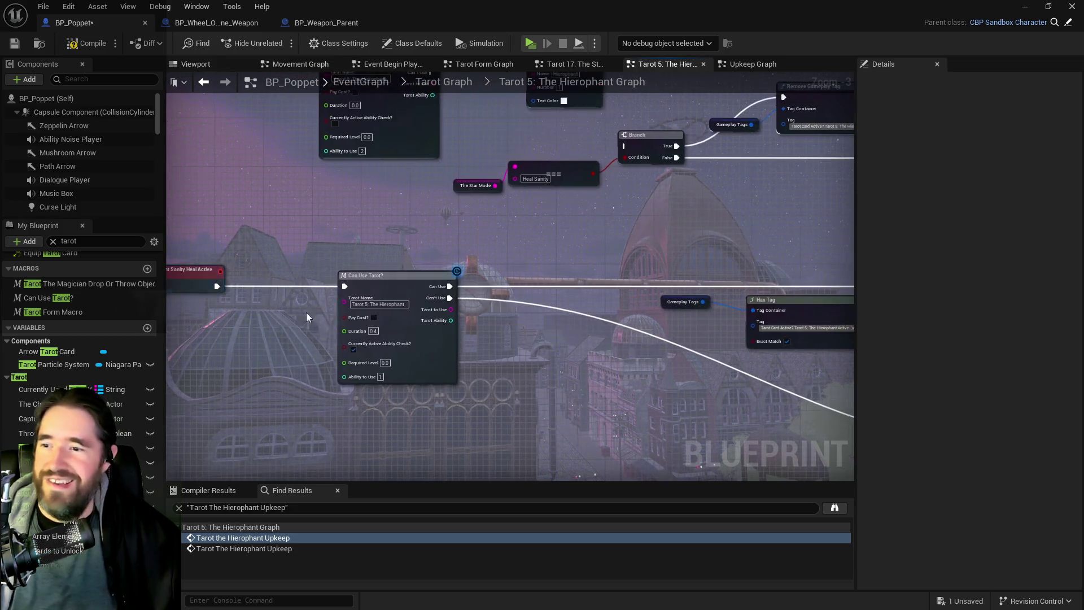
key("ctrl+v")
left_click_drag(542, 336, 567, 271)
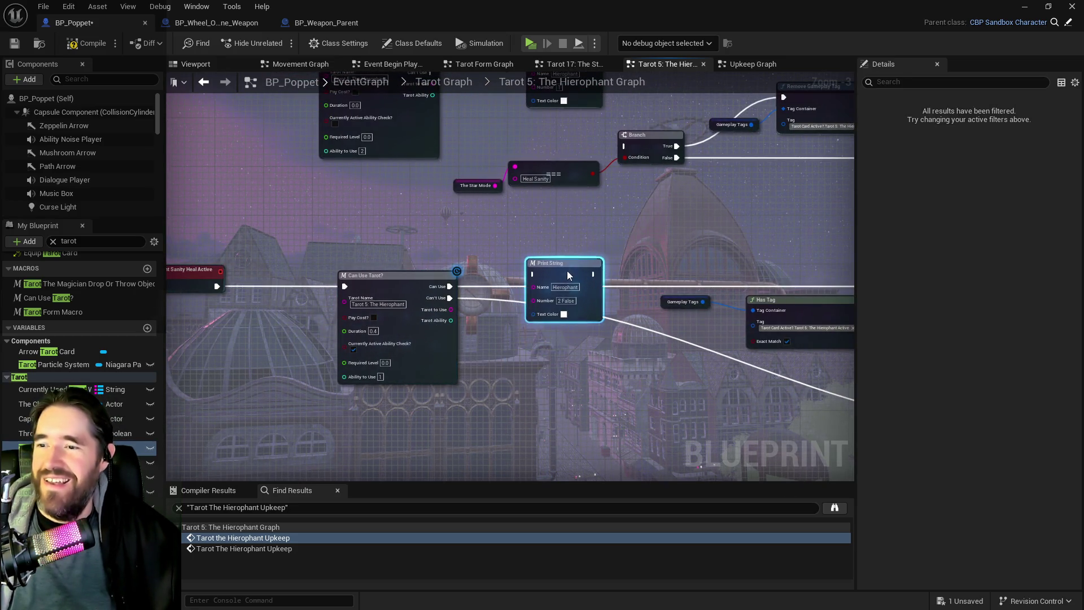
Give the pasted Print String a red text colour and the label 'Can Use'.
left_click(563, 314)
left_click_drag(632, 373, 686, 383)
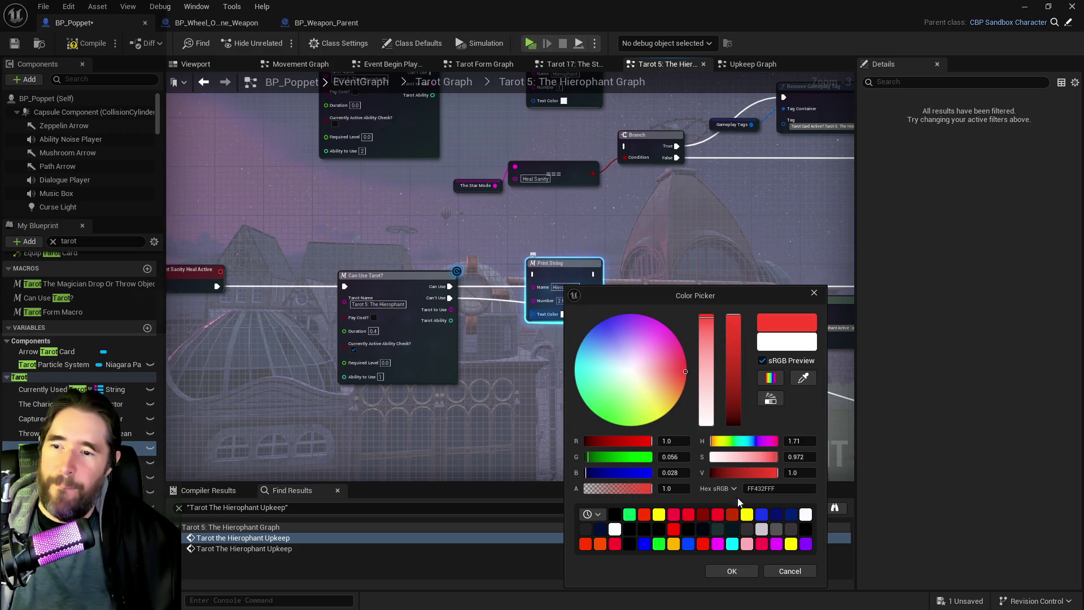
left_click(742, 572)
scroll(587, 342, "up", 3)
left_click(562, 281)
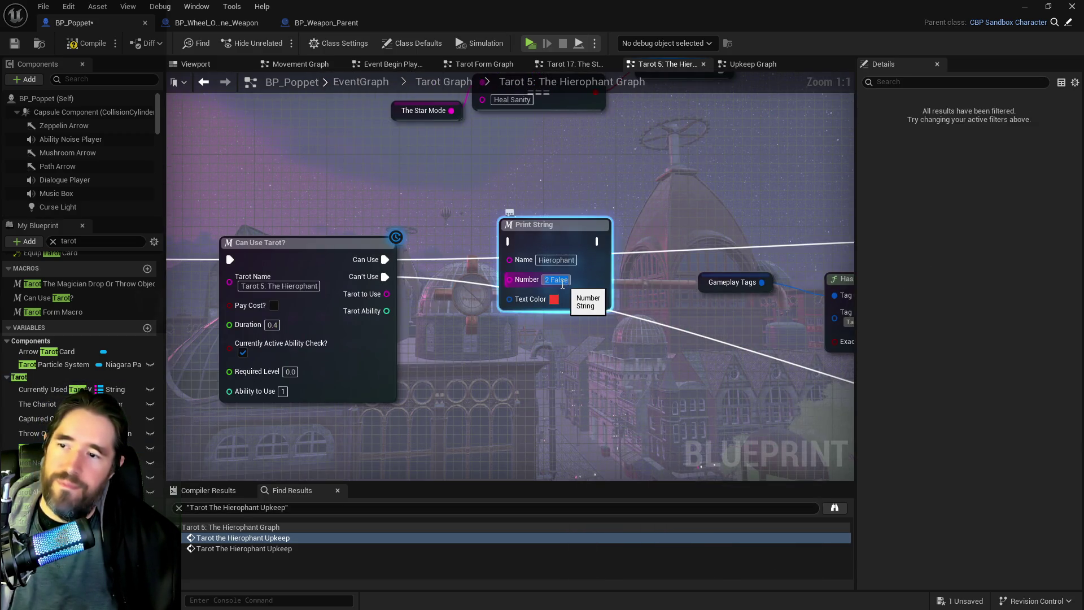
type("Can Use")
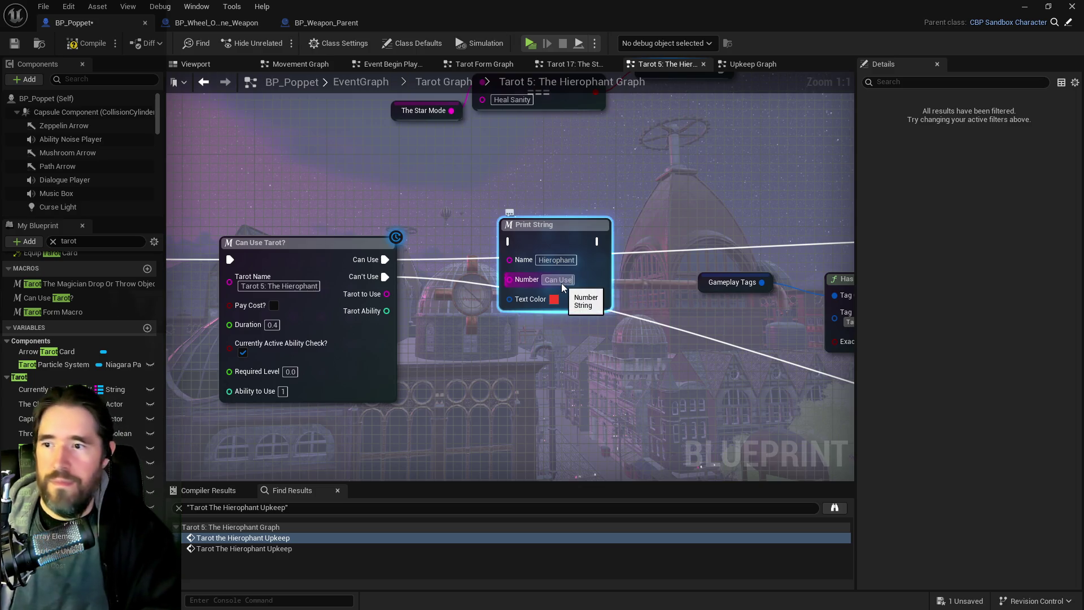
Wire Can Use through the red Print String into the Branch, and paste a duplicate below.
scroll(364, 287, "down", 3)
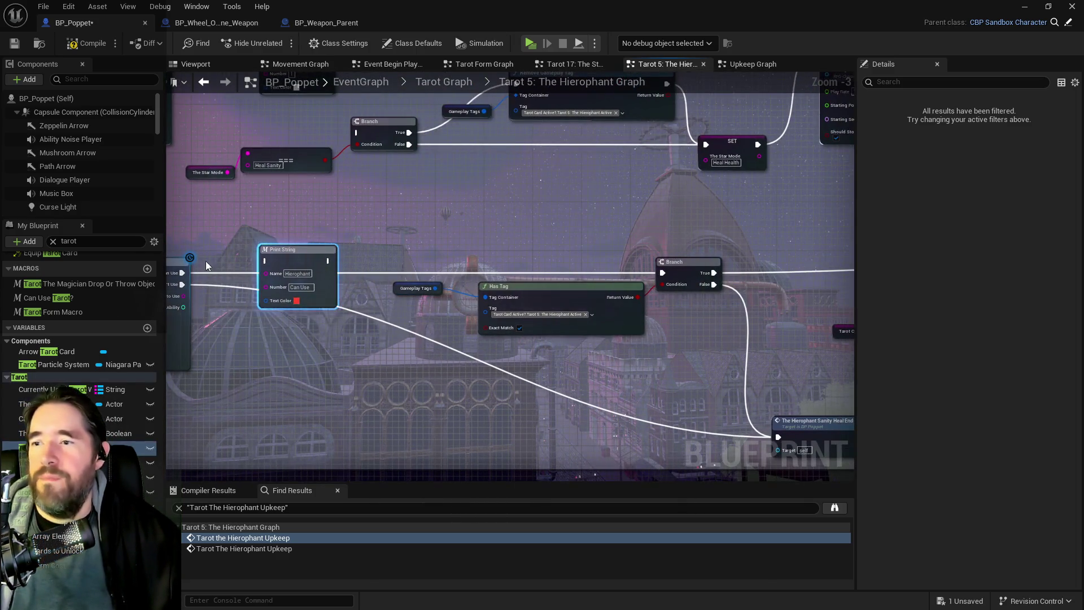
mouse_move(182, 272)
left_mouse_down()
mouse_move(264, 261)
mouse_move(474, 282)
mouse_move(670, 281)
mouse_move(663, 273)
left_mouse_up()
left_click(294, 250)
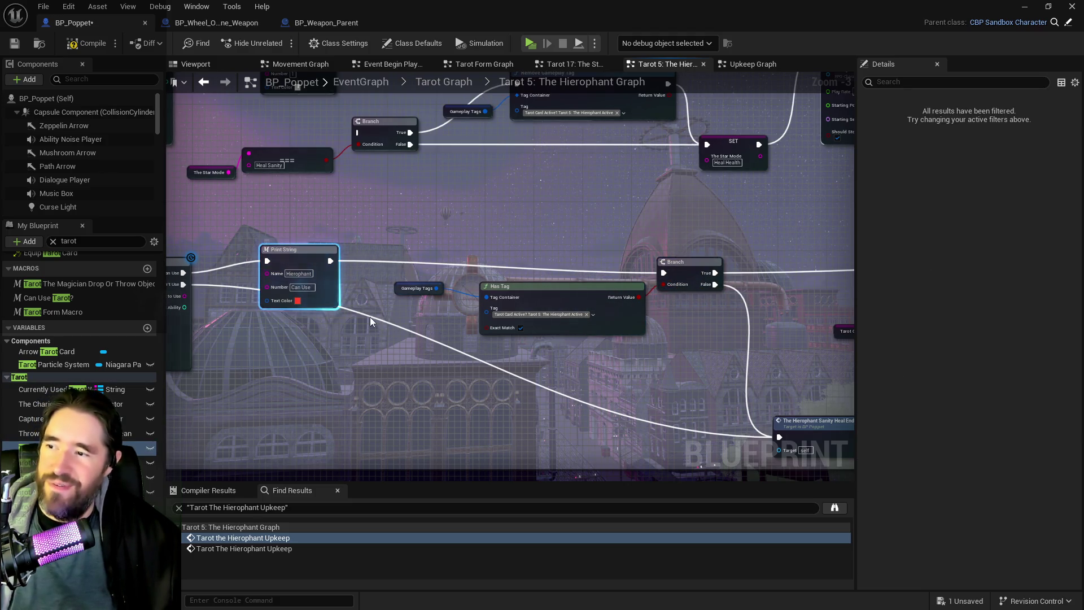
key("ctrl+c")
key("ctrl+v")
left_click(397, 355)
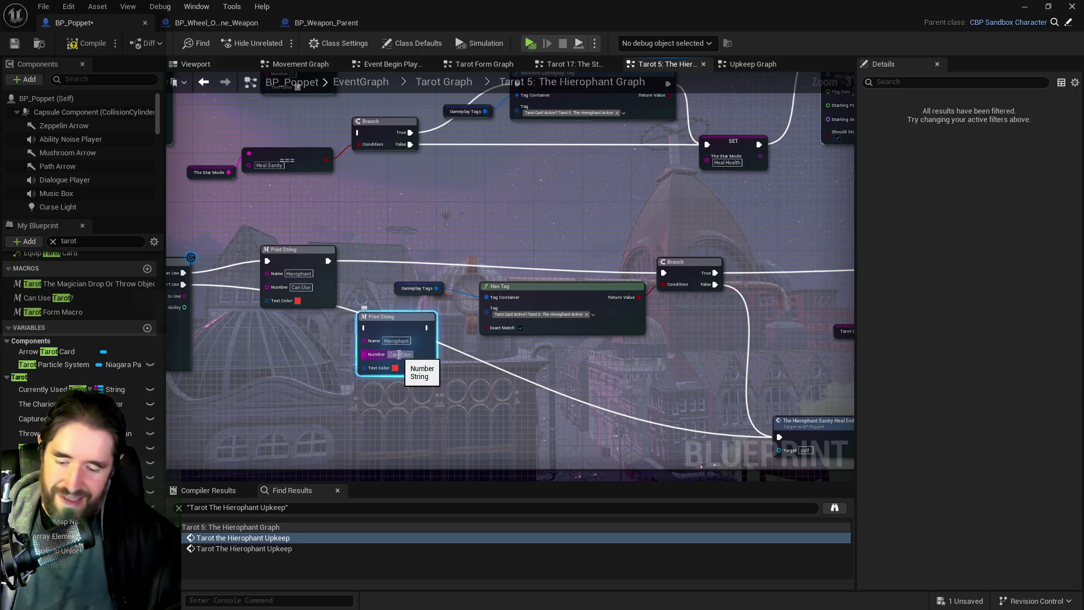
Make the duplicate Print String yellow and connect the Can't Use output to it.
left_click(396, 367)
left_click_drag(483, 393, 496, 414)
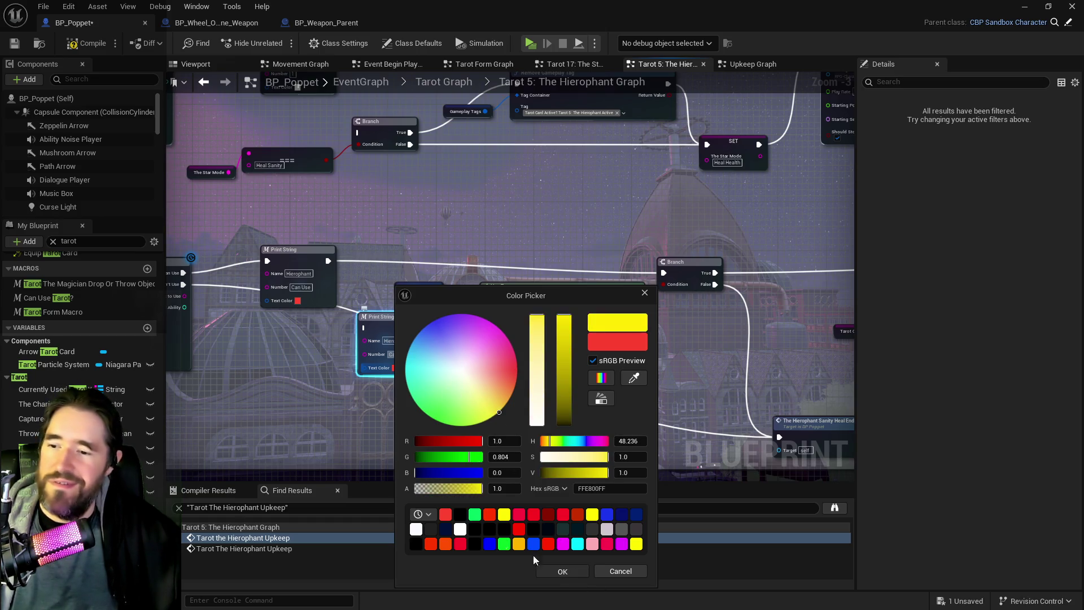
left_click(559, 571)
left_click_drag(245, 307, 330, 288)
left_click_drag(267, 266, 449, 309)
Compile and save BP_Poppet, then move its window aside to reveal the level.
mouse_move(514, 308)
left_mouse_down()
mouse_move(277, 260)
mouse_move(631, 396)
mouse_move(626, 370)
left_mouse_up()
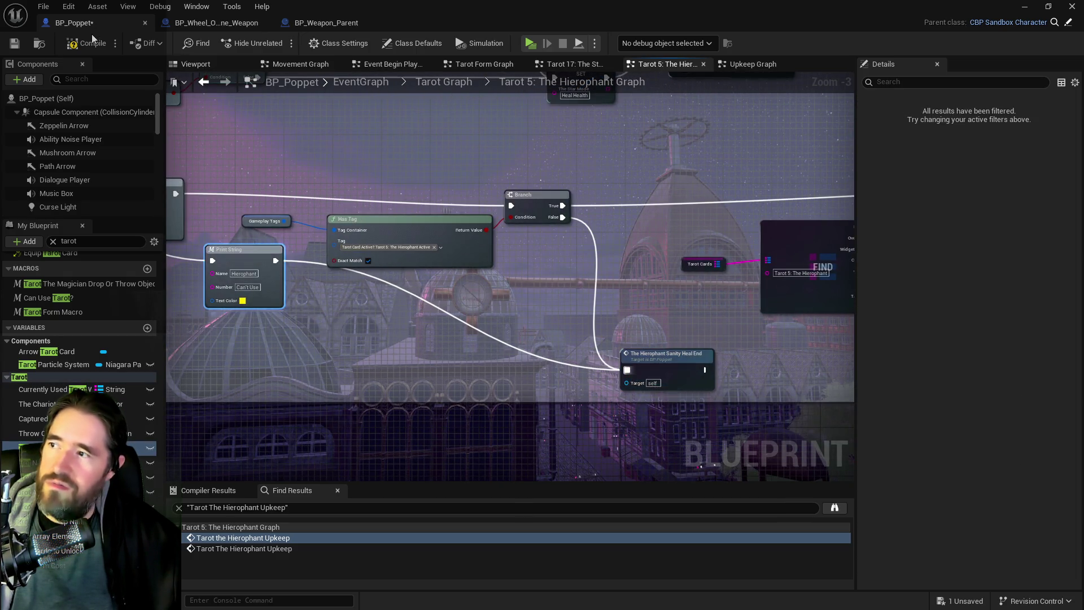
left_click(16, 48)
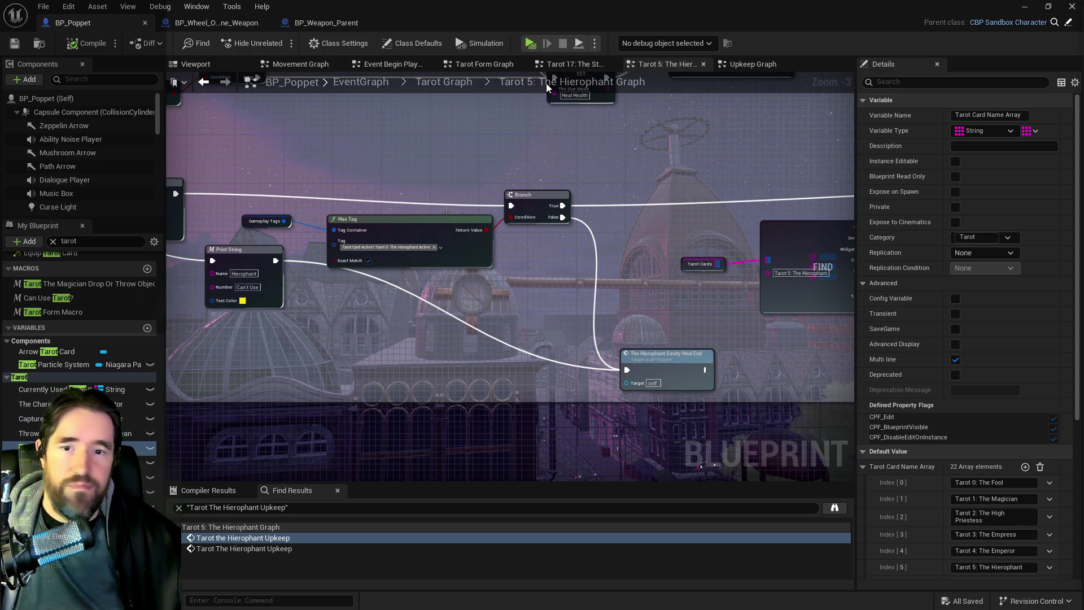
mouse_move(504, 35)
left_mouse_down()
mouse_move(639, 72)
mouse_move(1083, 130)
mouse_move(1083, 170)
left_mouse_up()
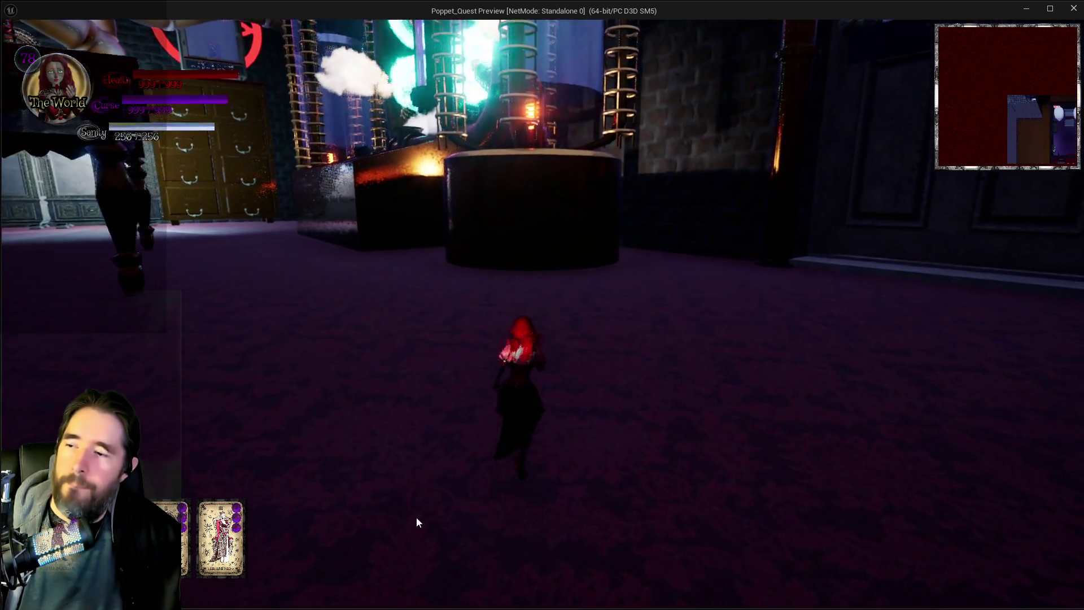
Toggle the in-game tarot card menu, then stop the first play session.
key("Tab")
key("Tab")
key("alt+Tab")
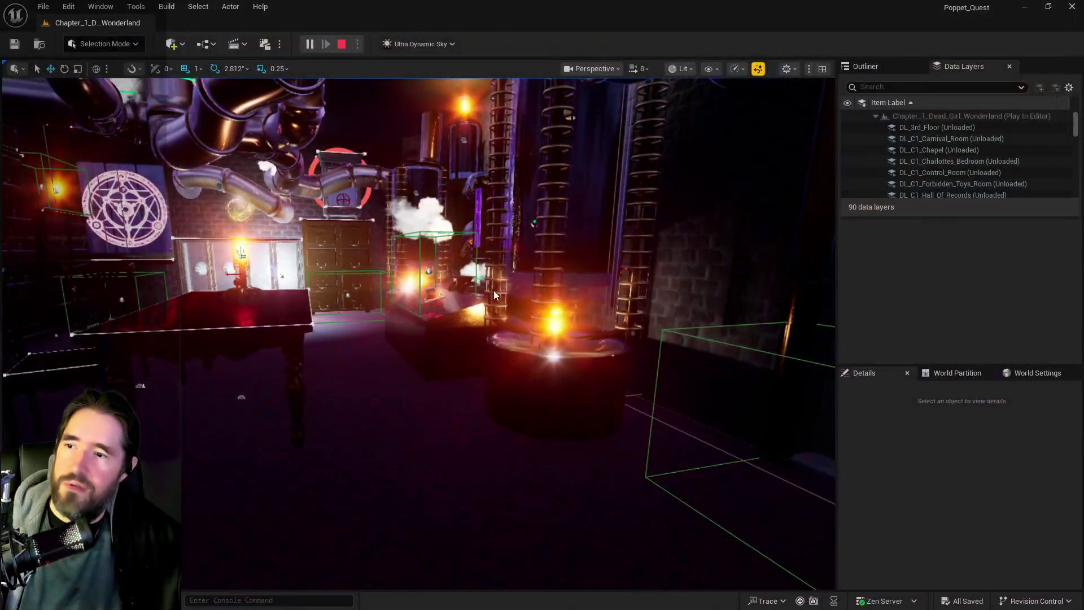
key("Escape")
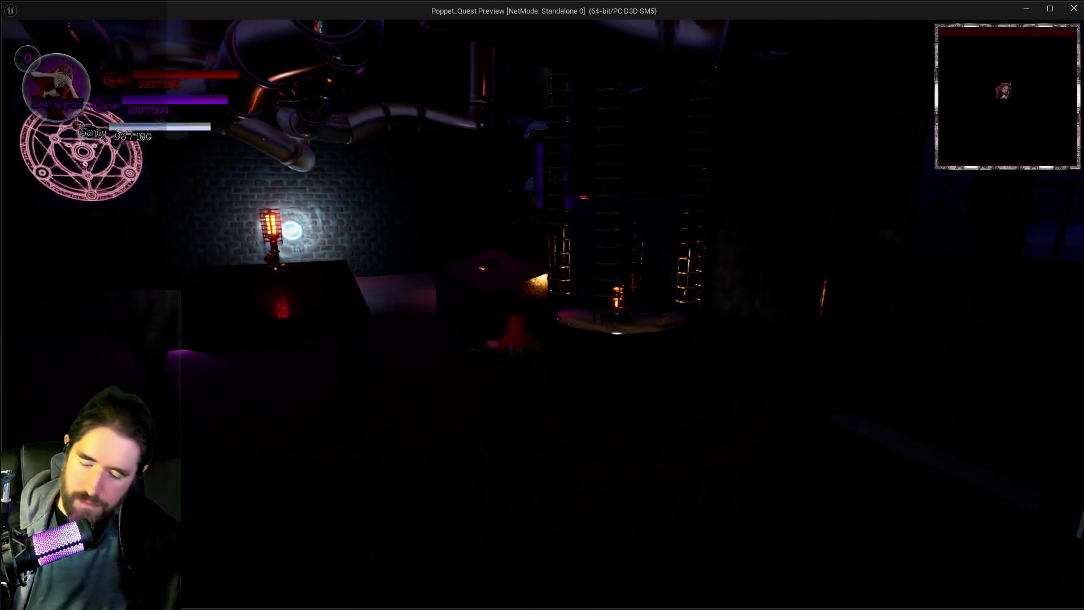
Open the inventory, use the Hierophant ability with key 1, walk forward, then stop and return to BP_Poppet.
key("i")
key("i")
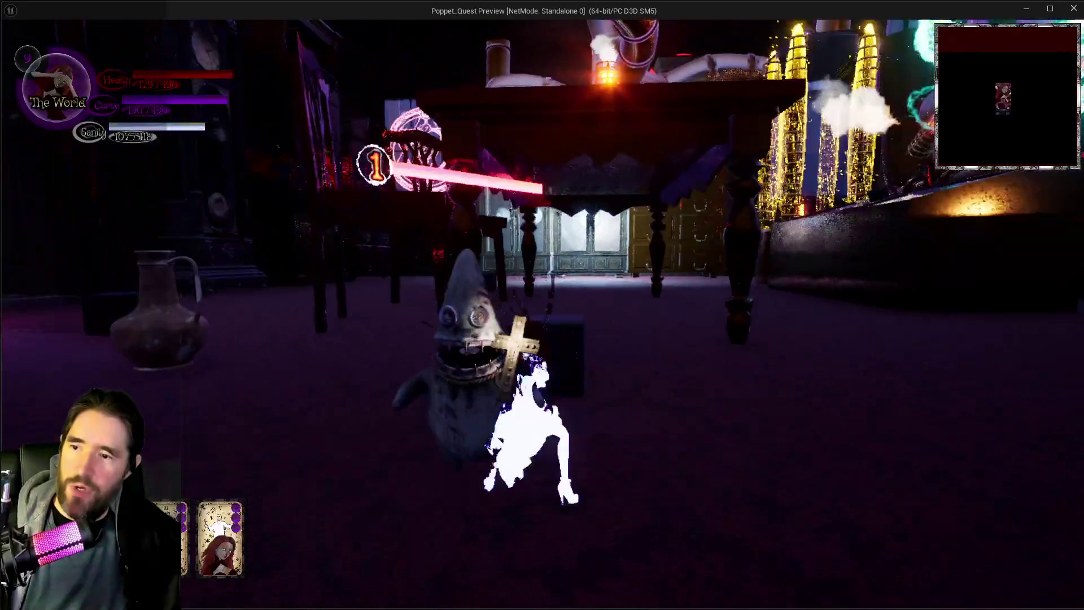
key("1")
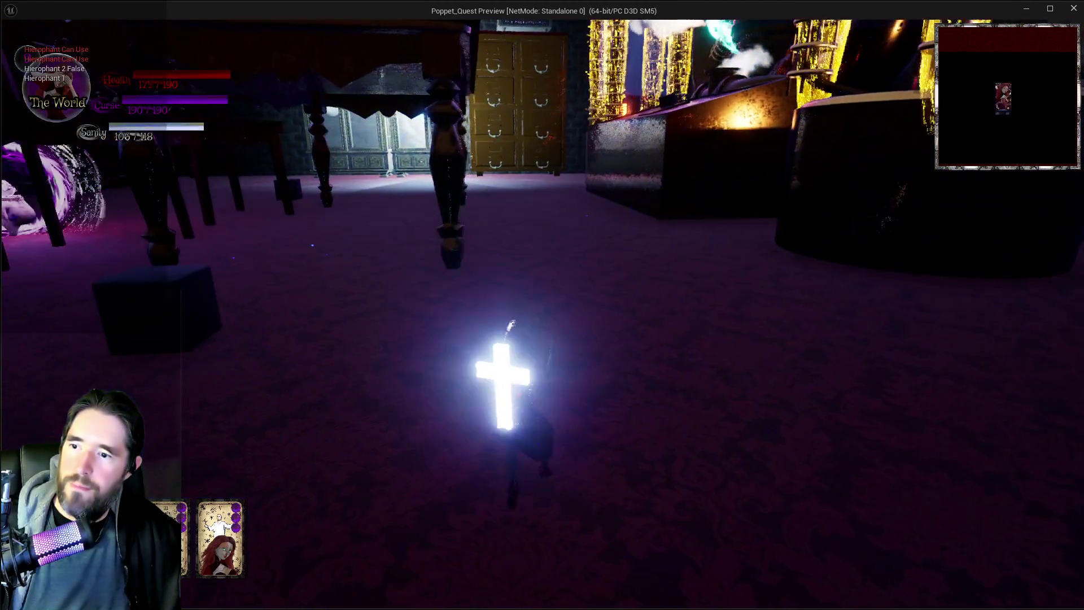
key("w")
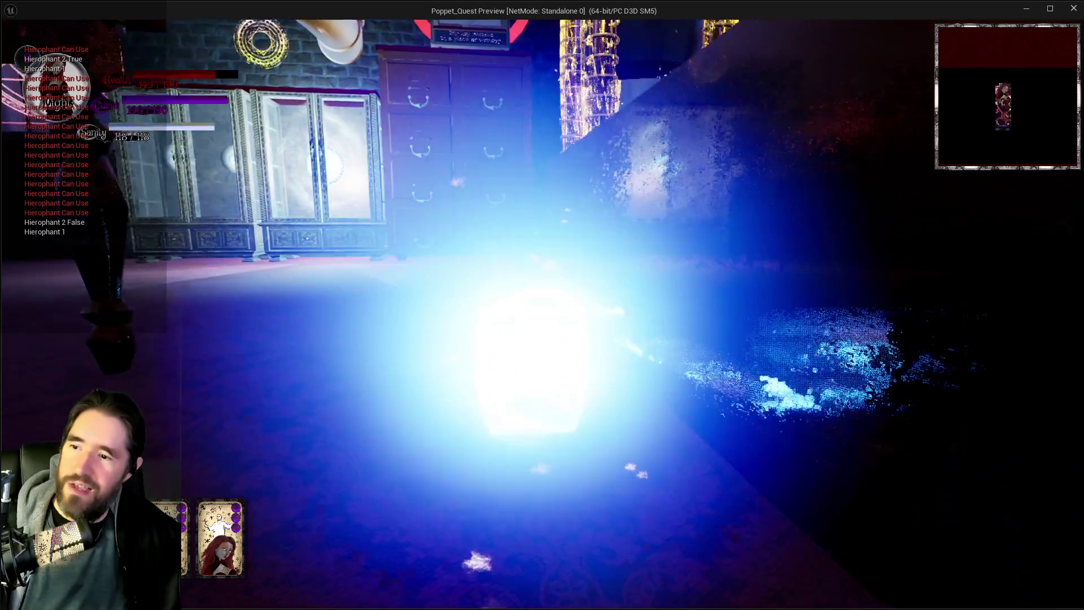
key("alt+Tab")
key("Escape")
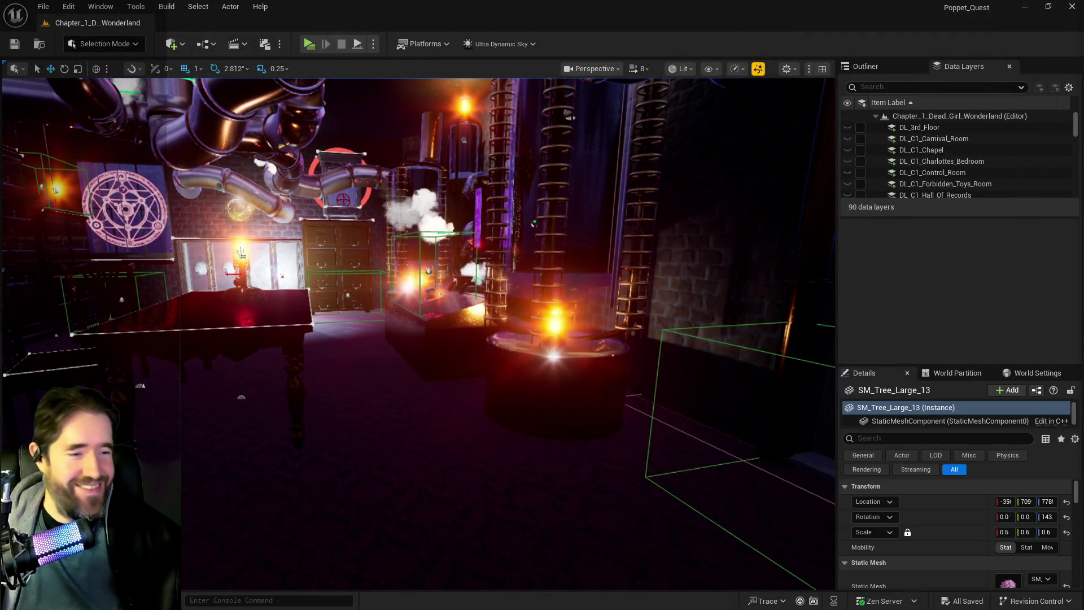
key("alt+Tab")
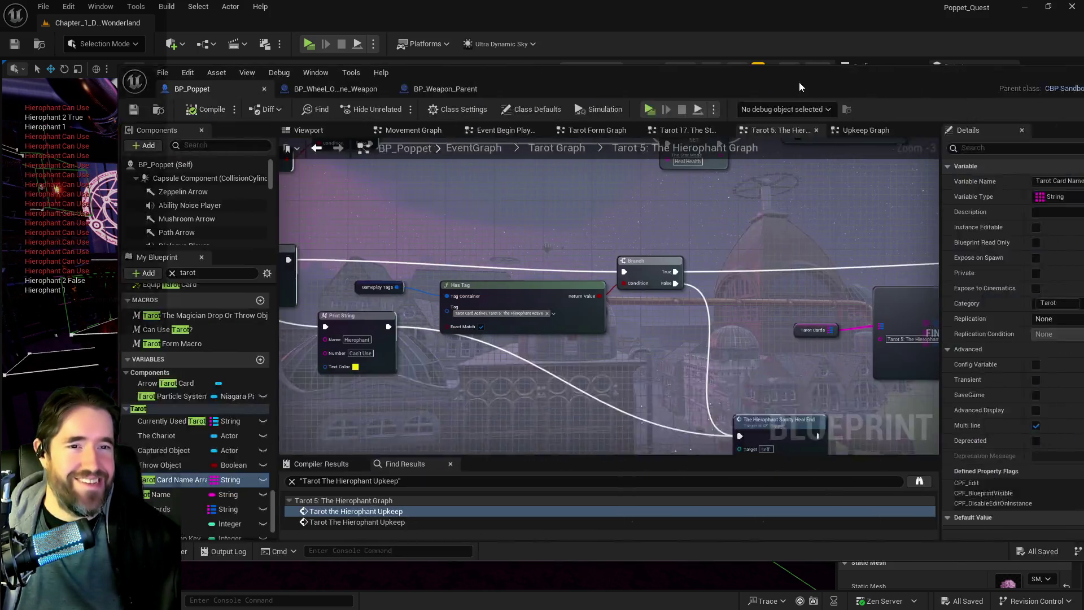
Change the first Update Stat's Stat to Update to Sanity and the second to Health, then compile.
scroll(573, 304, "down", 2)
scroll(652, 357, "up", 4)
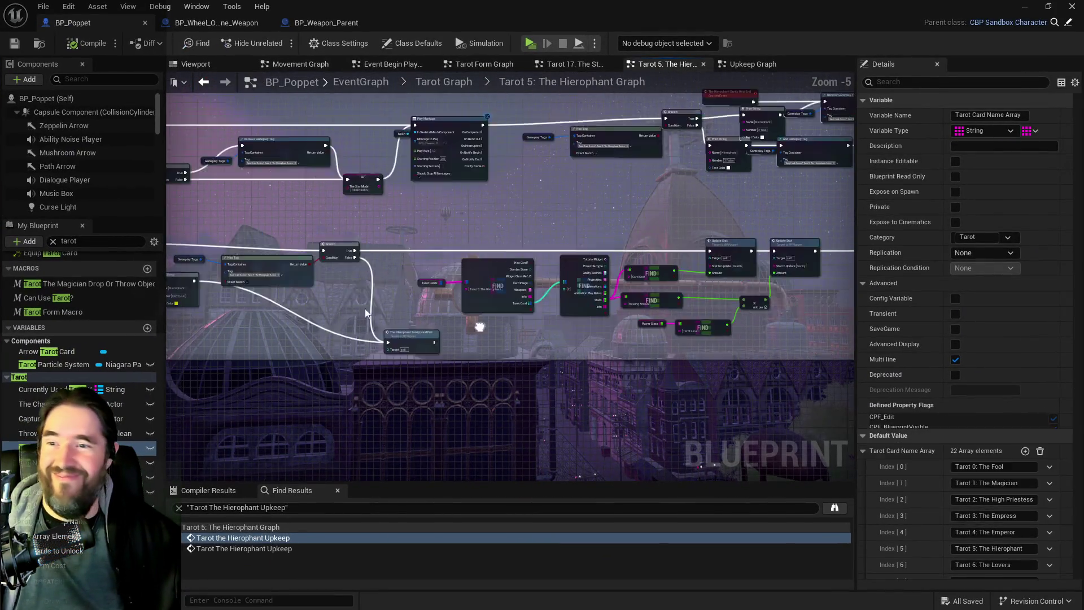
left_click_drag(679, 320, 480, 311)
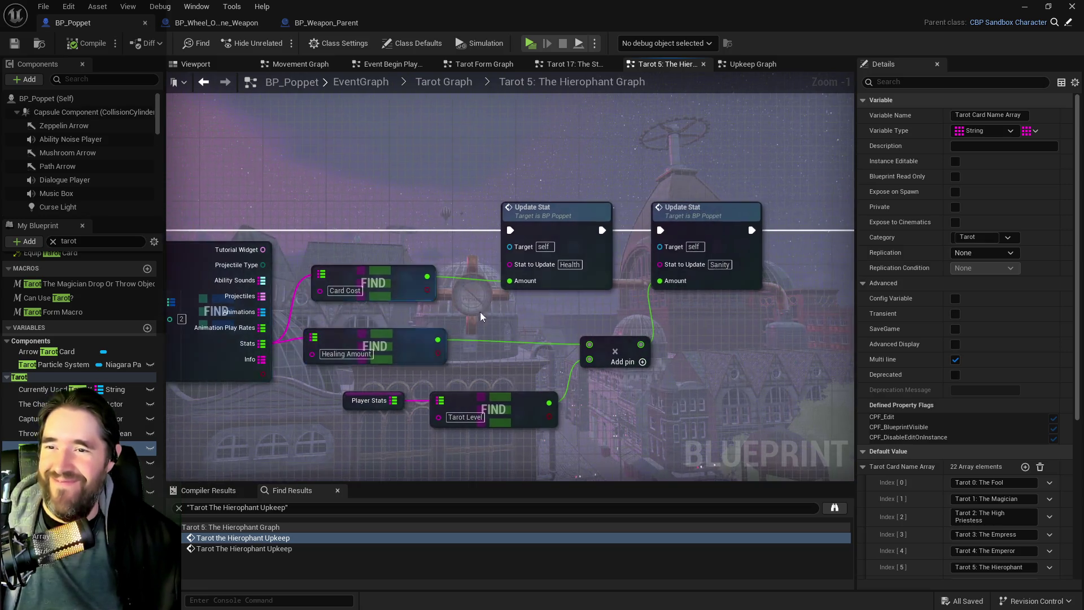
left_click_drag(562, 304, 588, 304)
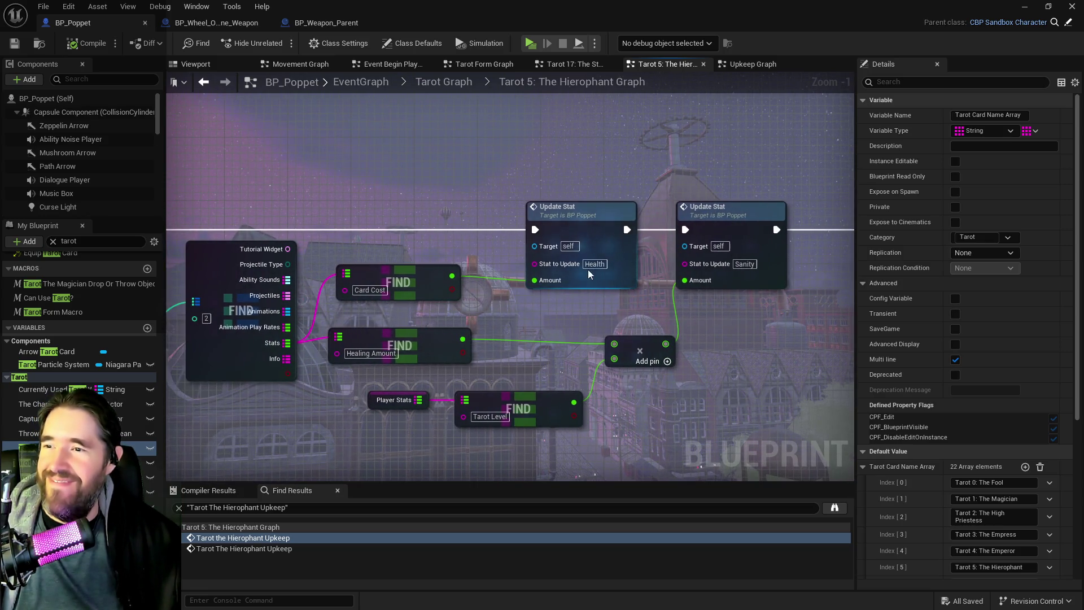
left_click(589, 264)
type("Sanity")
key("Return")
left_click(741, 266)
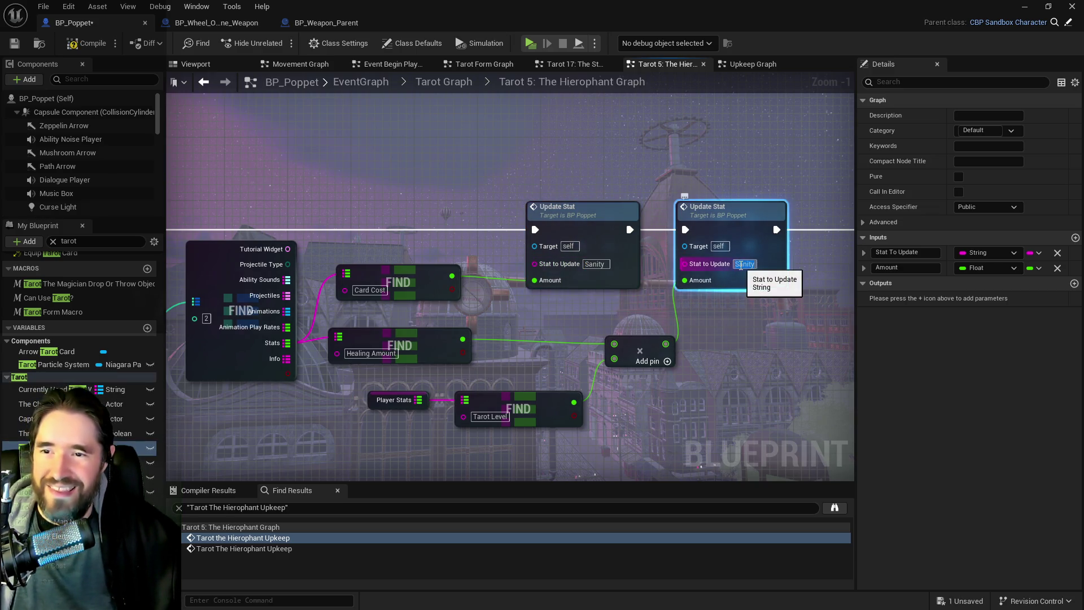
type("Health")
key("Return")
left_click(236, 205)
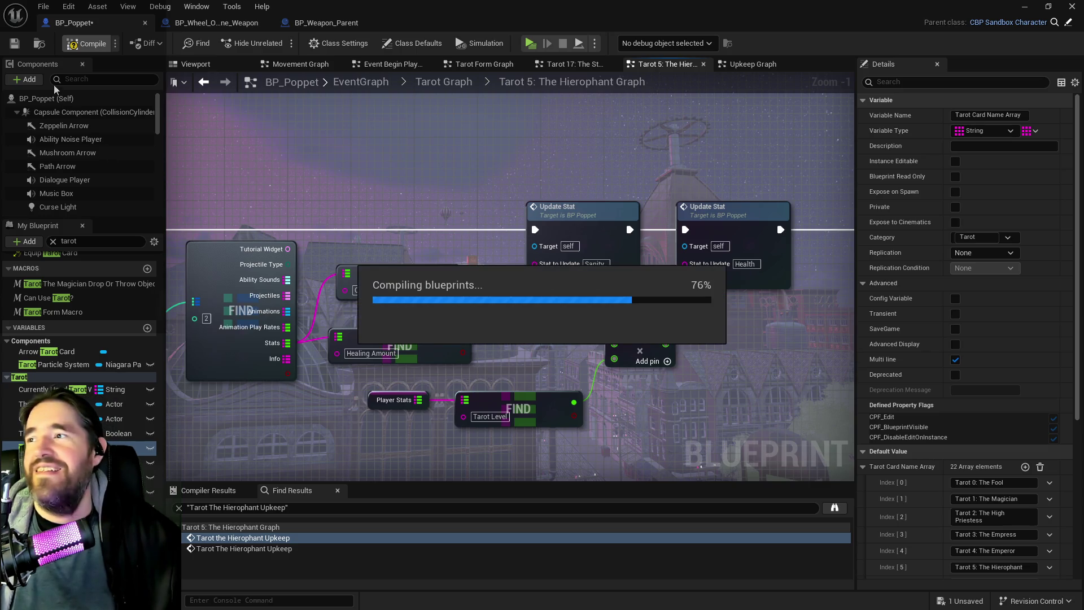
Save the blueprint and run the character through the glowing portal into the next room.
left_click(20, 44)
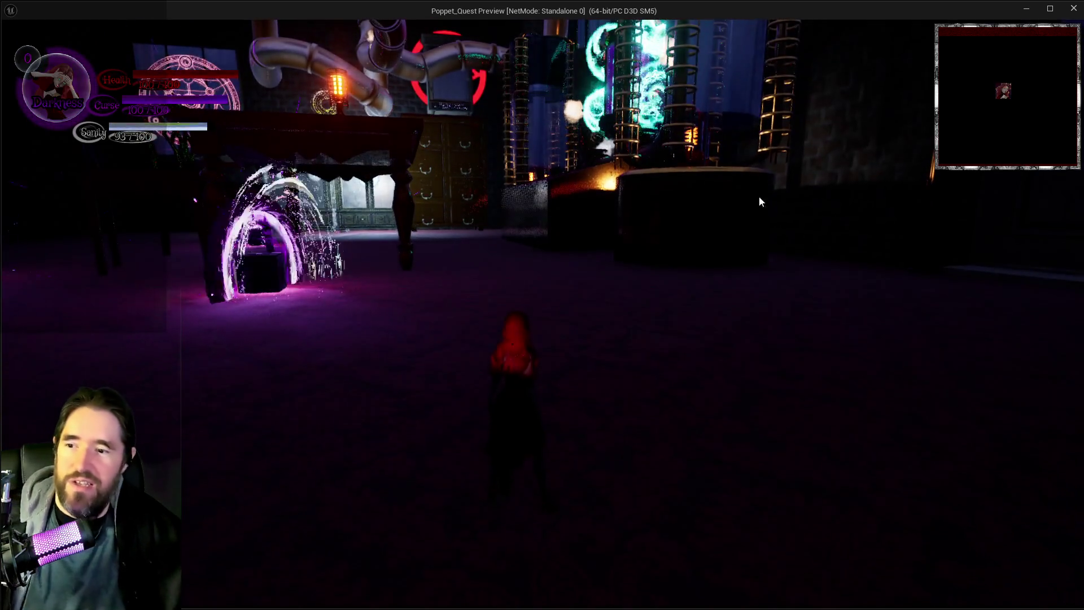
left_click(759, 195)
key("w")
key("w")
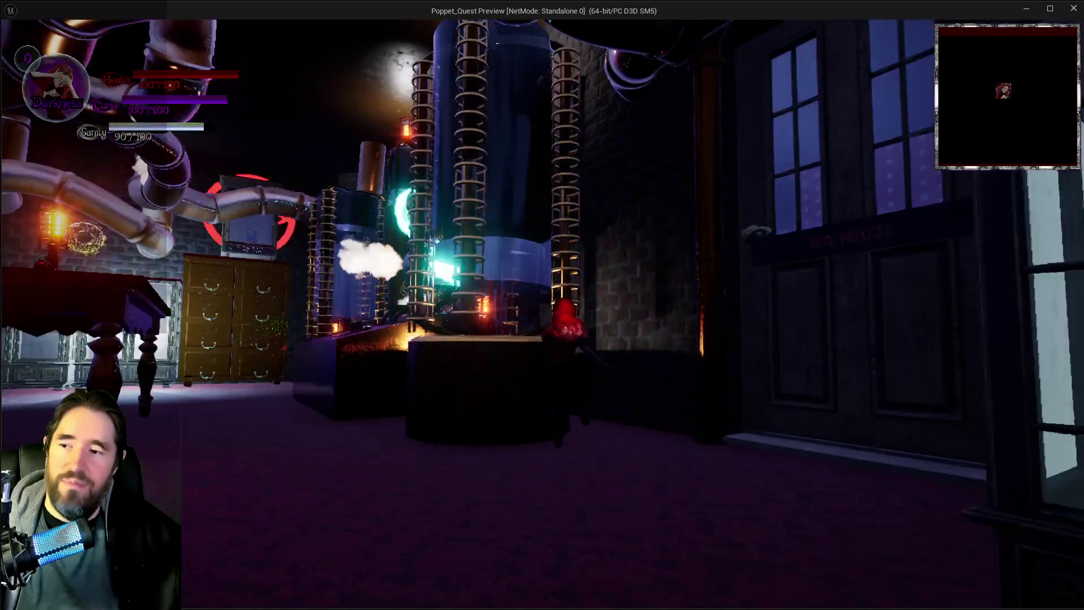
key("w")
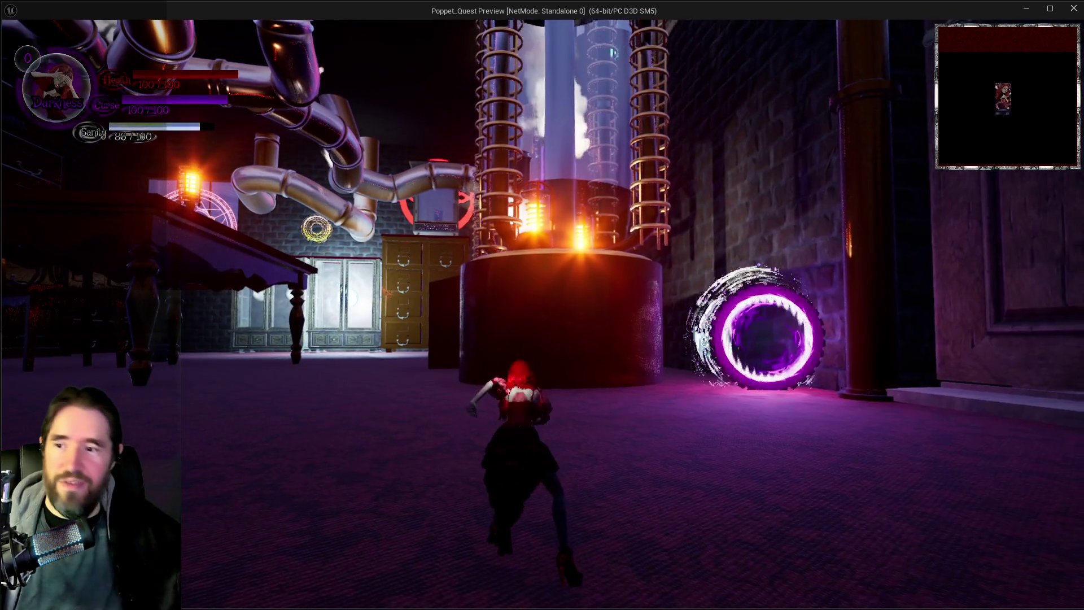
key("w")
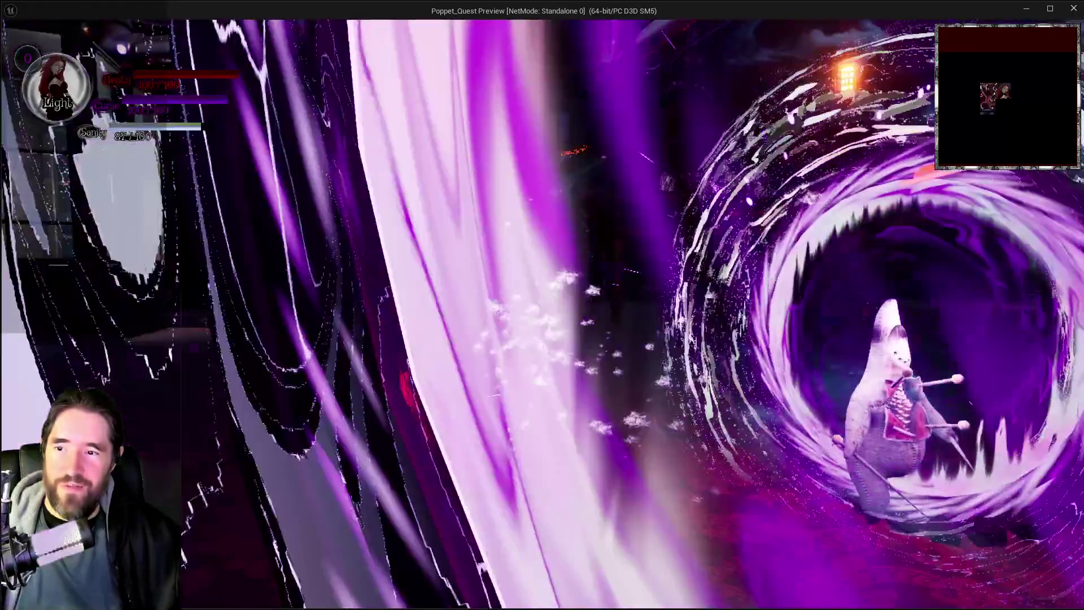
key("w")
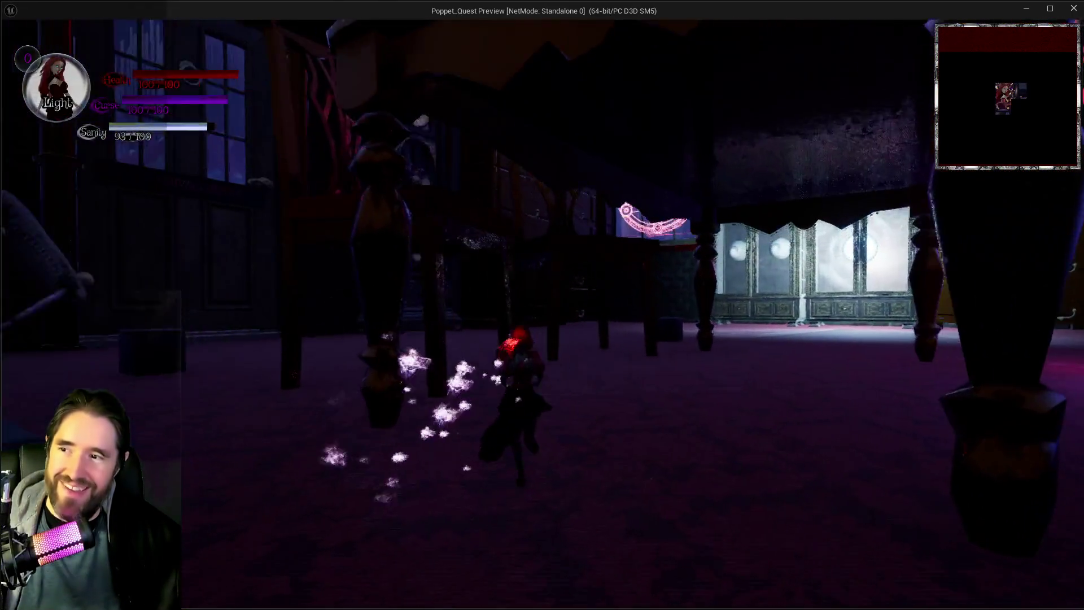
key("w")
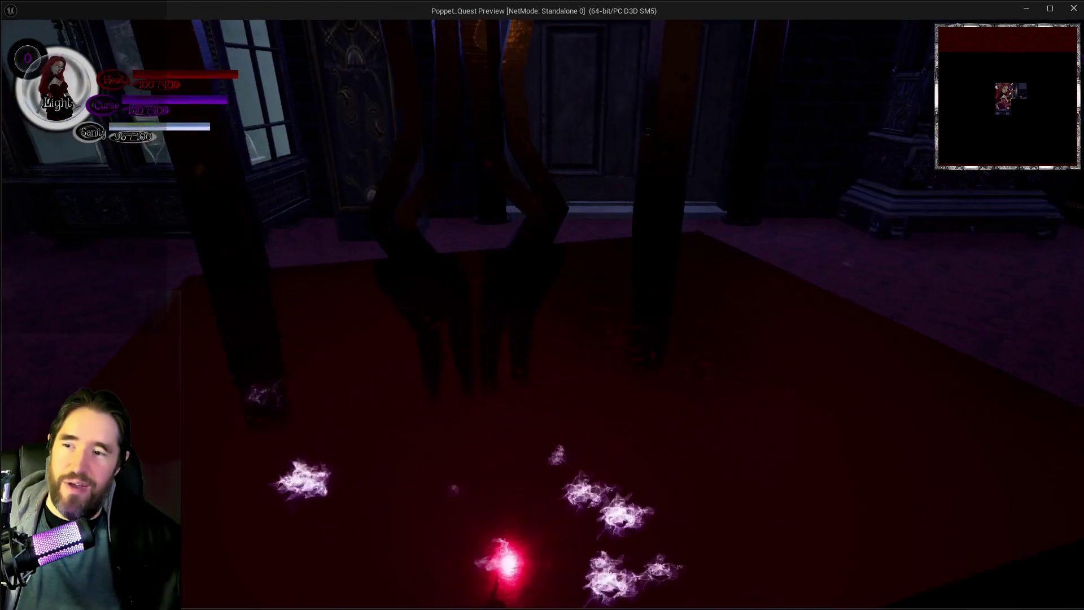
Pick a card on the selection screen, then trigger the Hierophant ability while moving toward the pillars.
key("Tab")
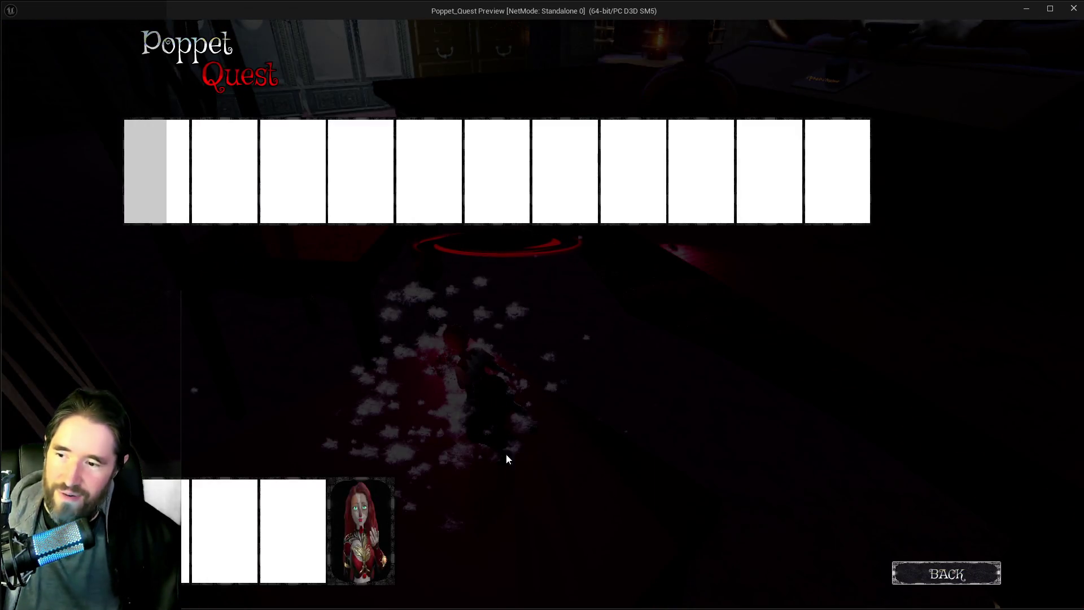
left_click(242, 160)
key("w")
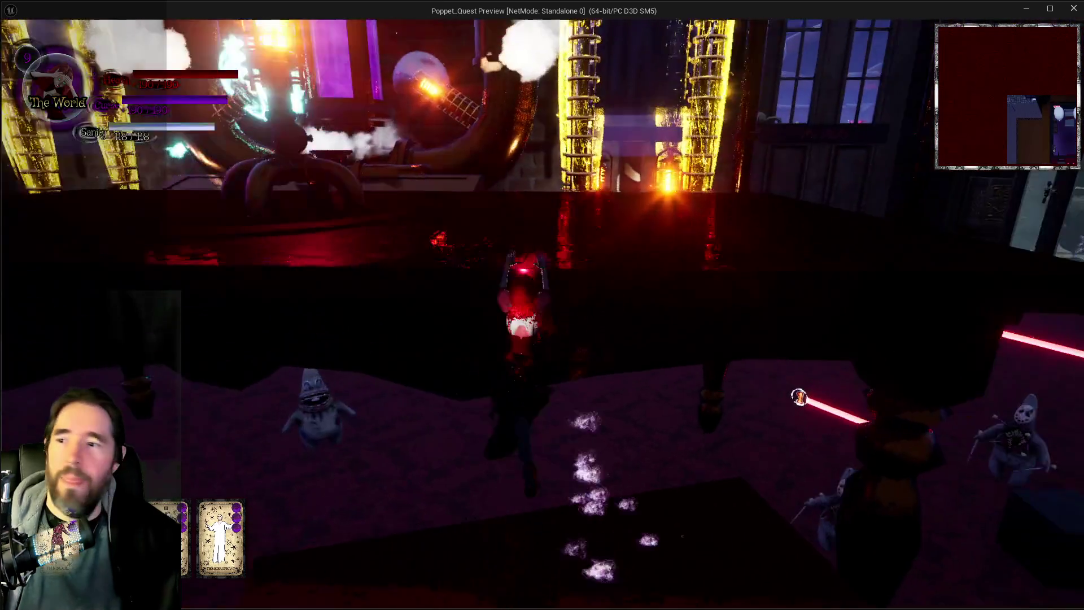
key("w")
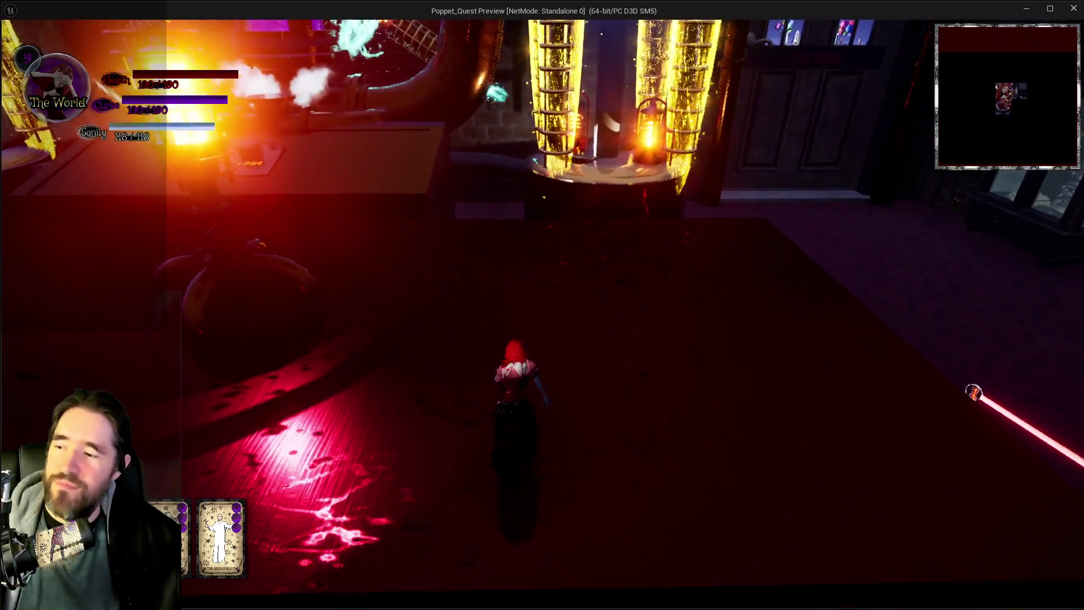
key("w")
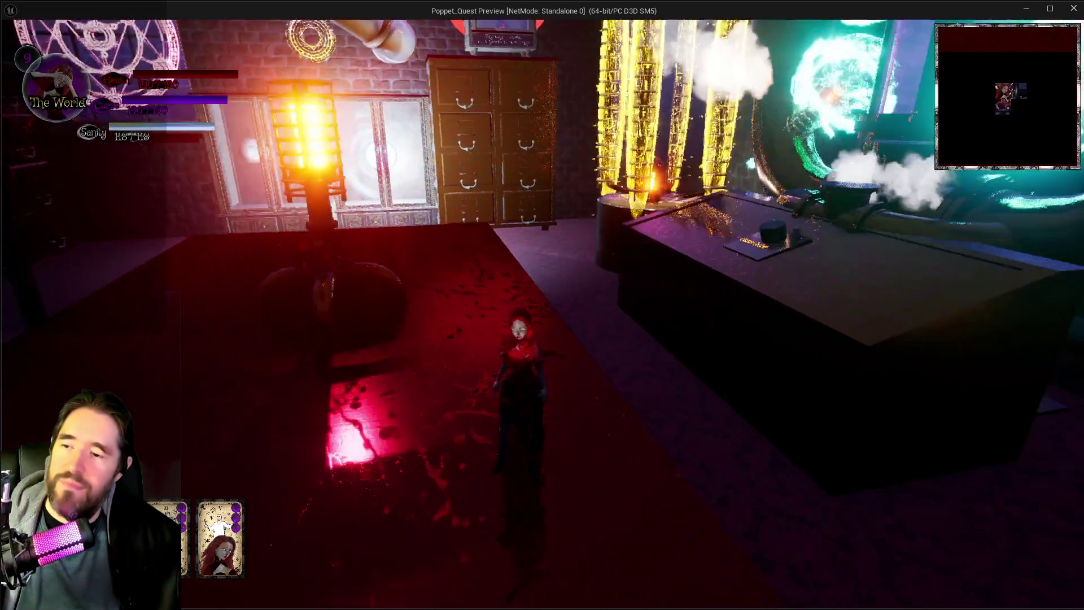
key("w")
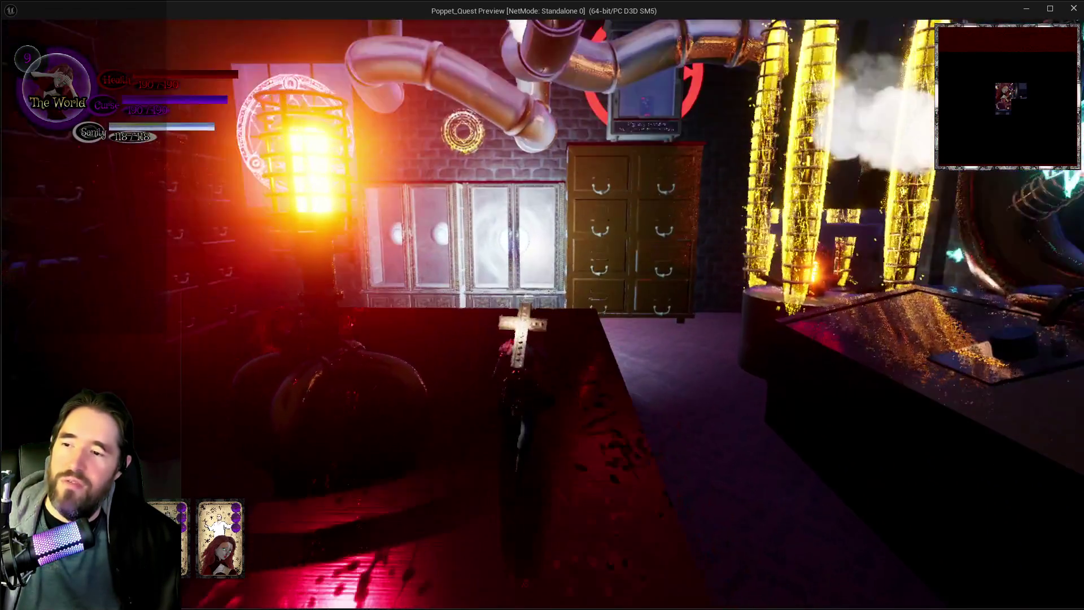
key("w")
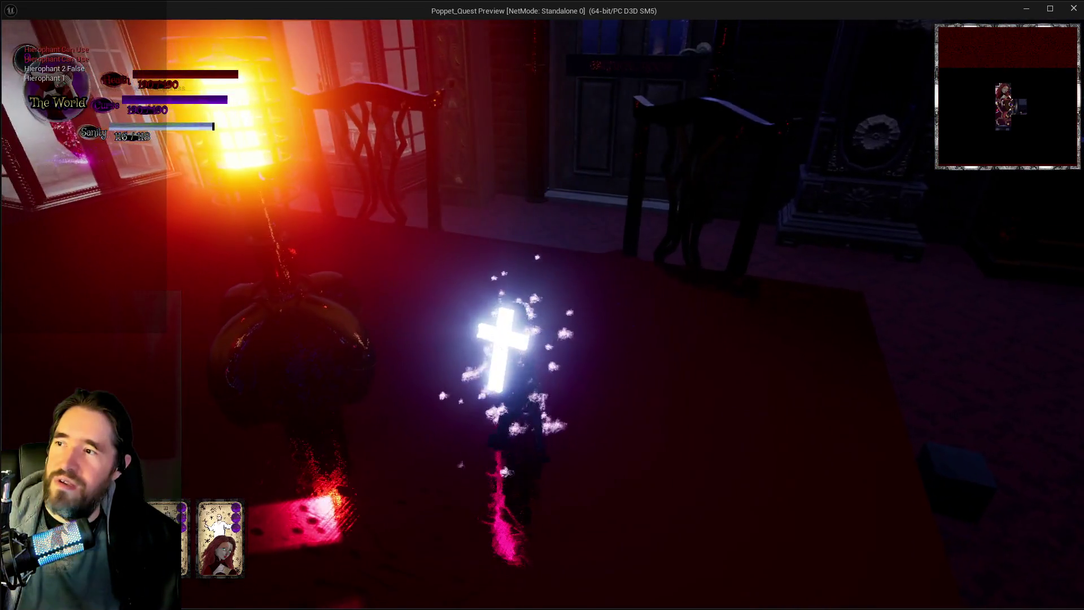
key("w")
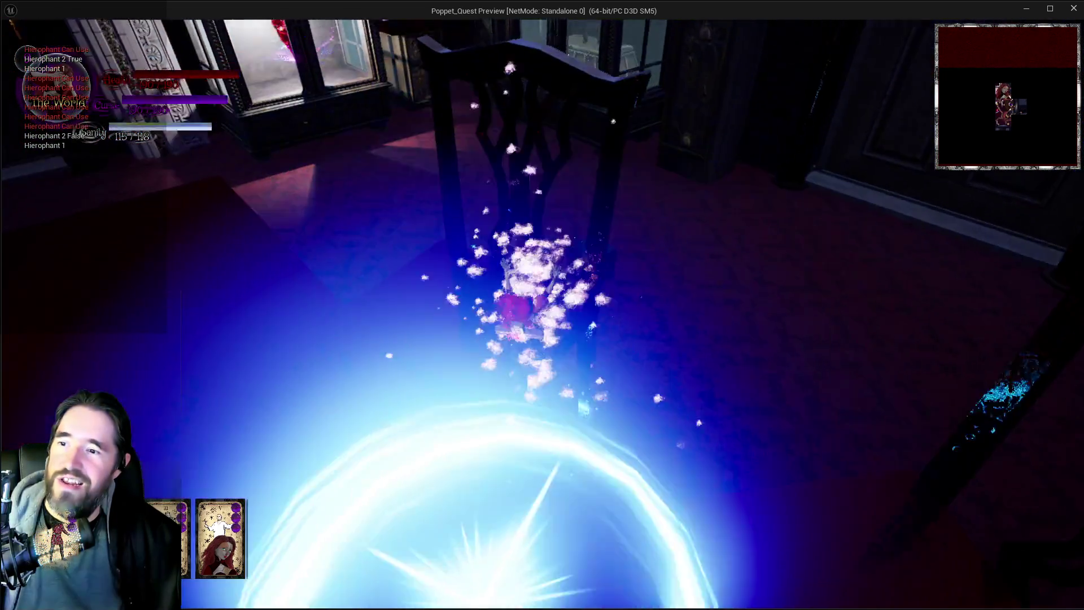
key("w")
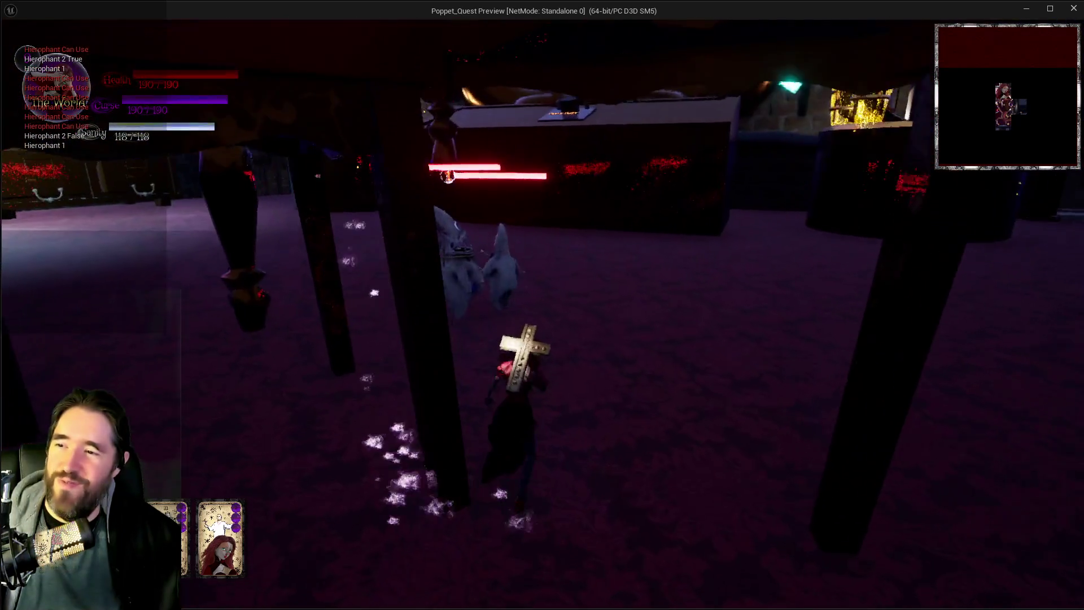
key("w")
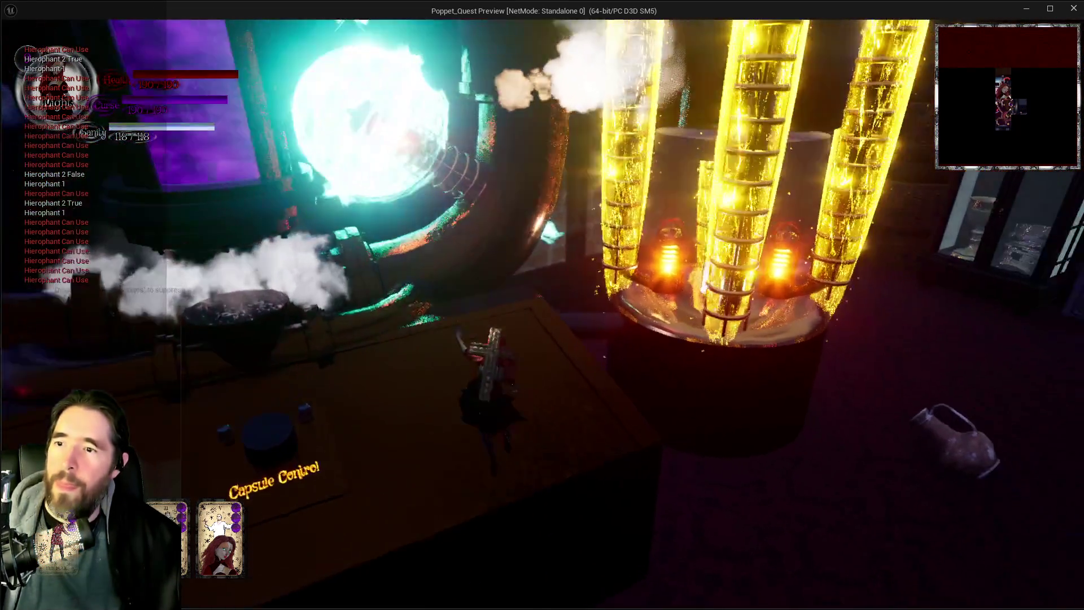
Stop play, read the Tarot 5: Hierophant entry in the design document, and return to Unreal.
key("alt+Tab")
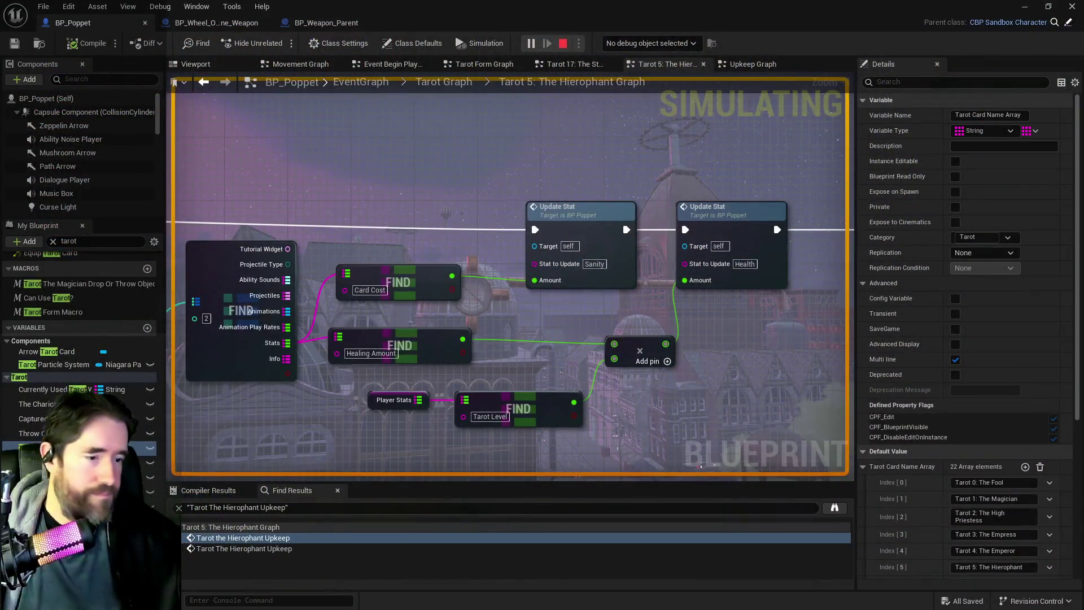
key("Escape")
scroll(586, 193, "down", 5)
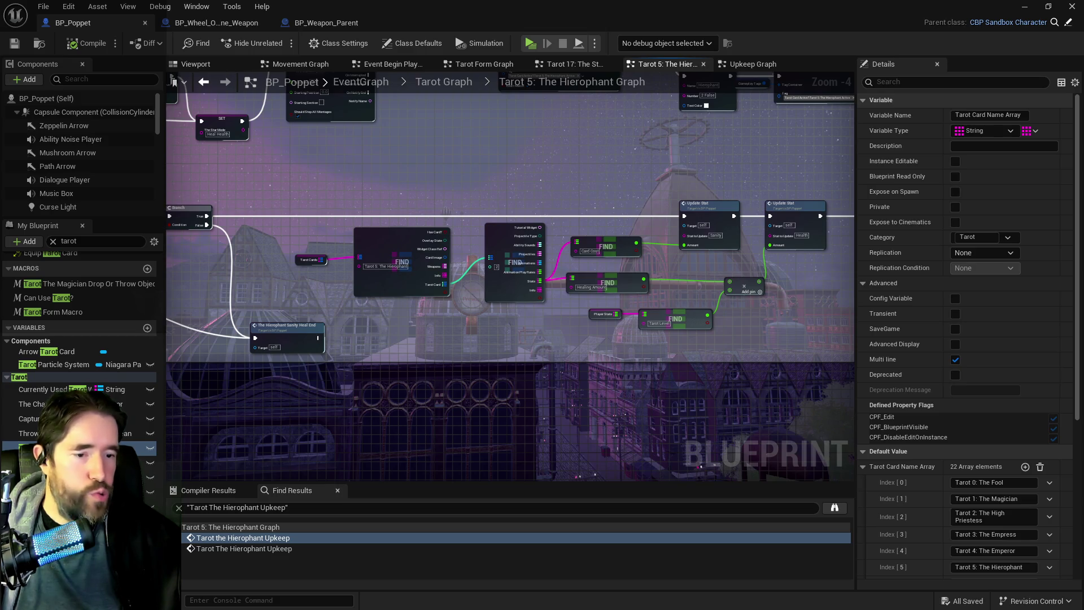
key("alt+Tab")
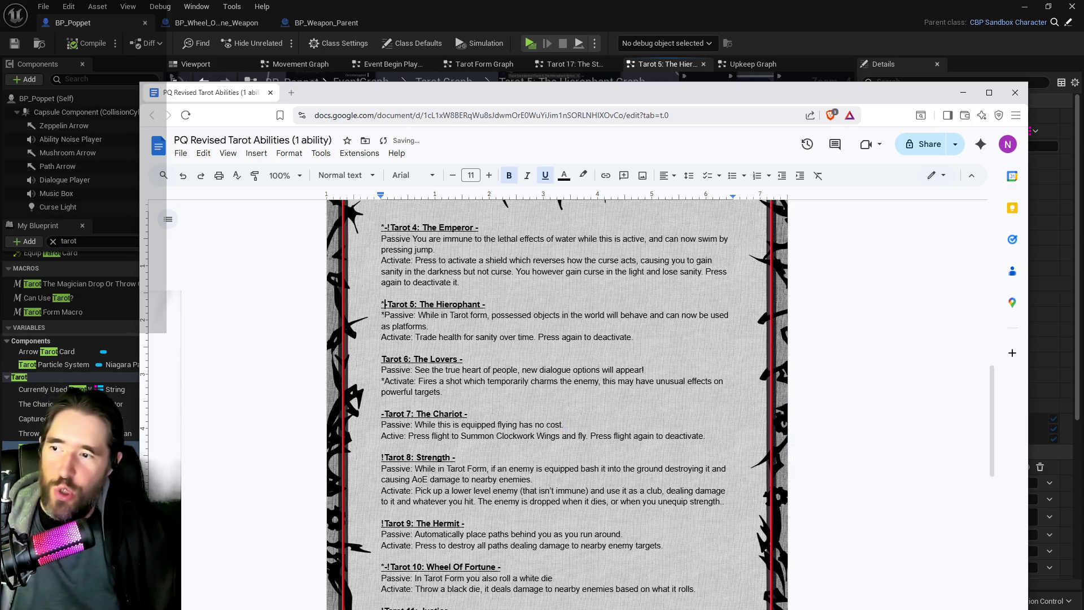
scroll(557, 404, "down", 3)
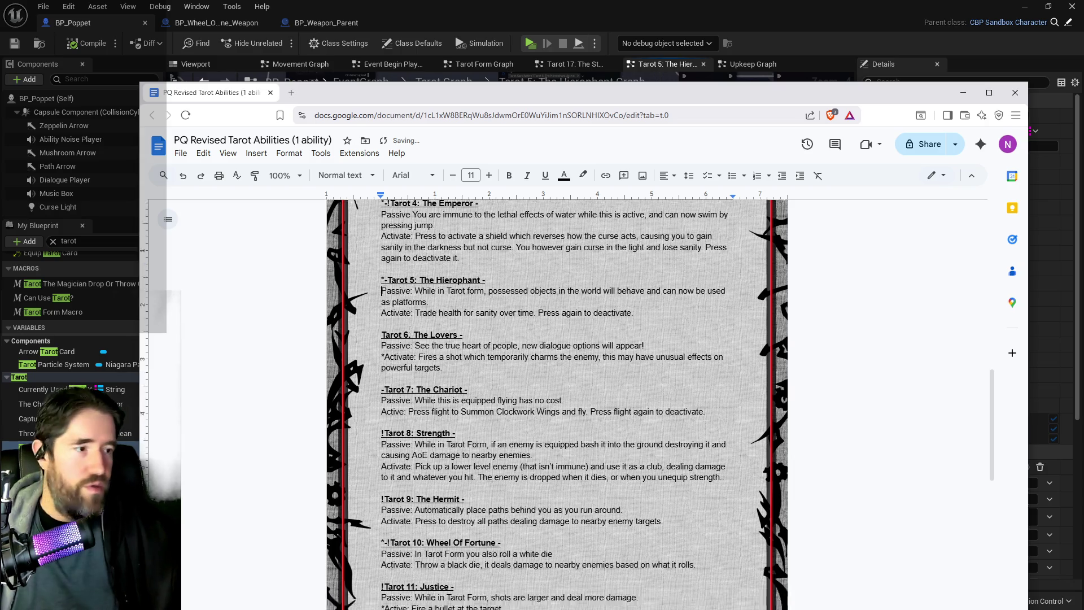
key("alt+Tab")
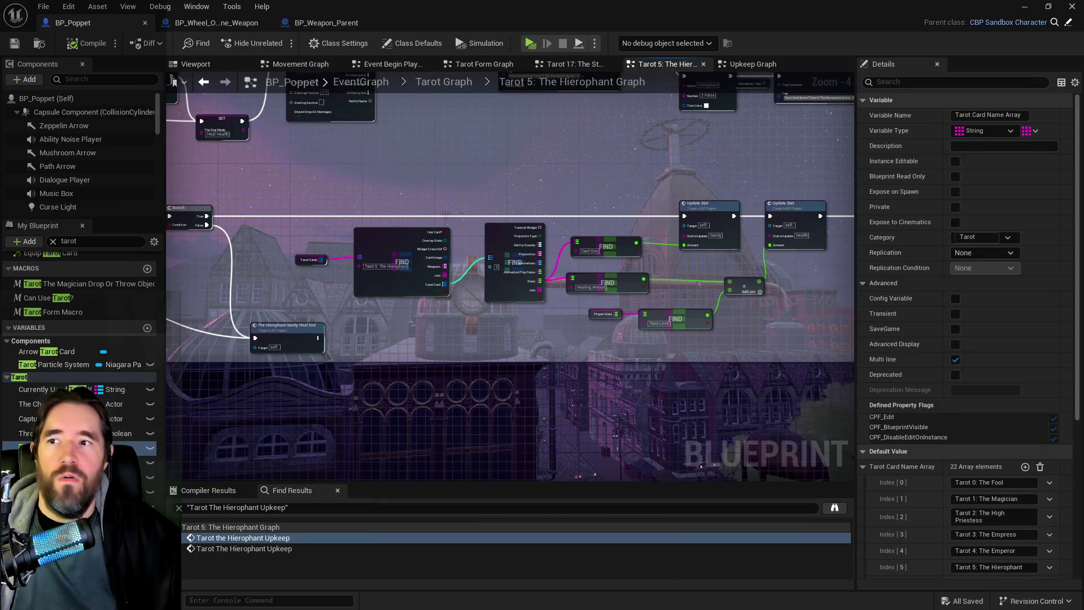
left_click(571, 63)
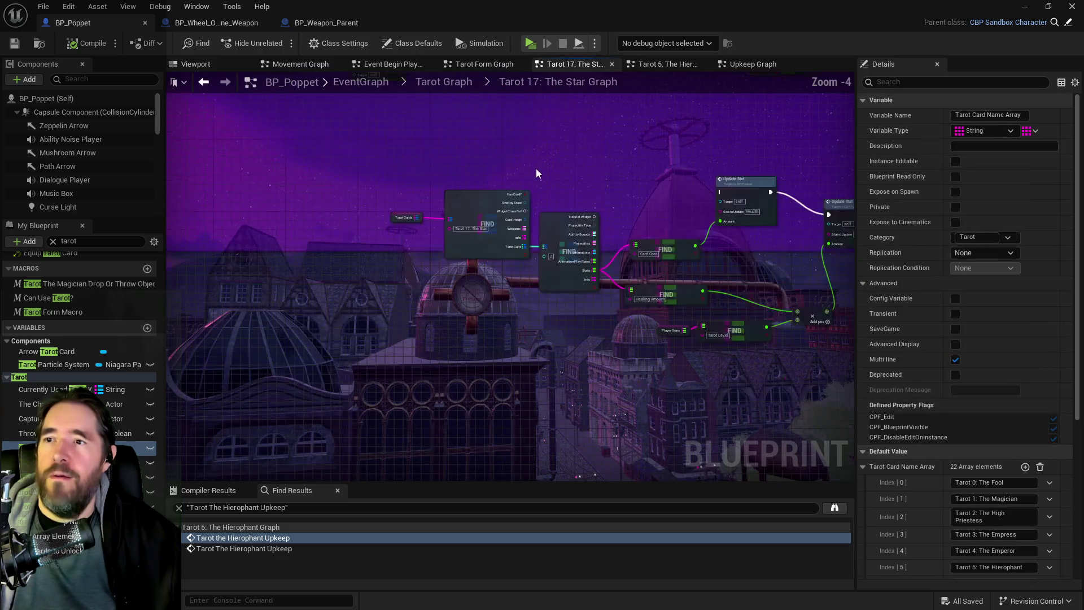
scroll(472, 223, "up", 5)
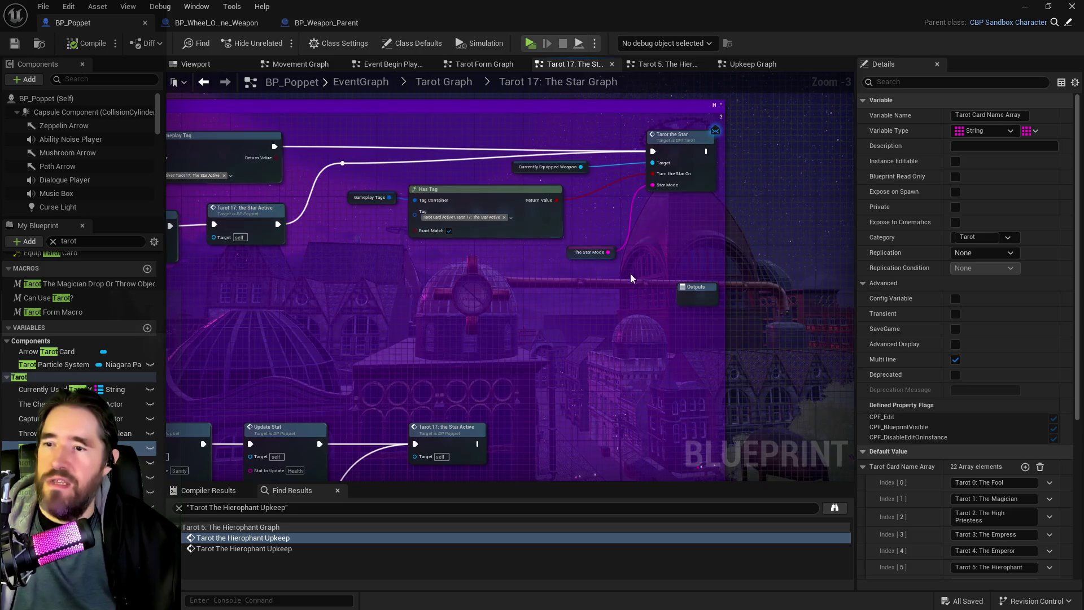
scroll(668, 284, "down", 3)
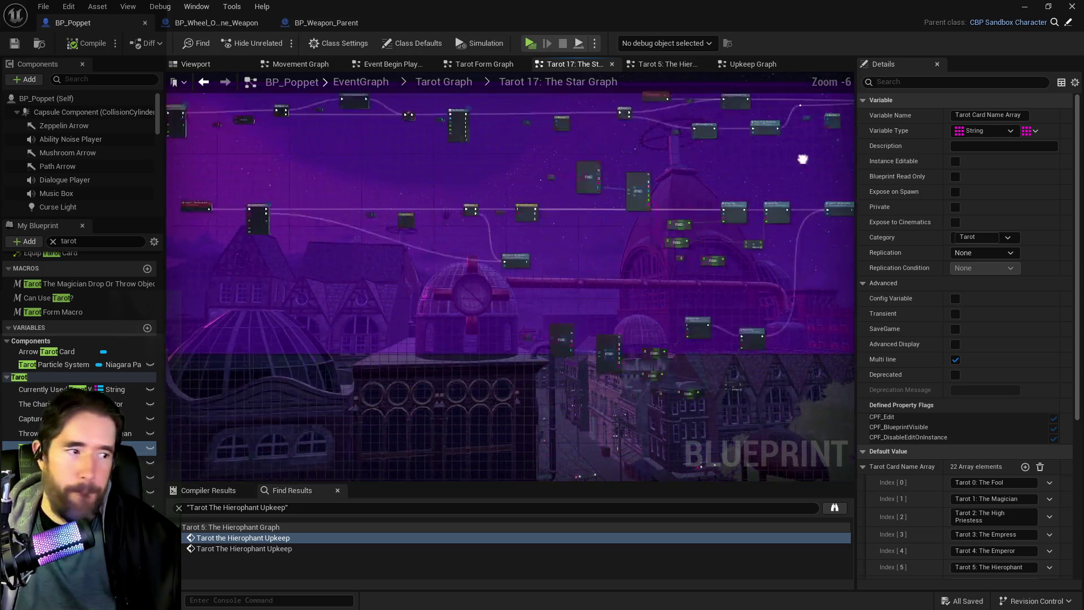
scroll(415, 263, "up", 1)
scroll(415, 263, "up", 1)
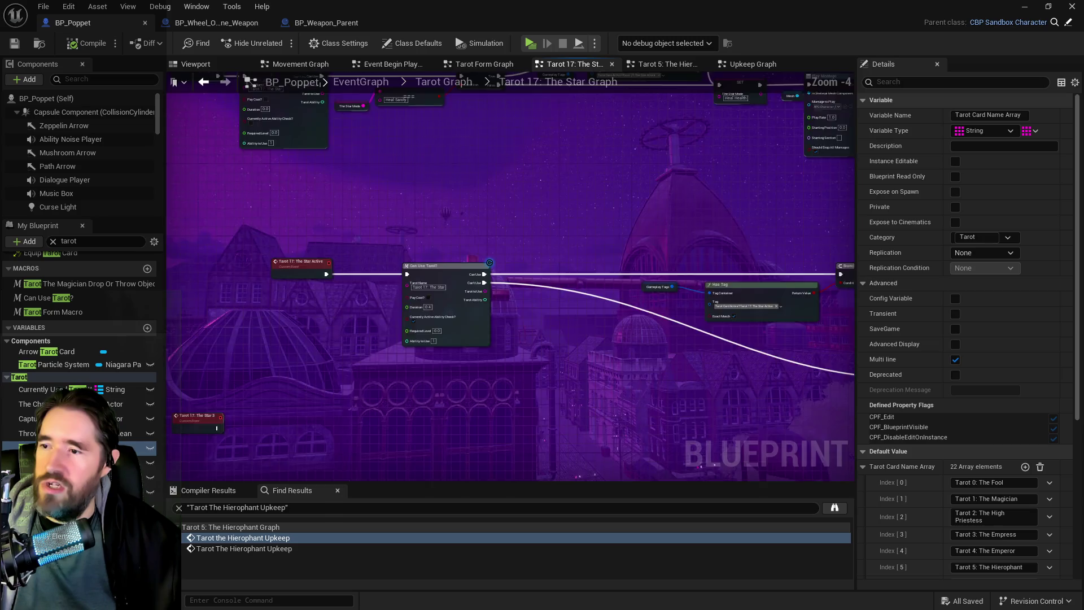
mouse_move(587, 286)
left_mouse_down()
mouse_move(646, 350)
mouse_move(646, 379)
mouse_move(581, 375)
left_mouse_up()
scroll(593, 258, "up", 1)
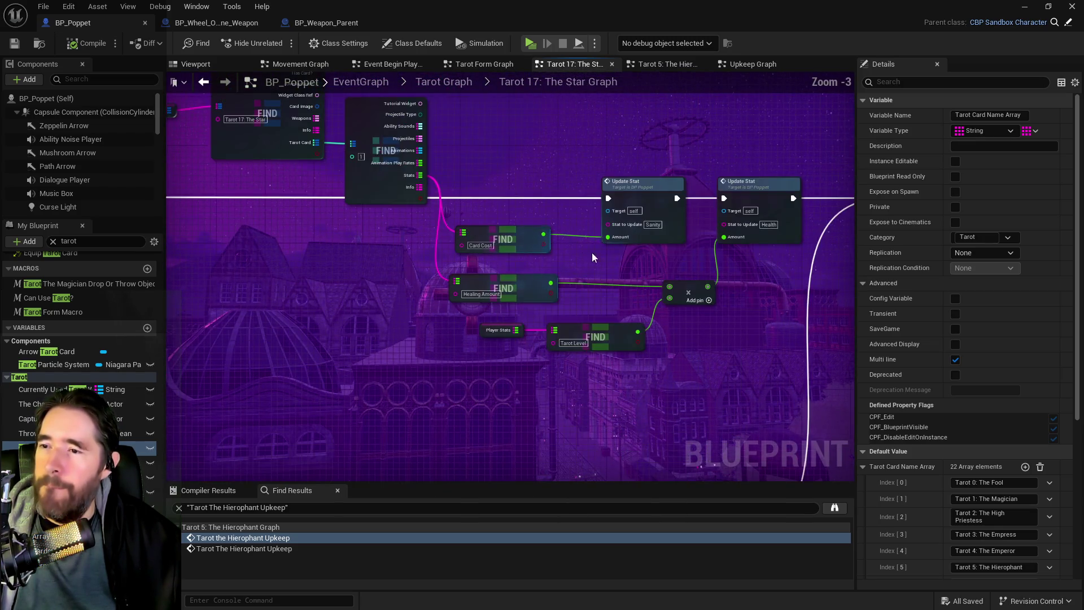
scroll(446, 271, "down", 3)
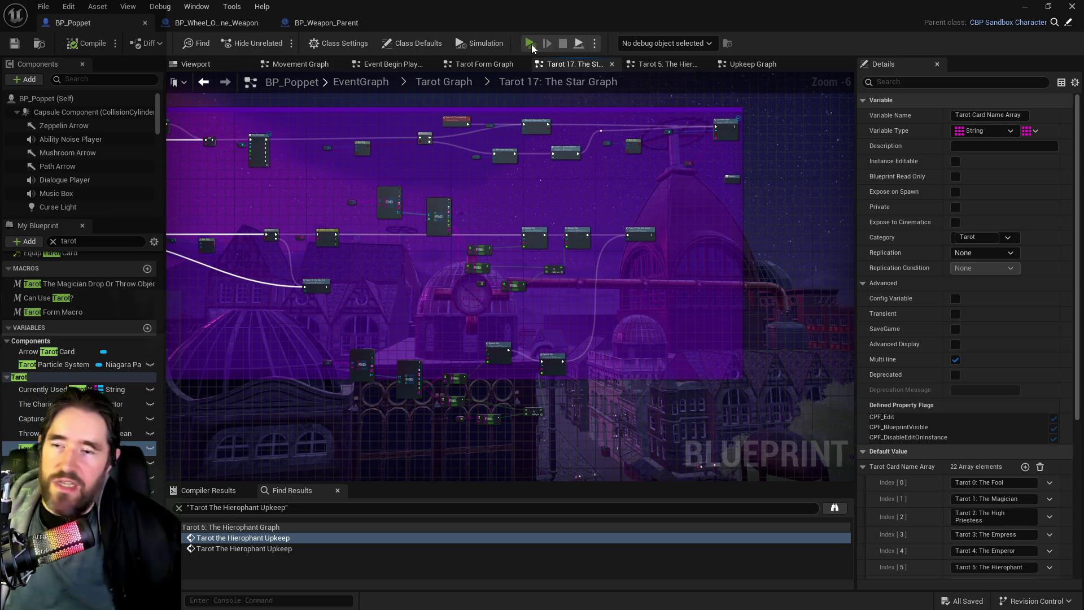
left_click(531, 44)
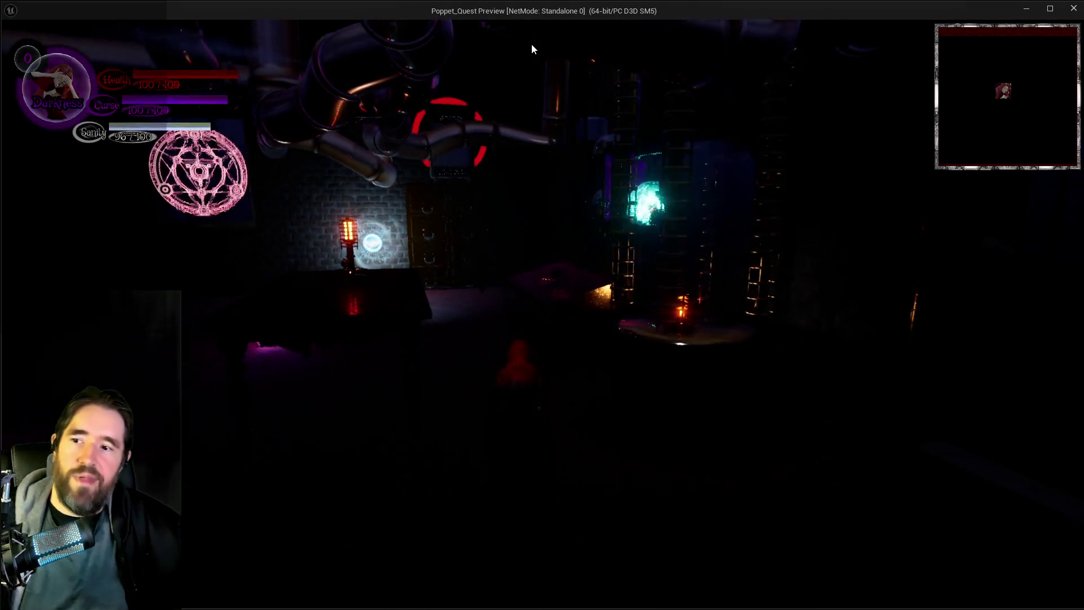
Walk the character around the glowing tanks, switching to Light form, and toward the table.
key("w")
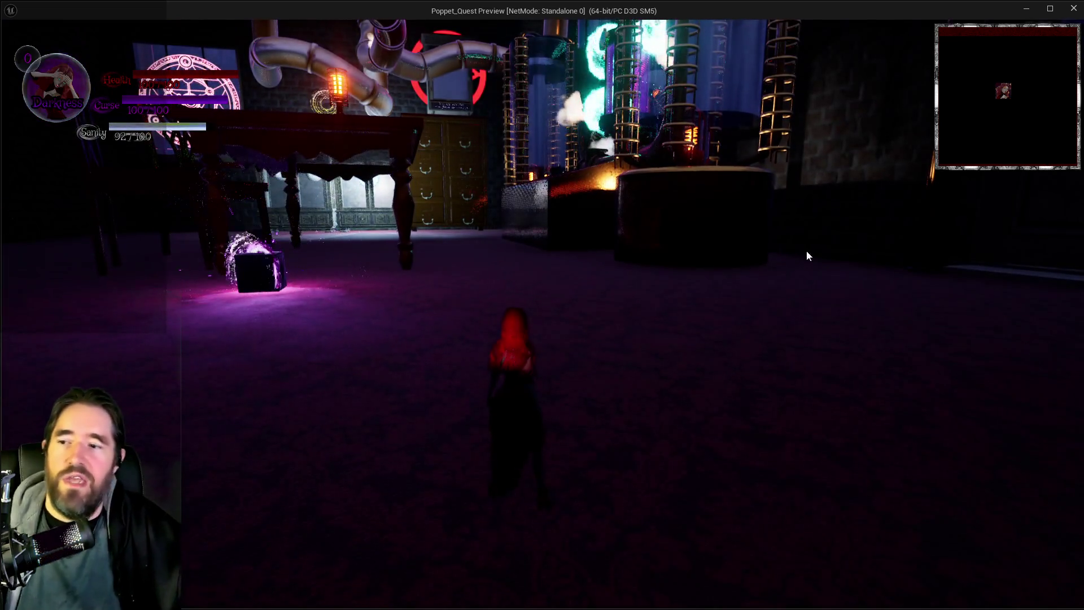
key("w")
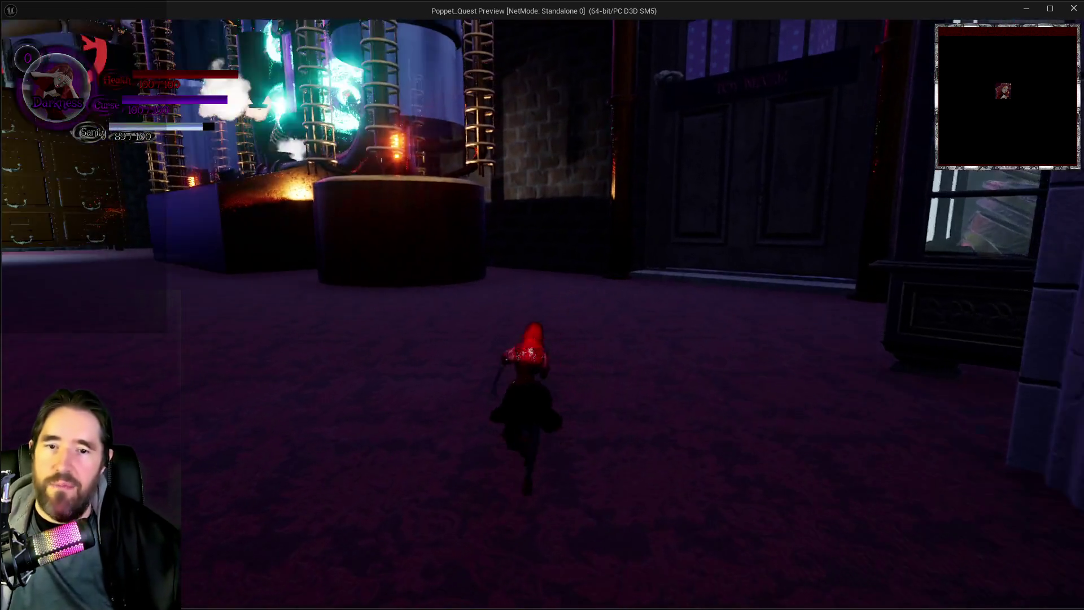
key("w")
key("q")
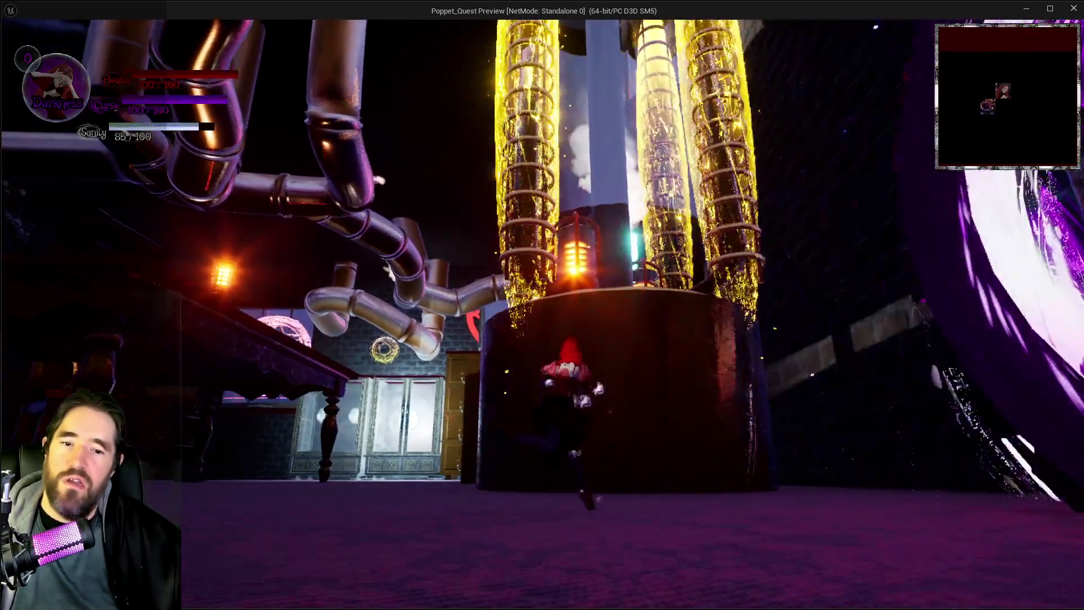
key("w")
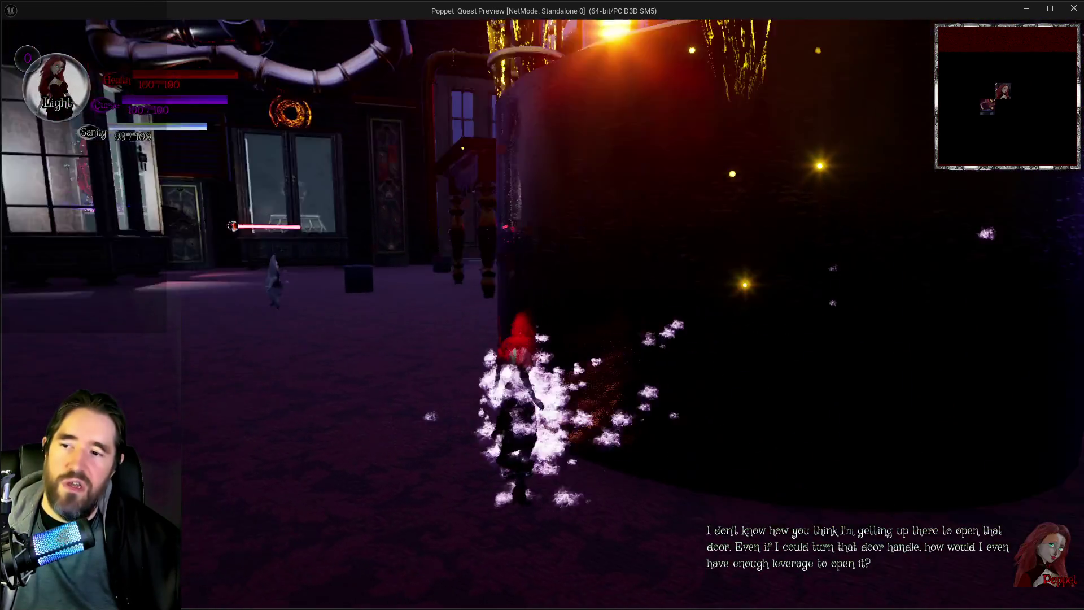
key("w")
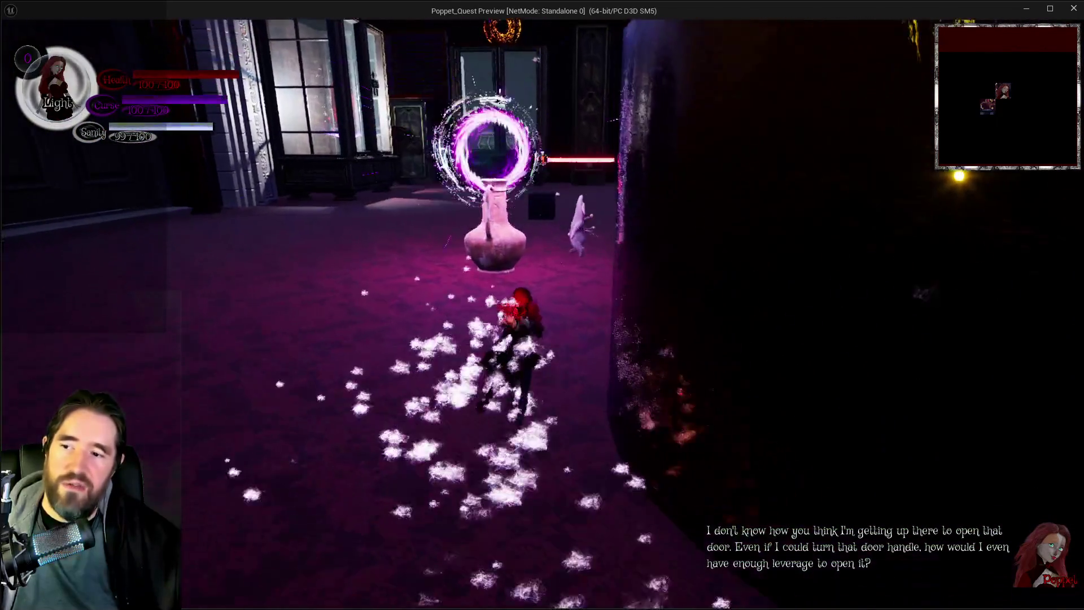
key("w")
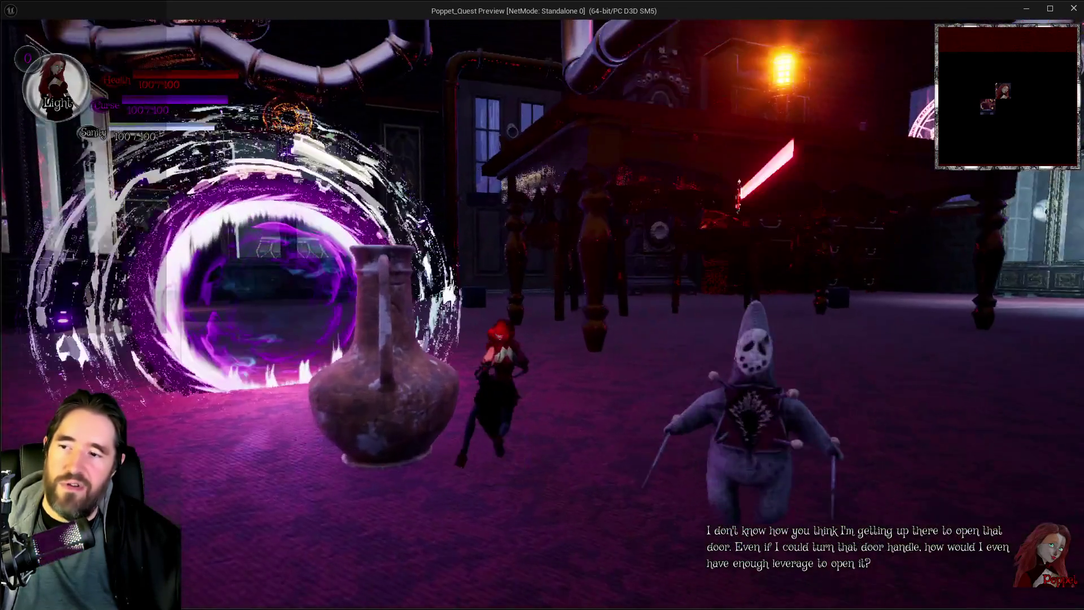
key("w")
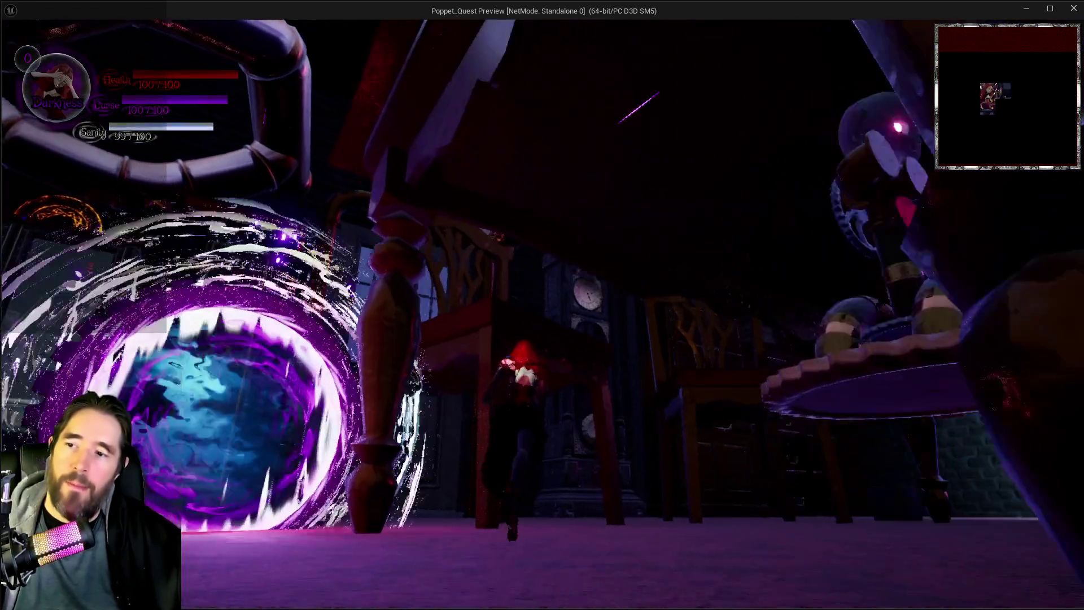
Keep running under the table and past the clock, then open and close the card inventory.
key("w")
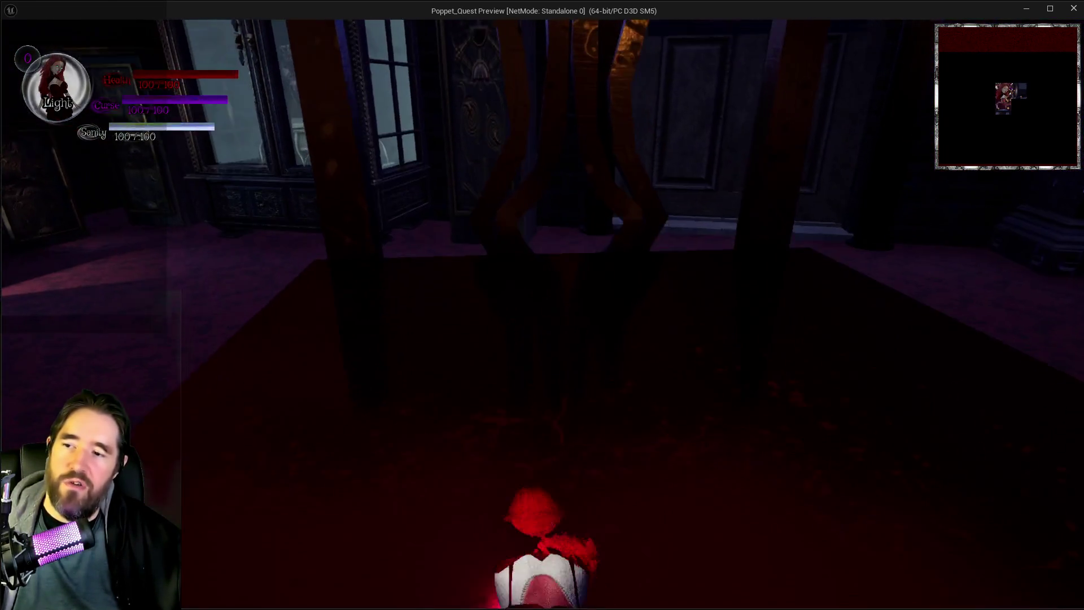
key("w")
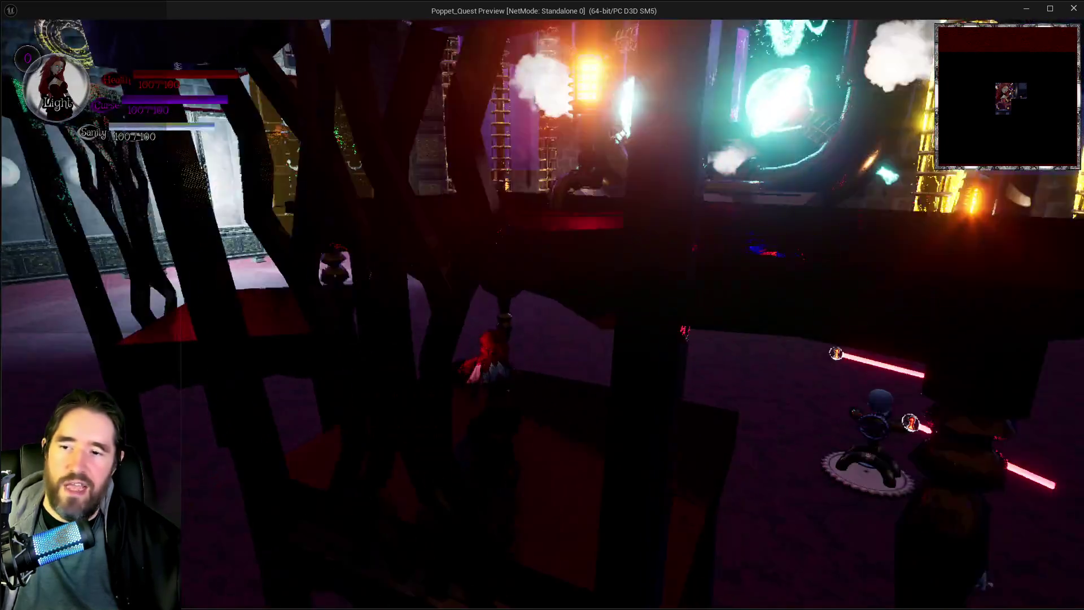
key("w")
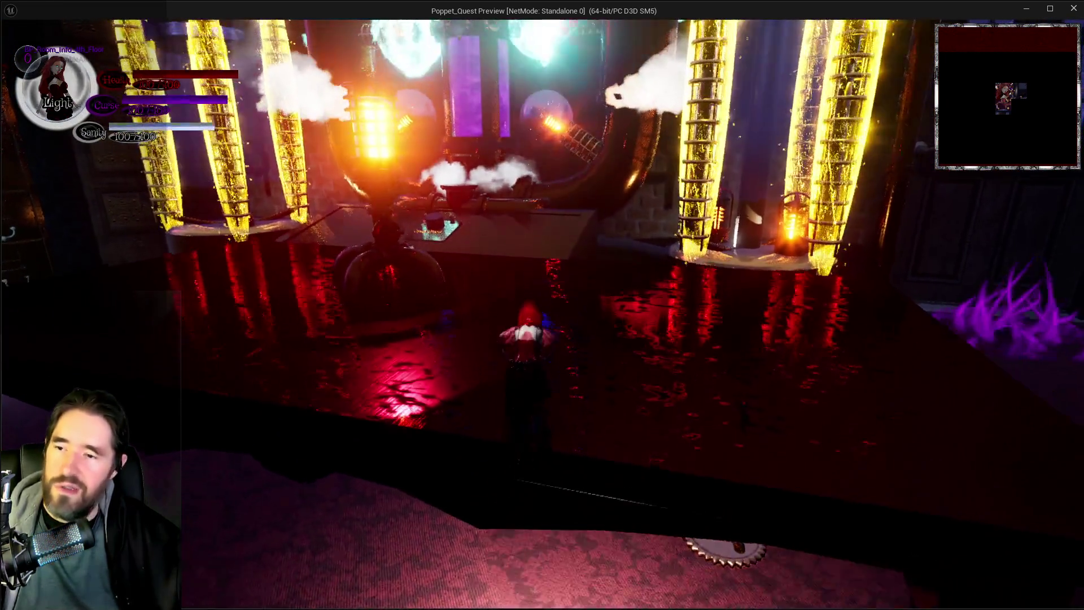
key("w")
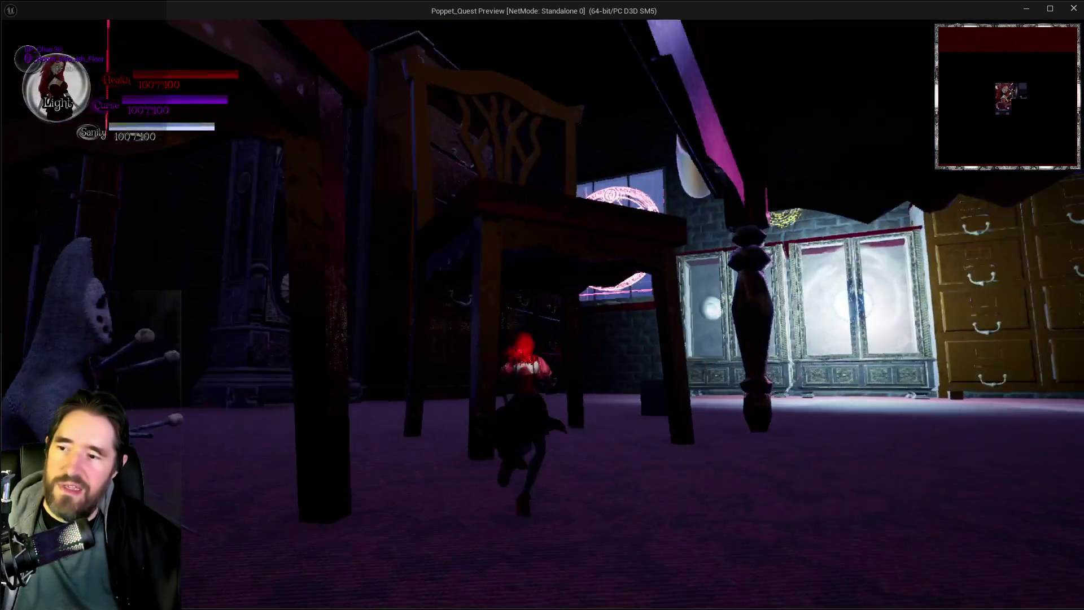
key("w")
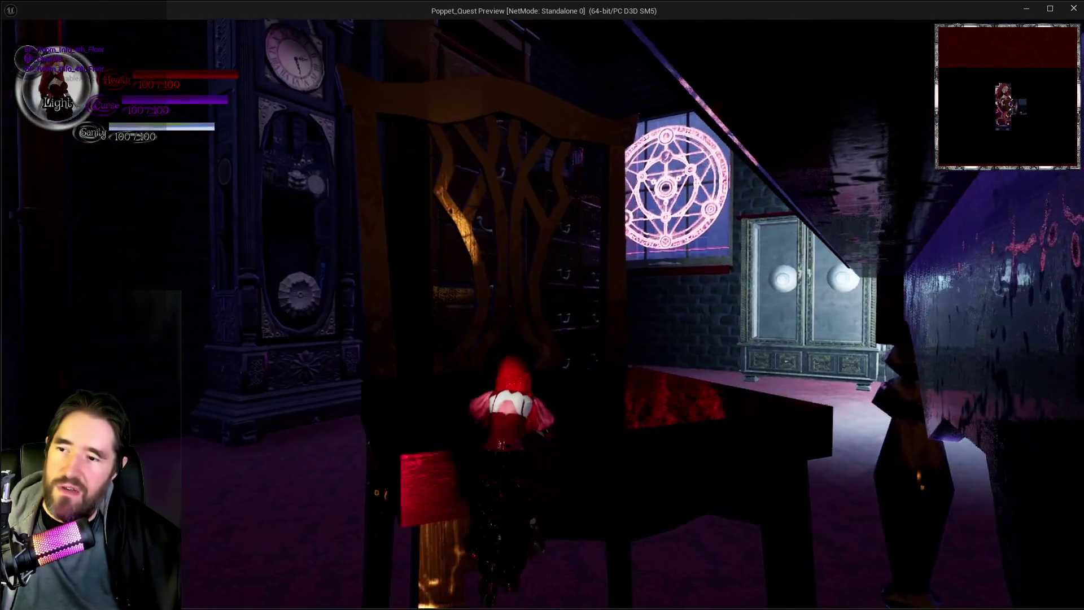
key("w")
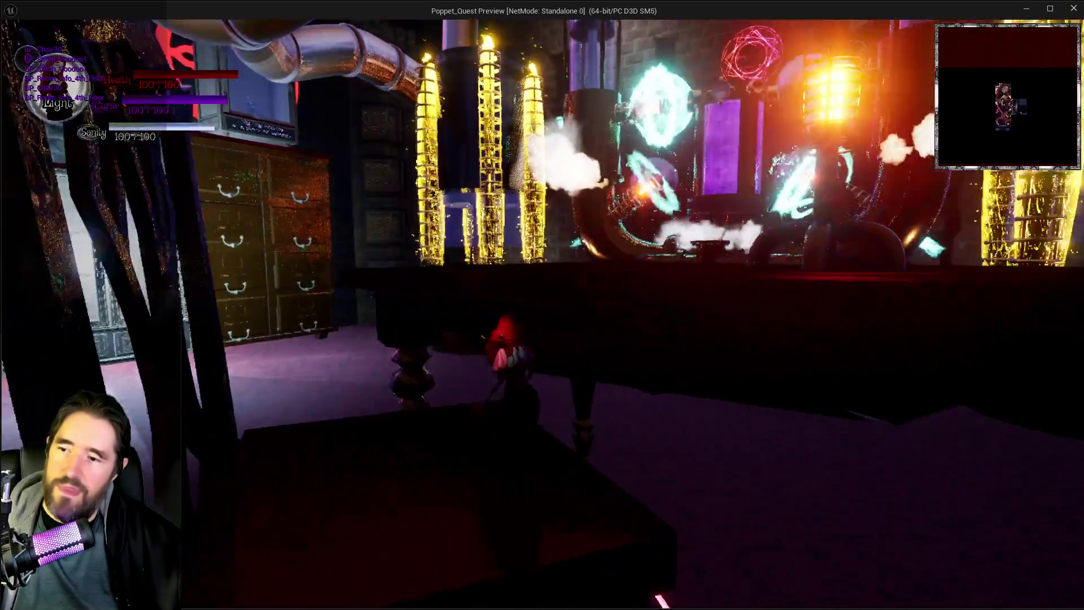
key("w")
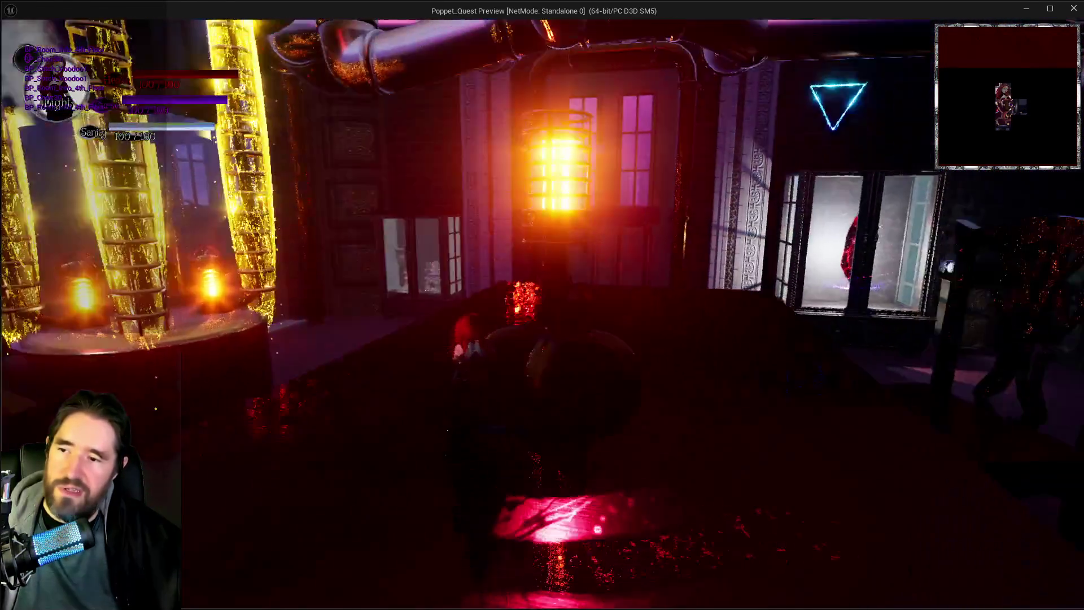
key("w")
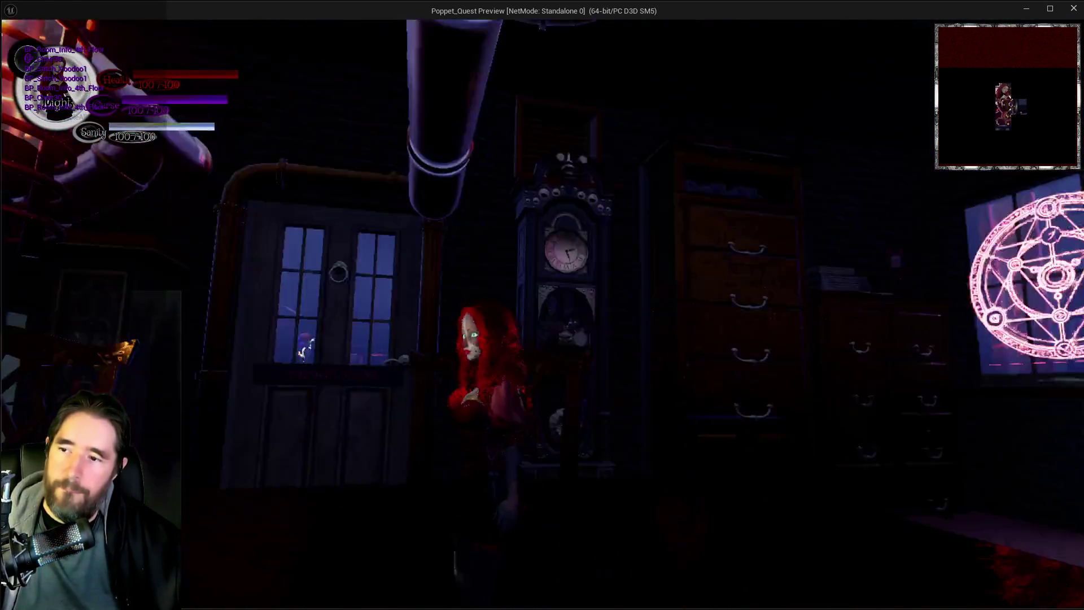
key("w")
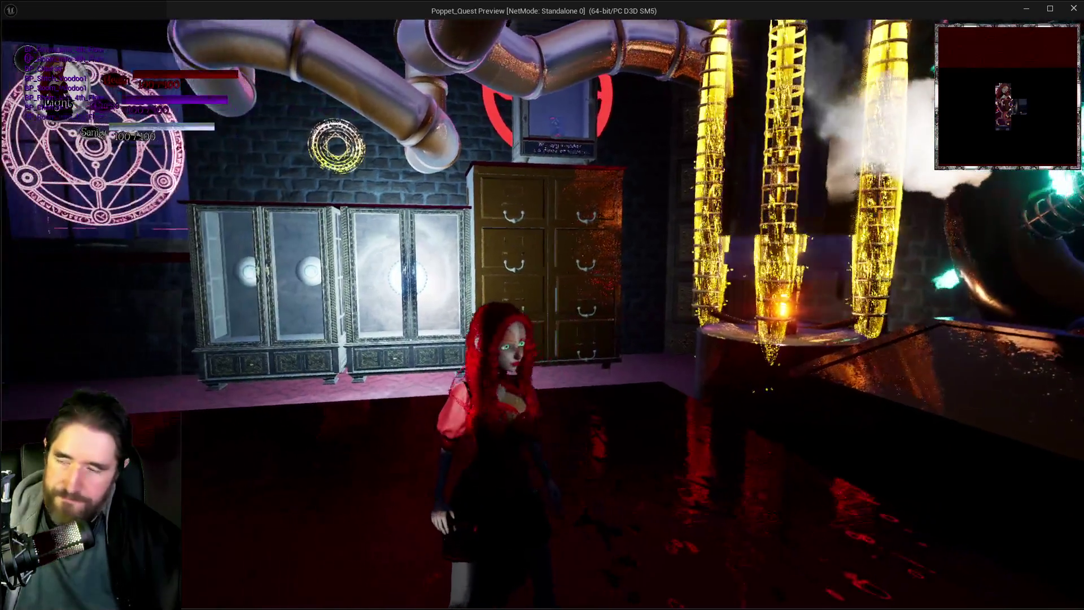
key("i")
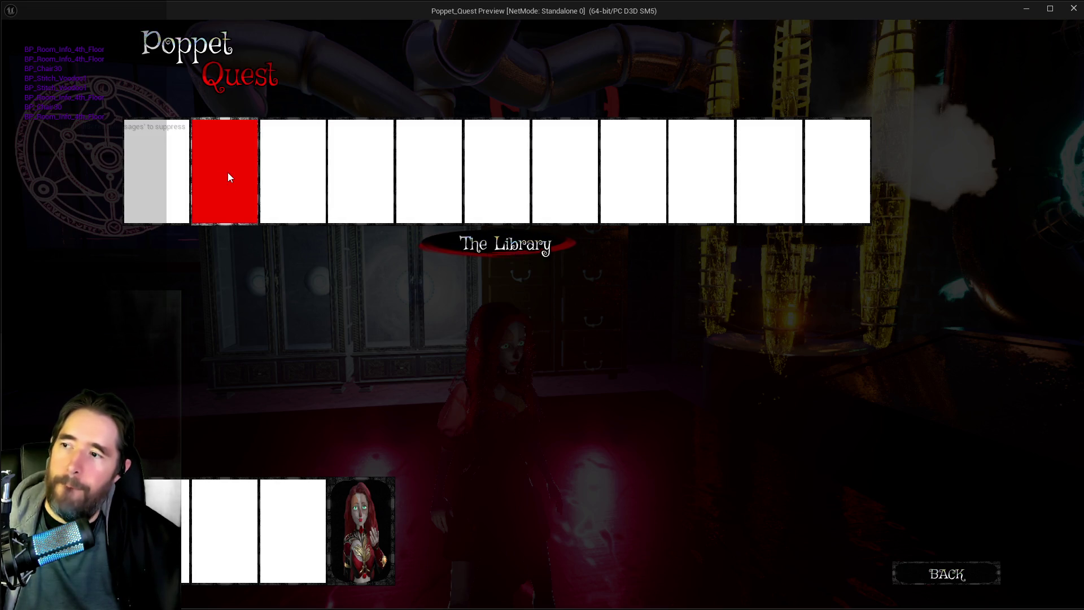
key("i")
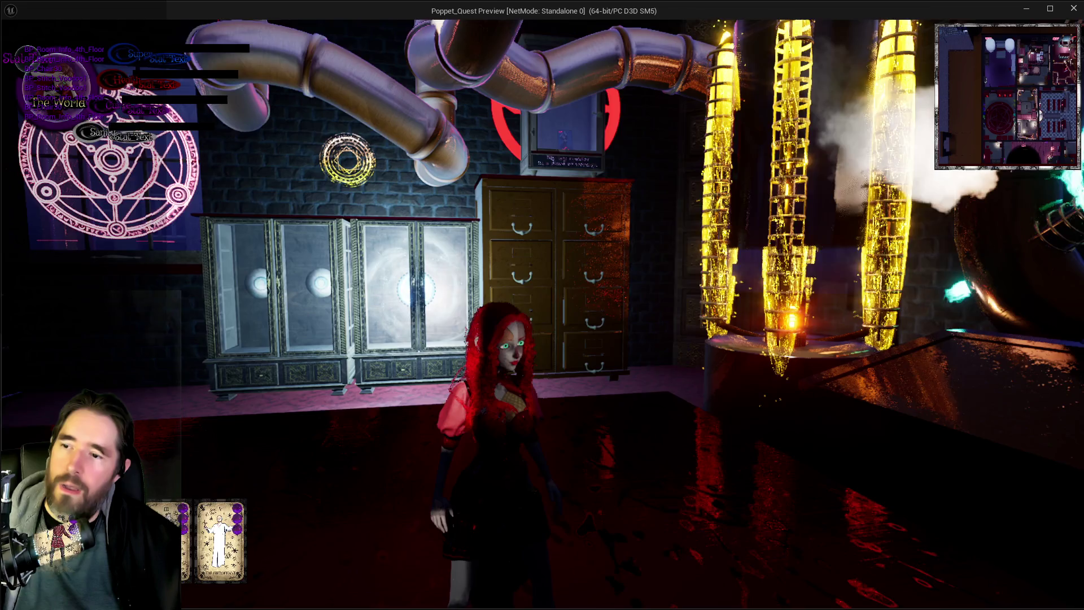
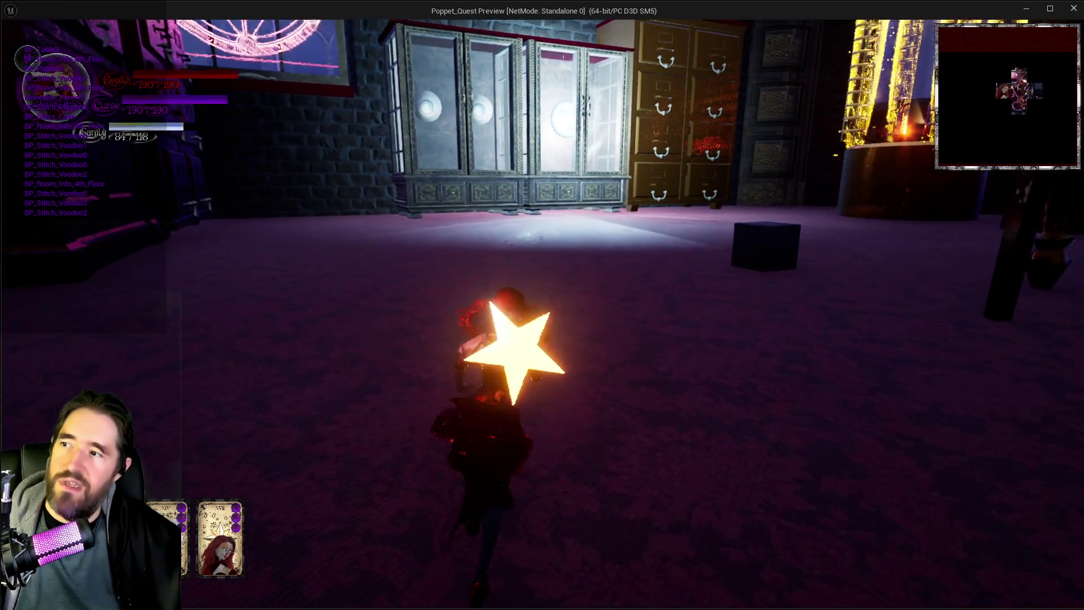
Stop play, set the Hierophant's Update Stat nodes to Health then Sanity, and compile and save BP_Poppet.
key("alt+Tab")
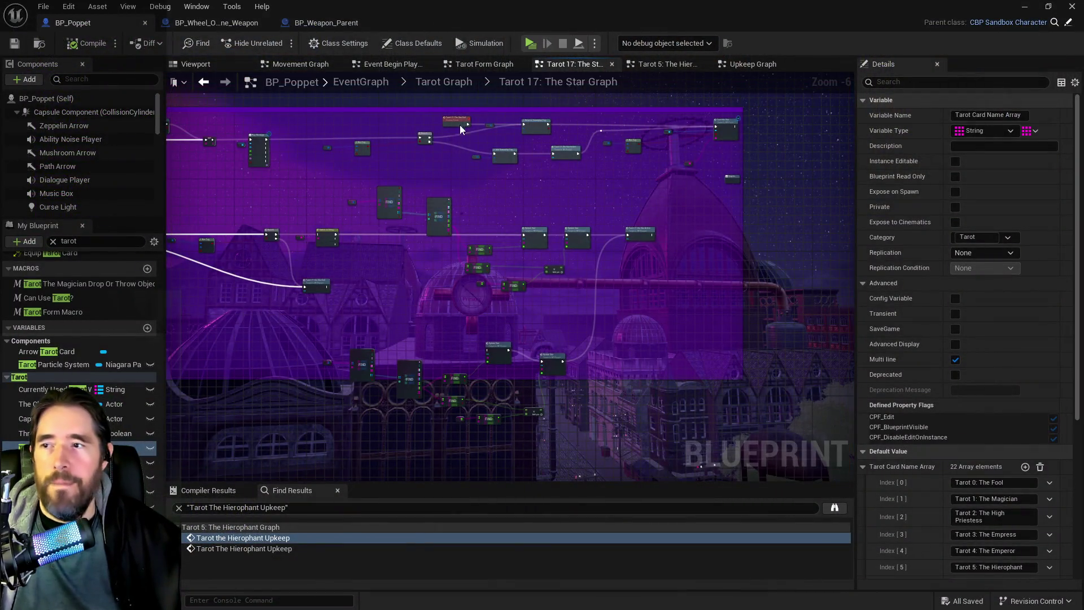
left_click(659, 67)
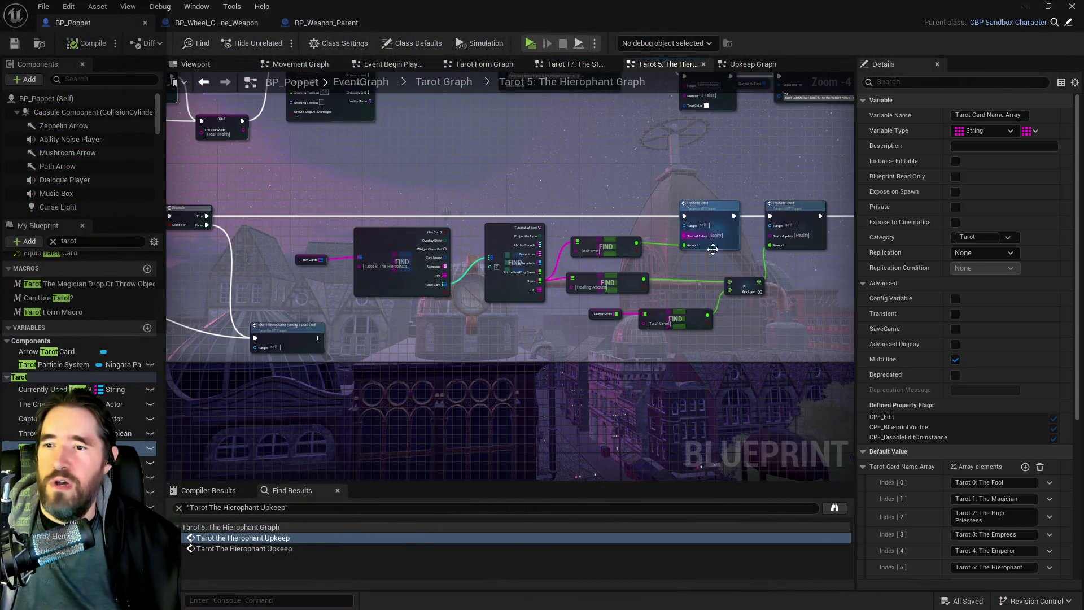
scroll(713, 259, "up", 4)
left_click(647, 221)
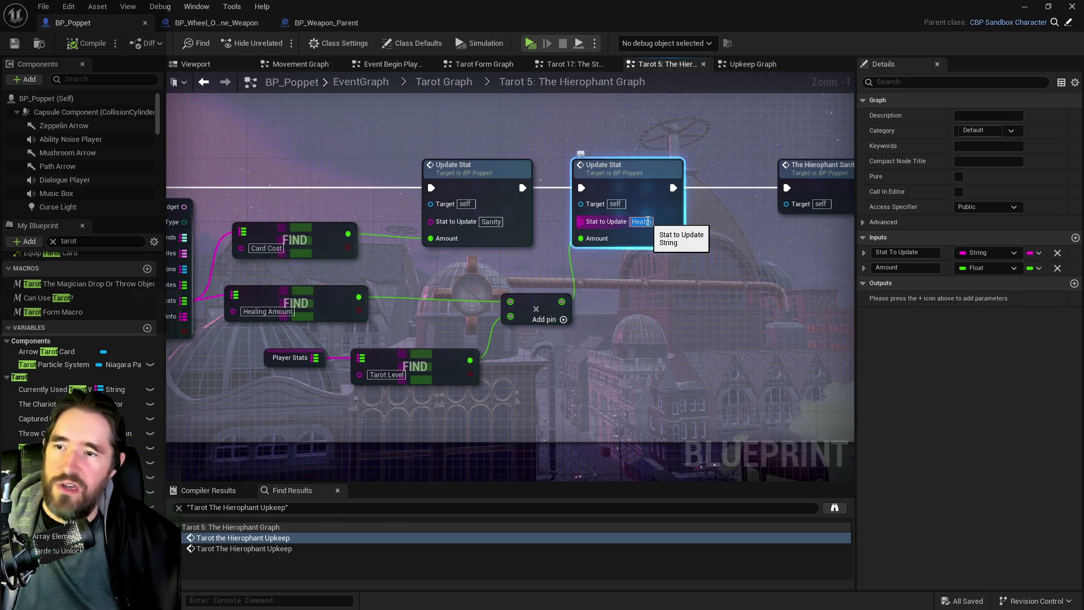
left_click(490, 226)
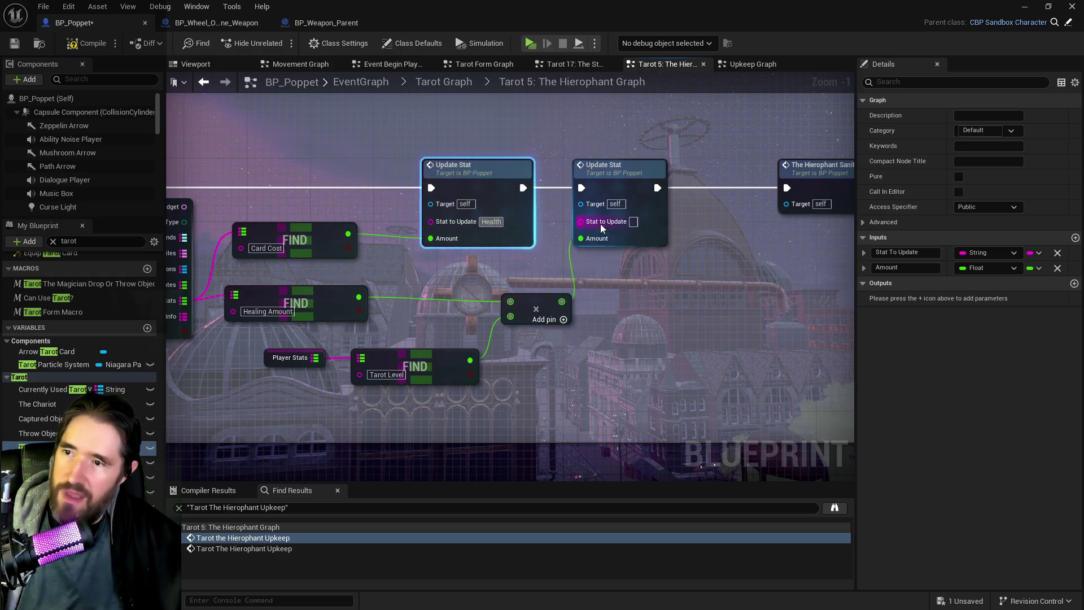
left_click(633, 222)
type("Sanity")
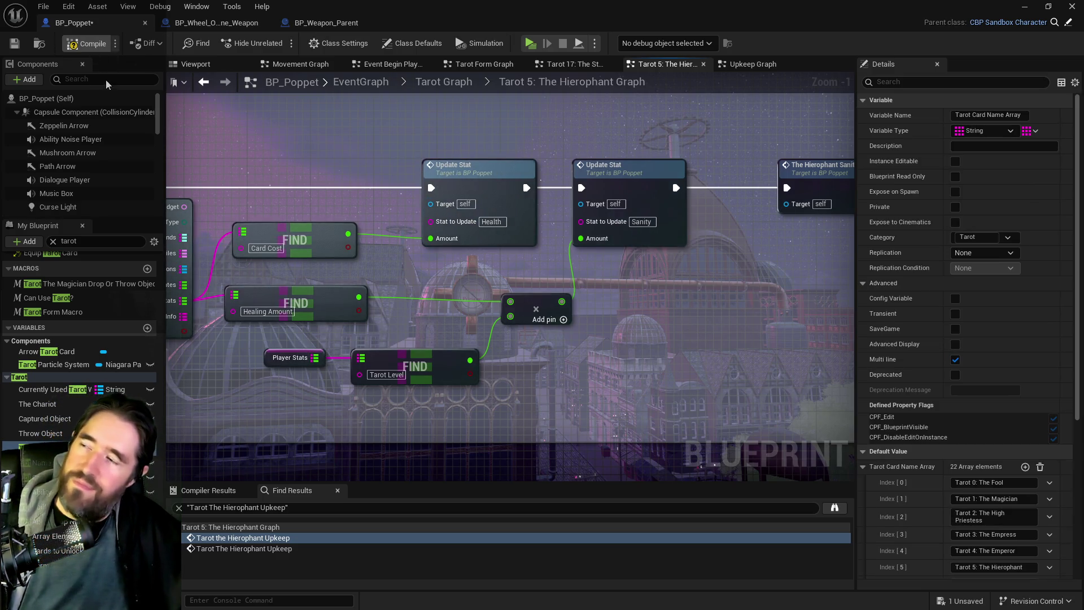
left_click(96, 48)
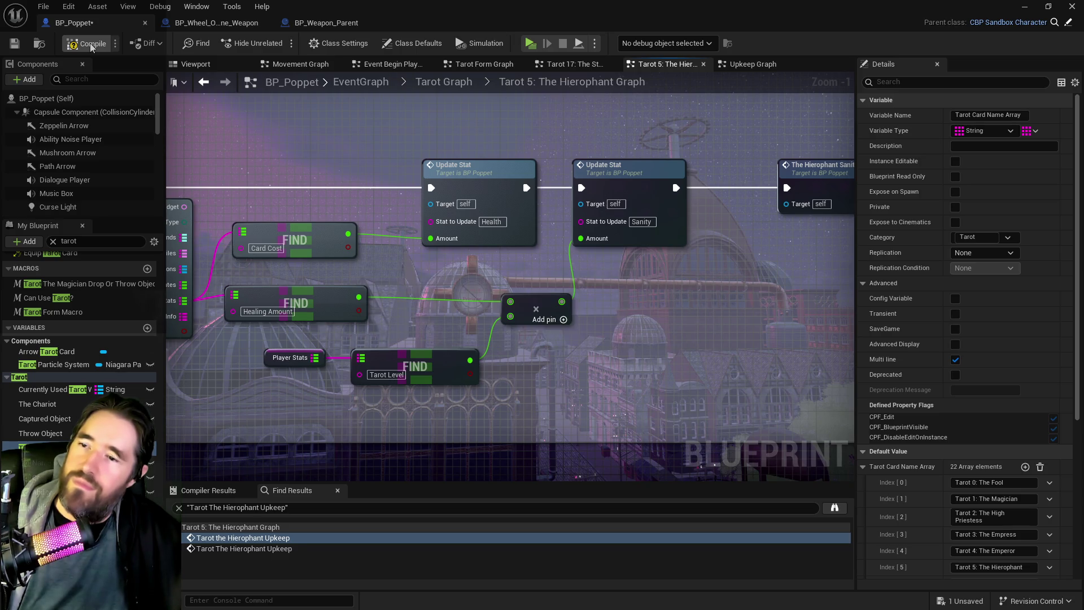
key("ctrl+s")
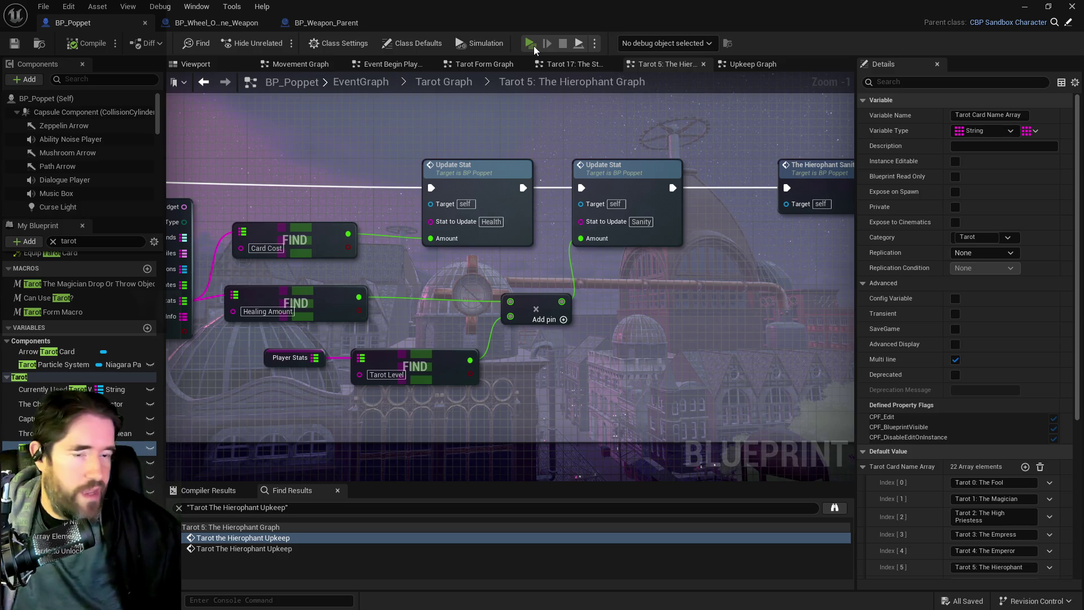
Launch the game, check the inventory, switch tarot cards and trigger the Hierophant ability.
left_click(534, 47)
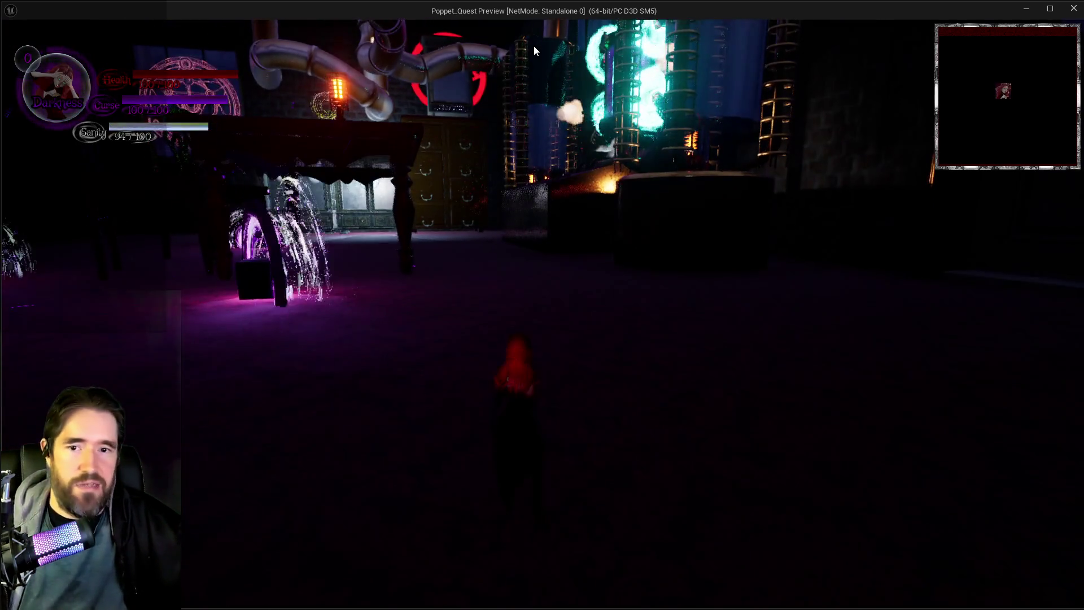
key("i")
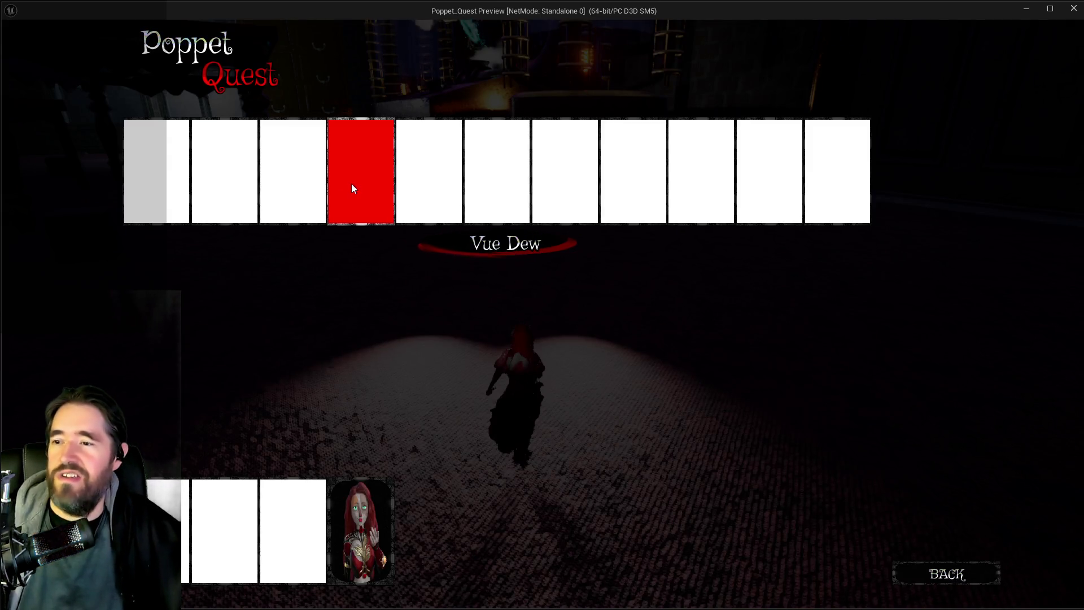
left_click(266, 182)
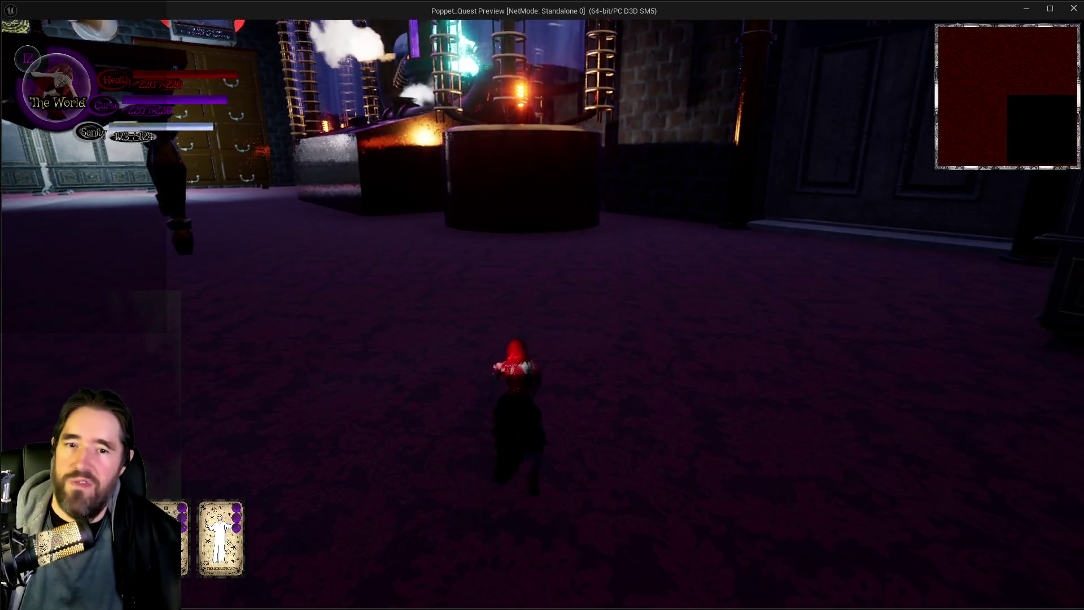
key("e")
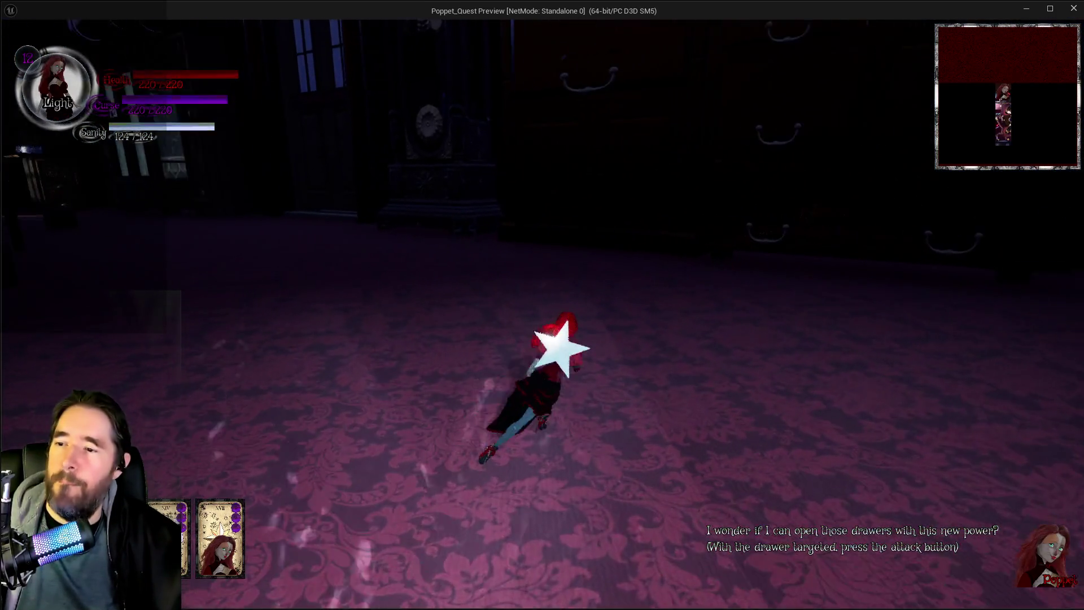
key("Tab")
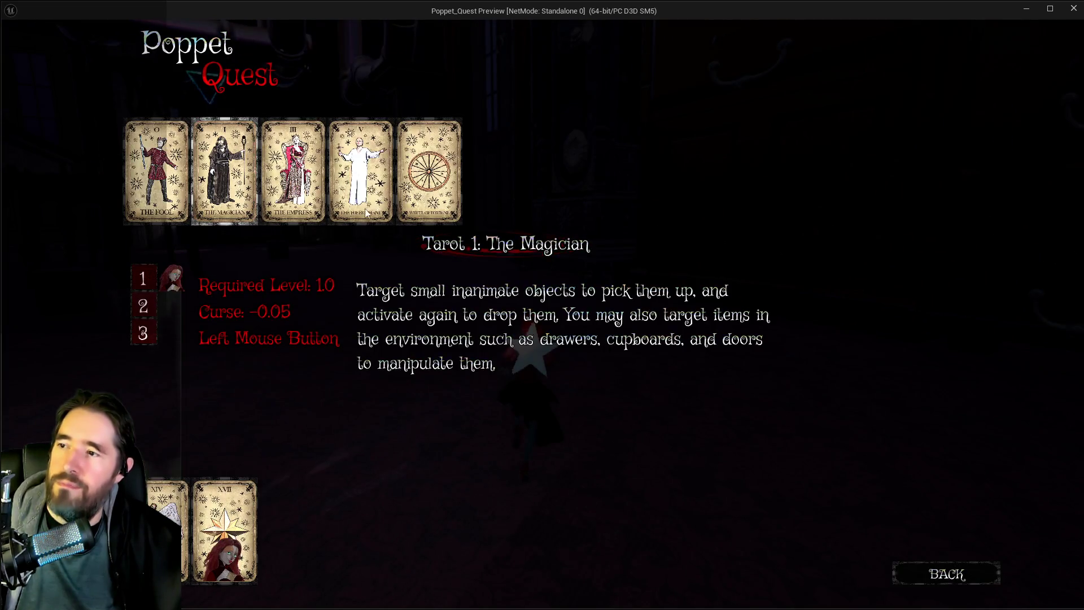
key("Tab")
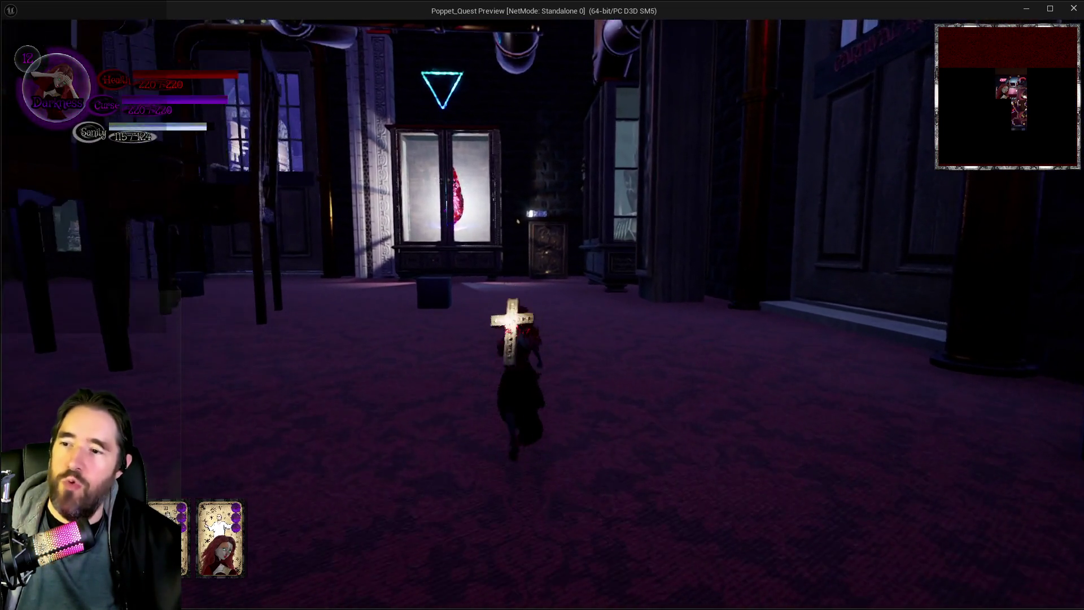
key("2")
key("2")
key("2")
key("2")
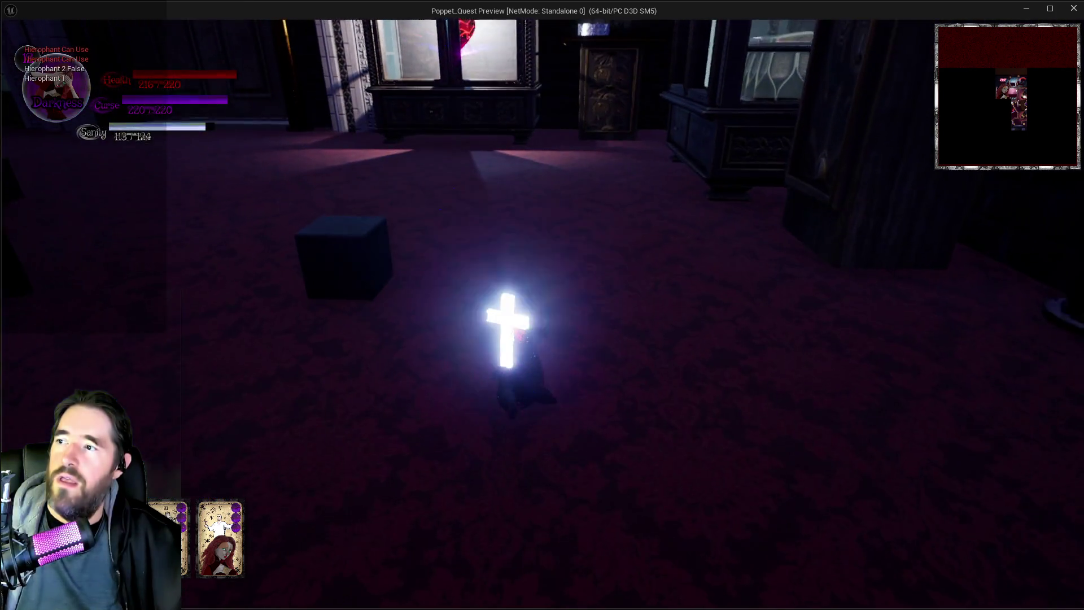
key("2")
key("2")
key("2")
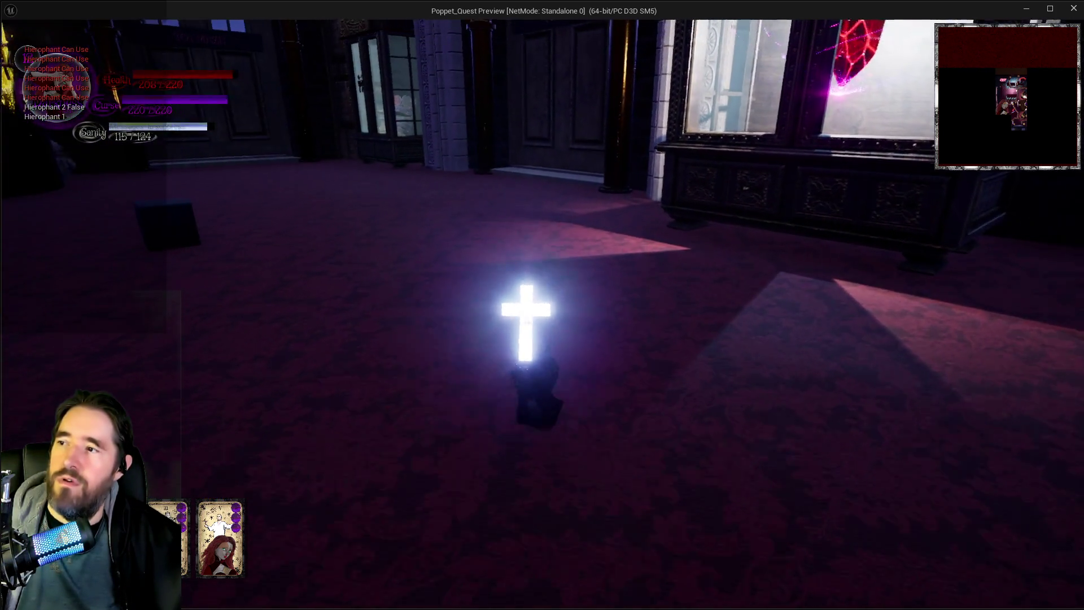
key("2")
key("2")
key("2")
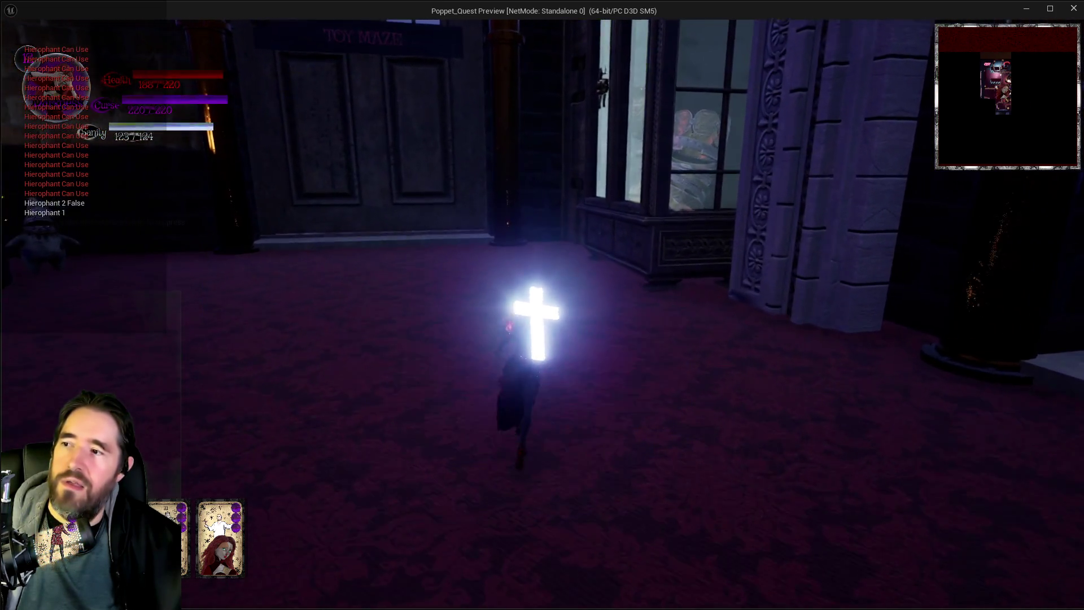
key("2")
key("2")
Walk the character across the tables, past the glowing machine, into the clock room.
key("w")
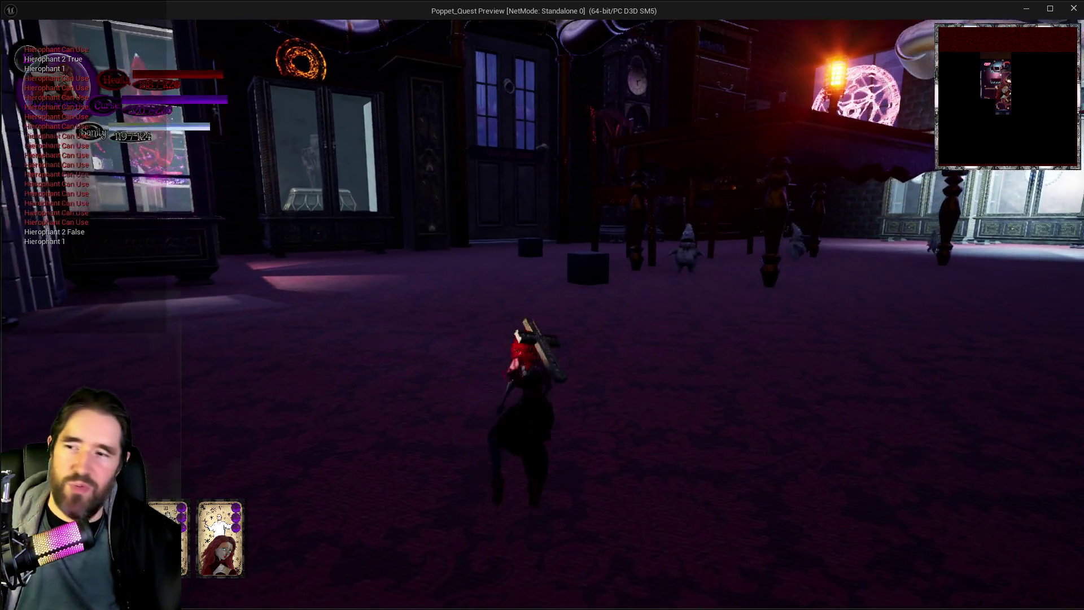
key("w")
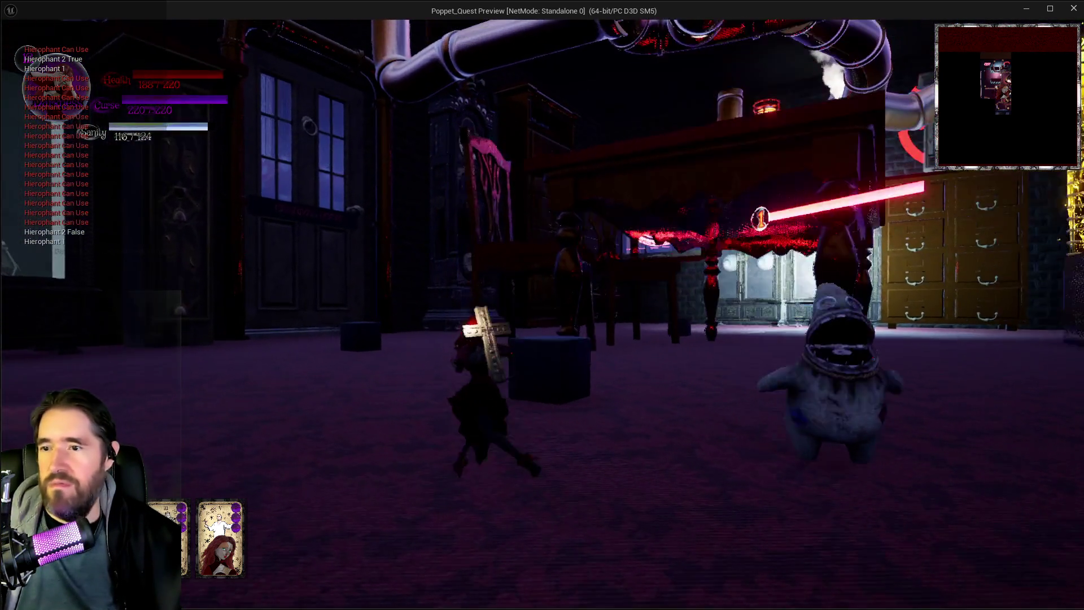
key("w")
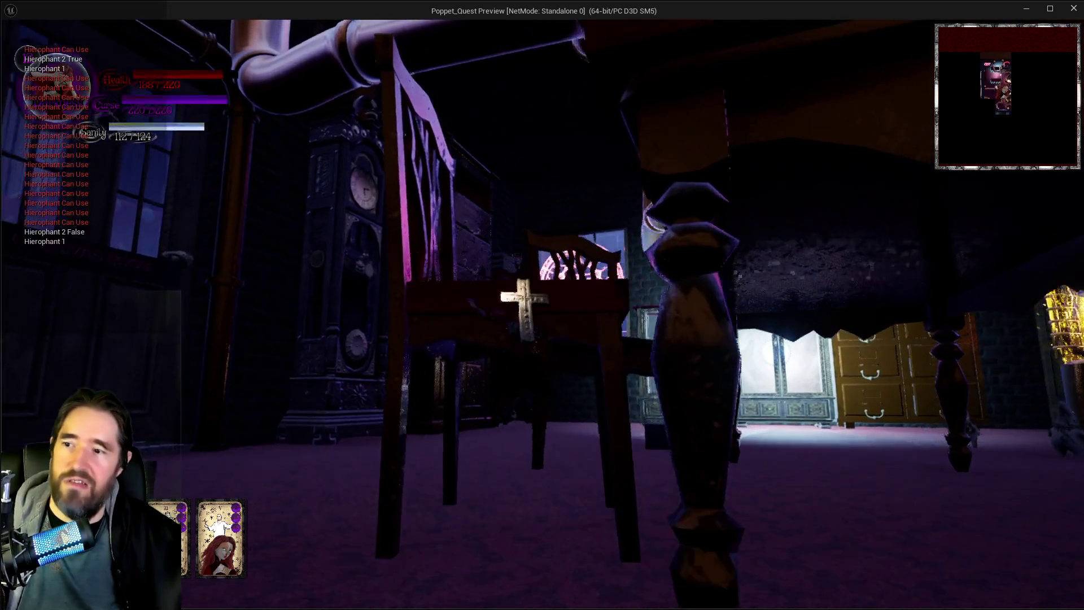
key("w")
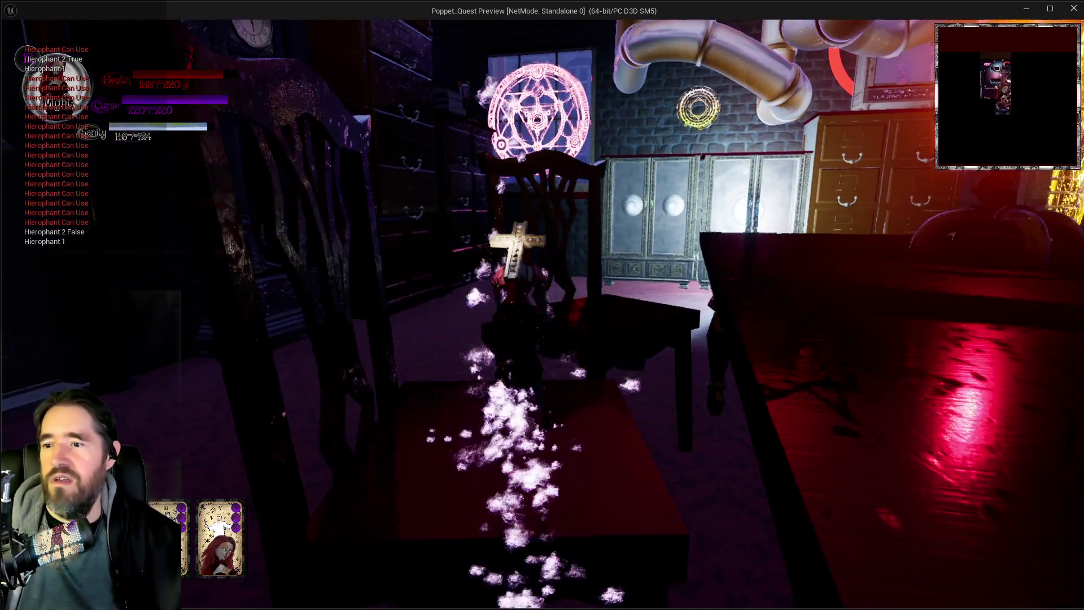
key("w")
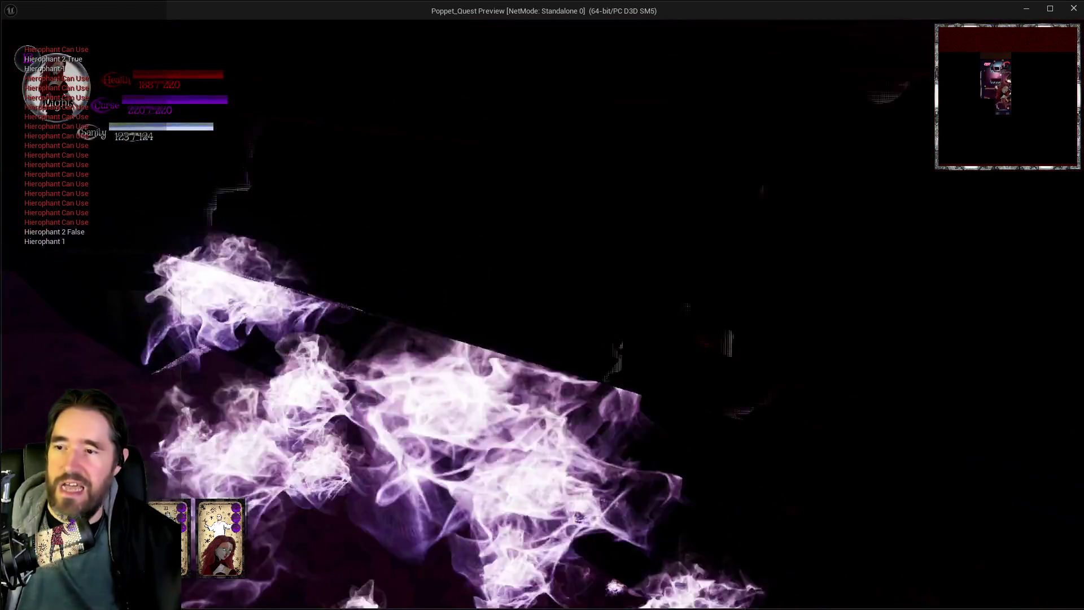
key("w")
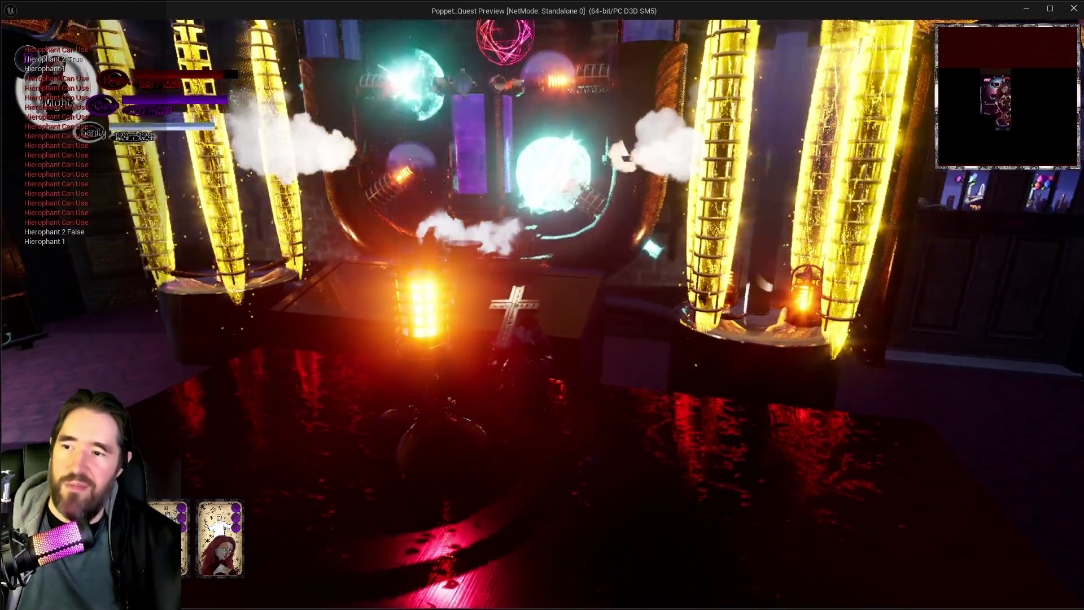
key("w")
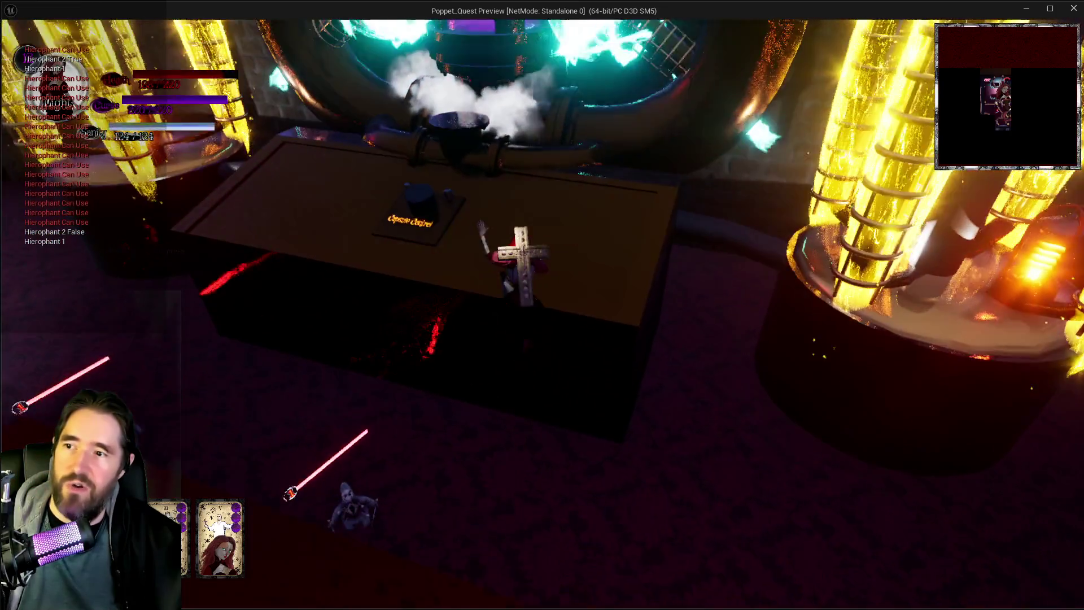
key("w")
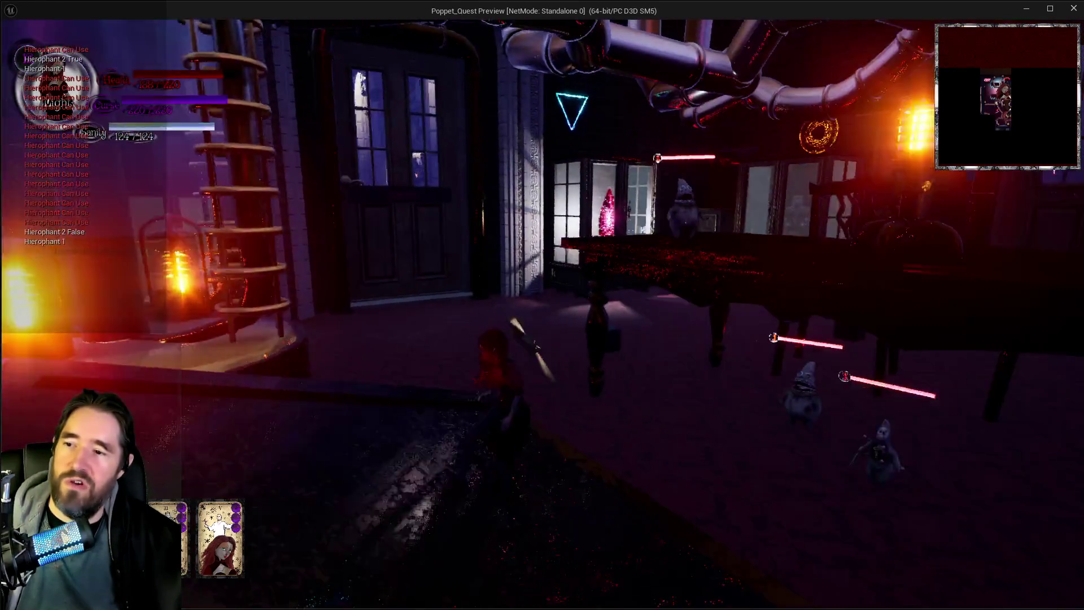
key("w")
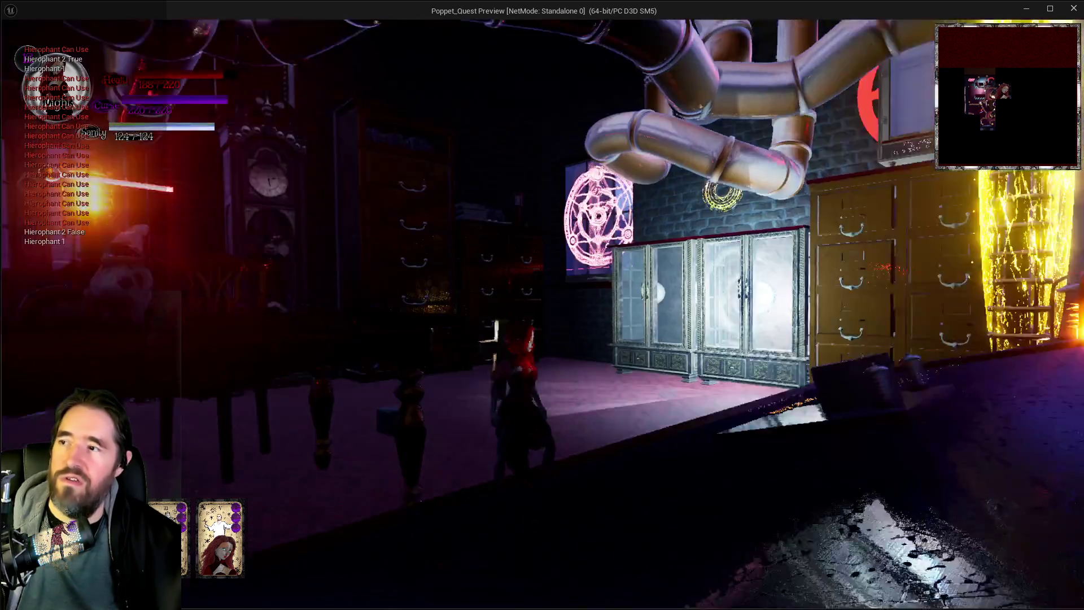
key("w")
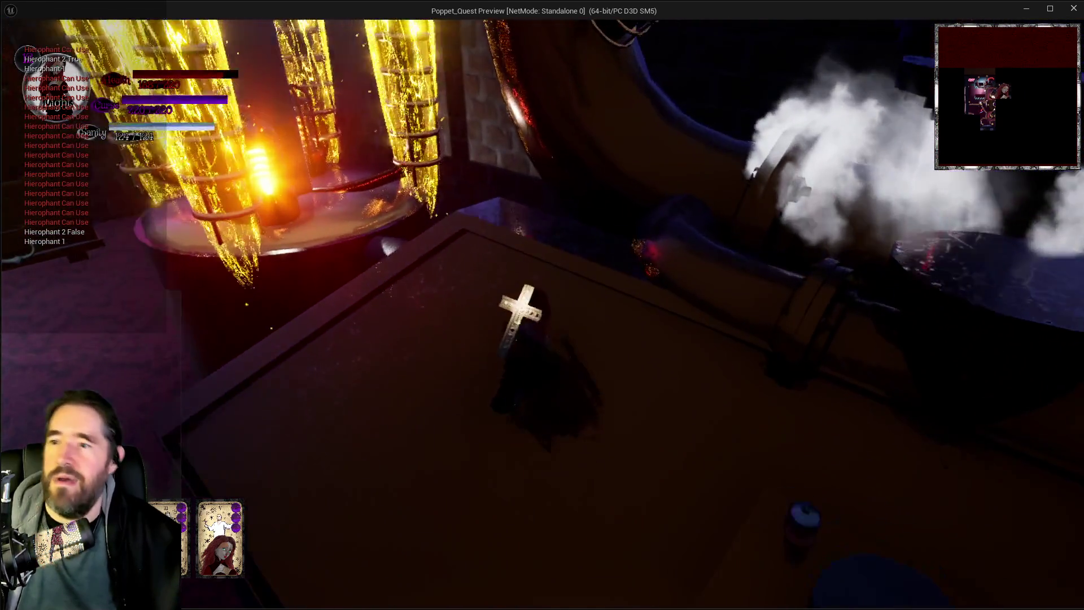
key("w")
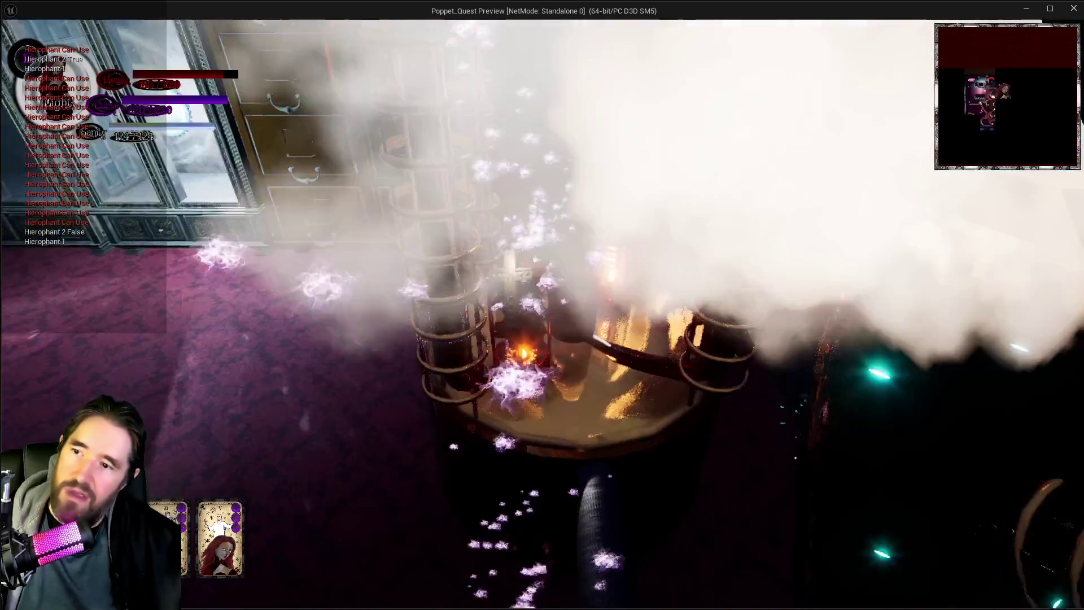
key("w")
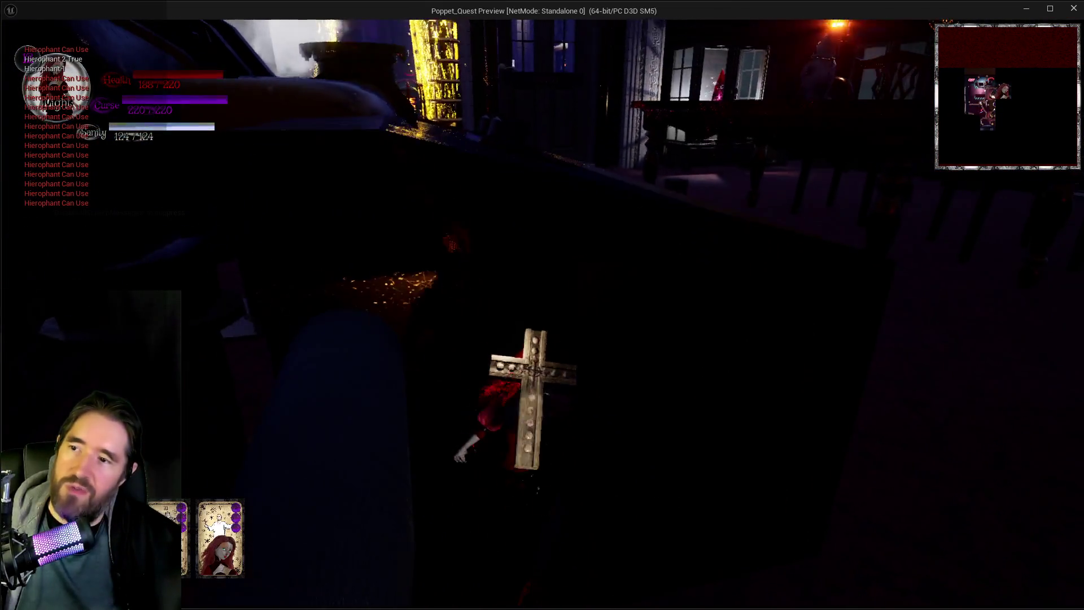
Stop the play session and bring up the tarot abilities document.
key("w")
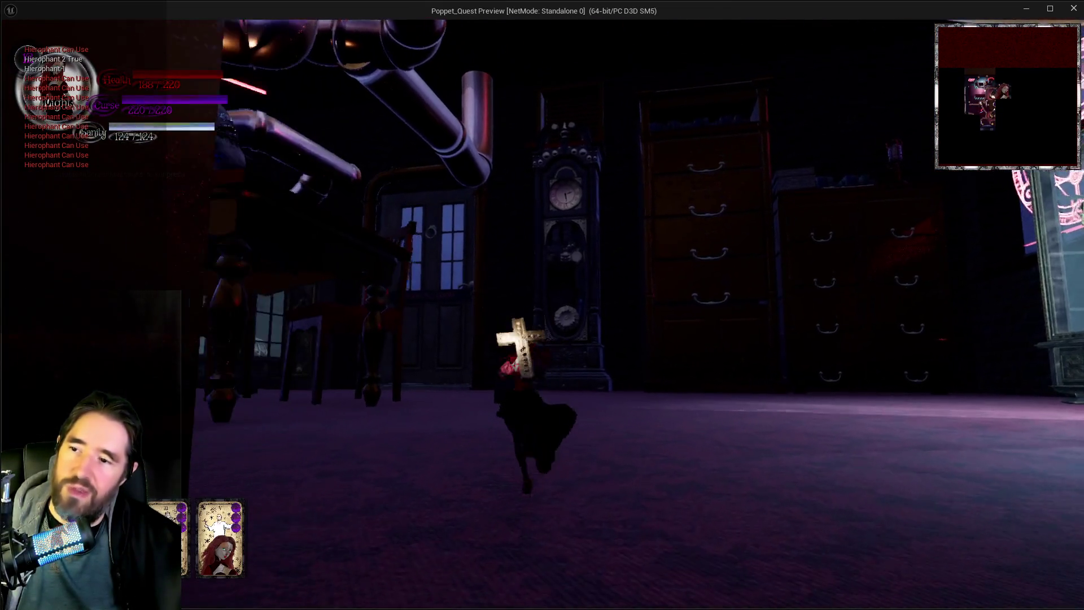
key("alt+Tab")
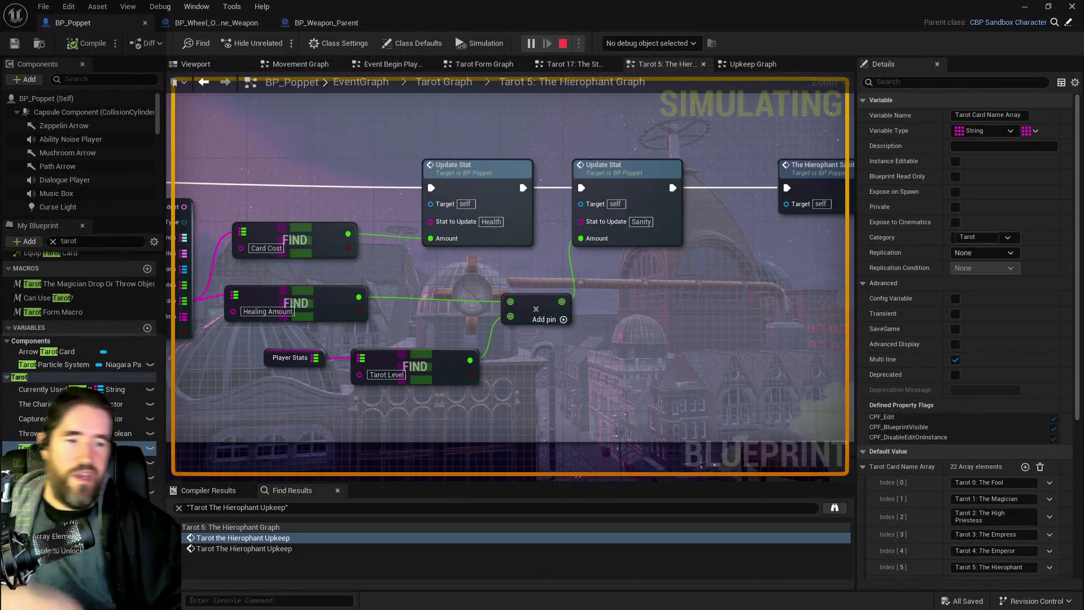
key("Escape")
key("alt+Tab")
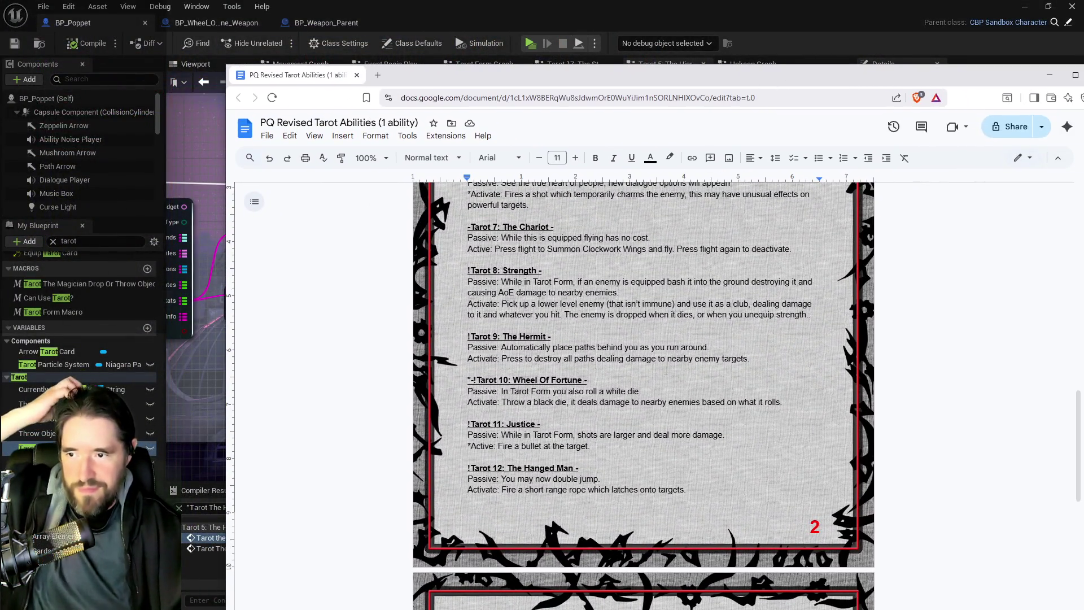
Scroll through the tarot list and highlight The Devil's fire-immunity passive line.
scroll(644, 395, "down", 8)
scroll(643, 395, "down", 2)
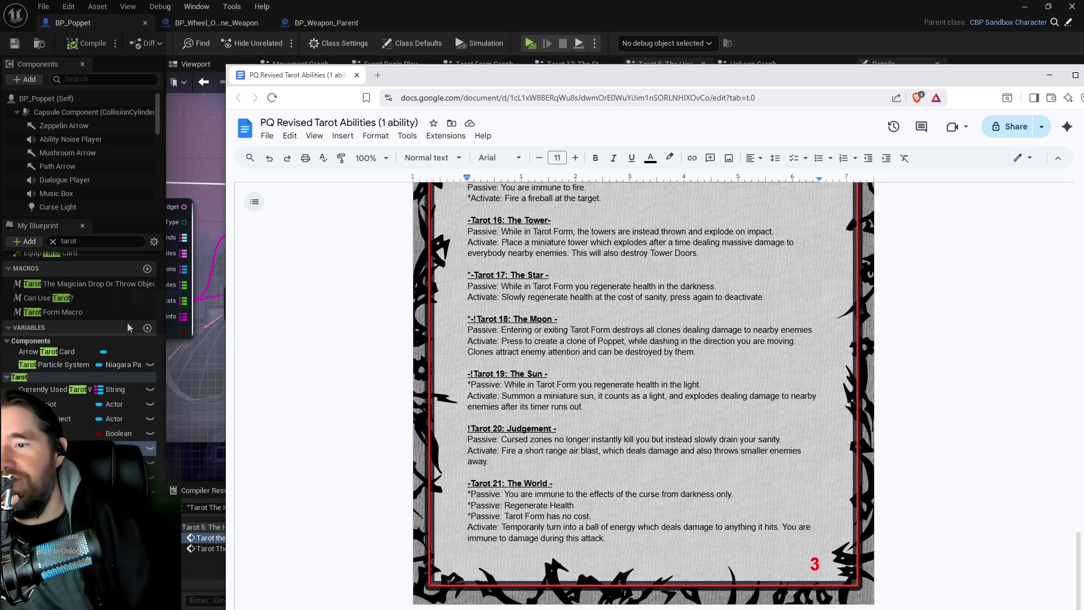
scroll(387, 287, "up", 1)
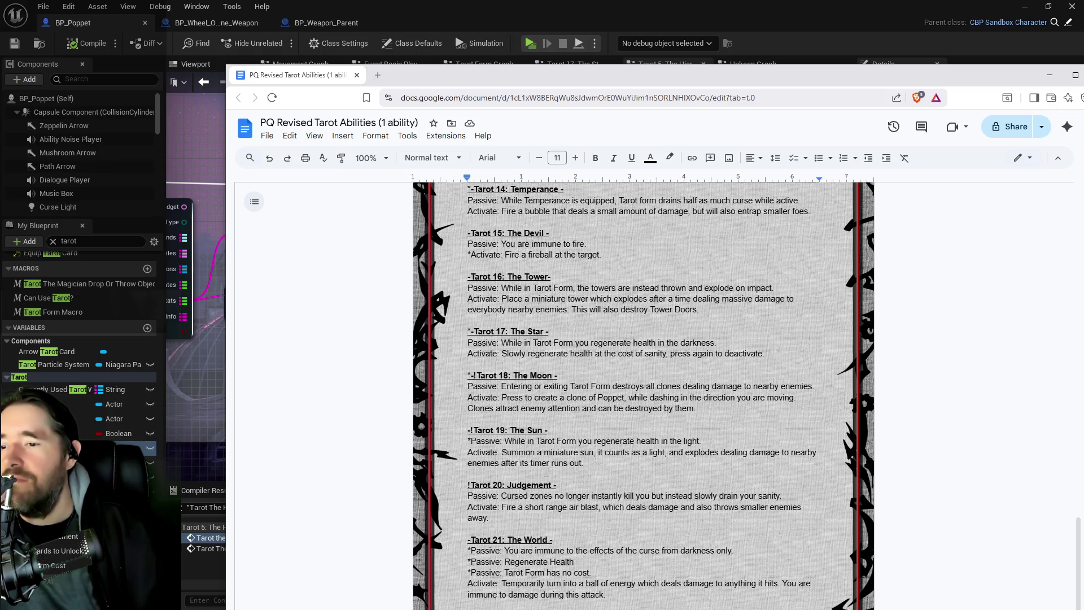
scroll(534, 400, "up", 2)
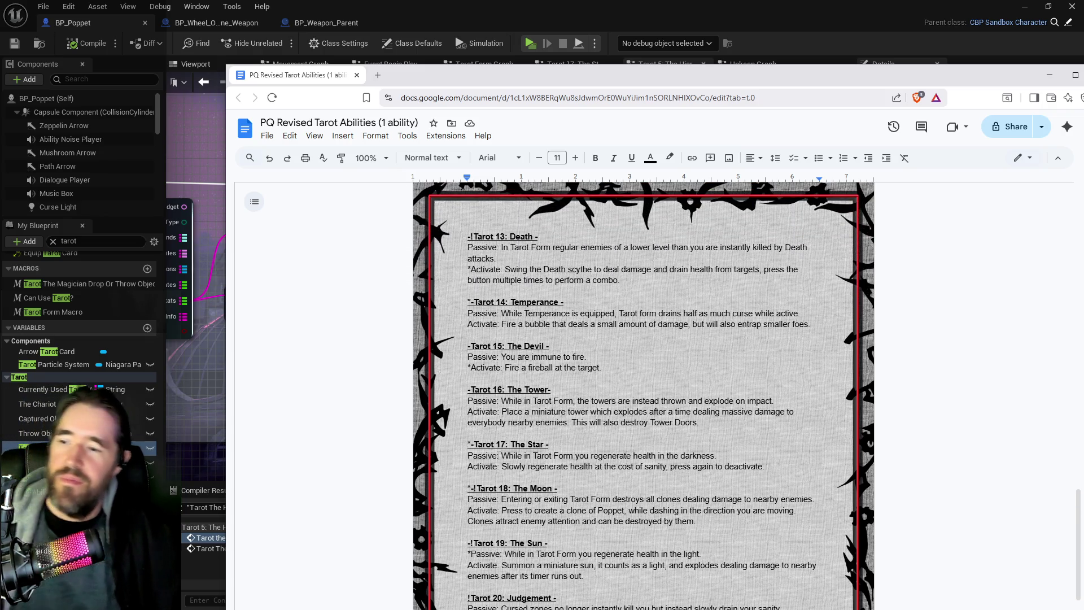
scroll(484, 446, "up", 1)
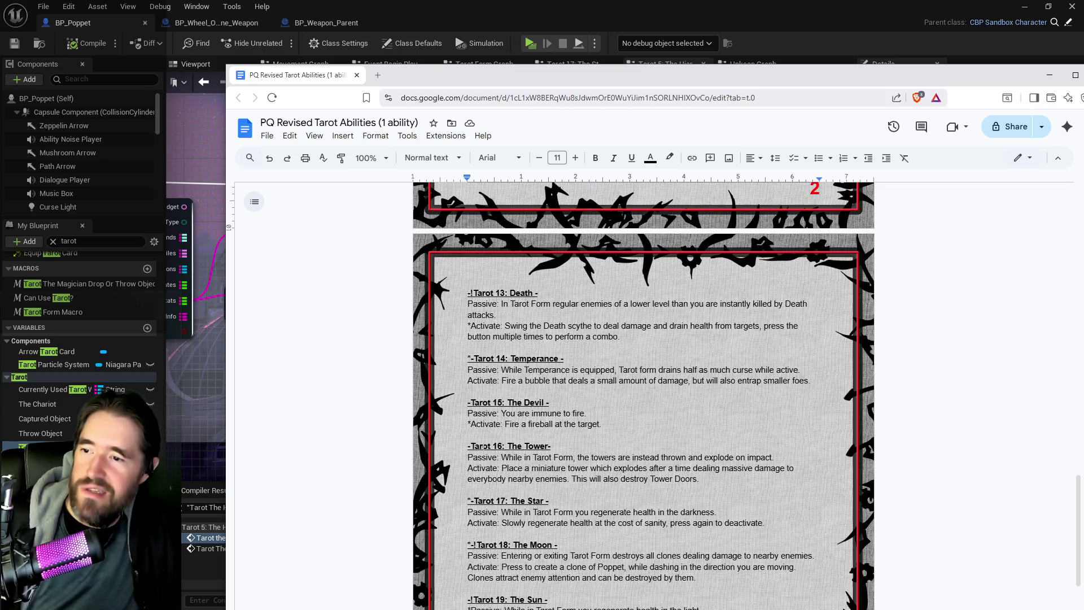
scroll(499, 423, "up", 2)
mouse_move(587, 526)
left_mouse_down()
mouse_move(468, 516)
mouse_move(467, 526)
left_mouse_up()
scroll(573, 368, "down", 3)
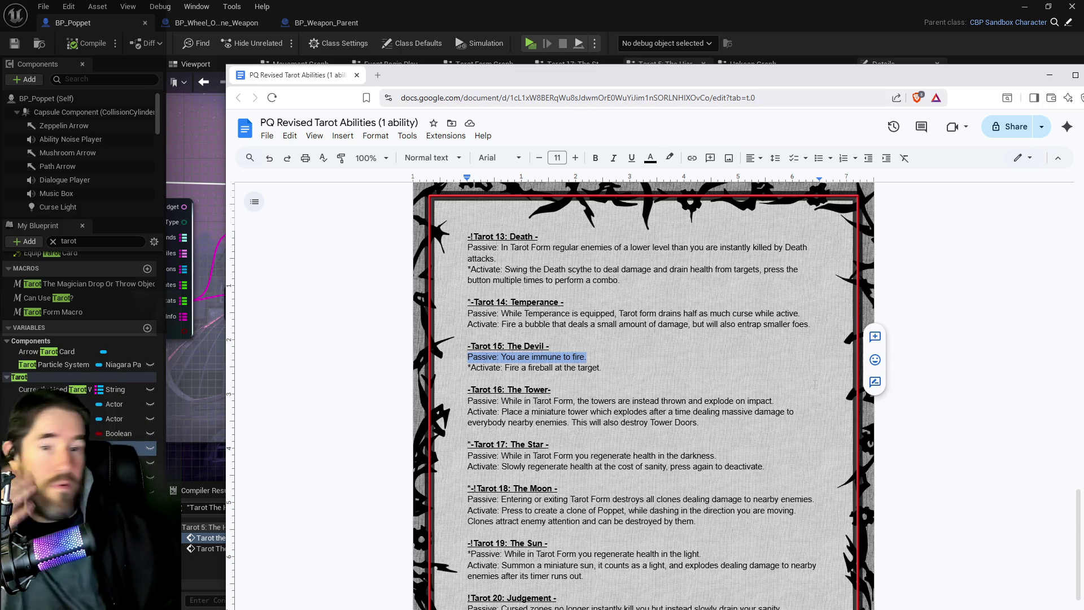
Scroll down to Tarot 21, then return to the Unreal Hierophant graph.
scroll(644, 396, "down", 2)
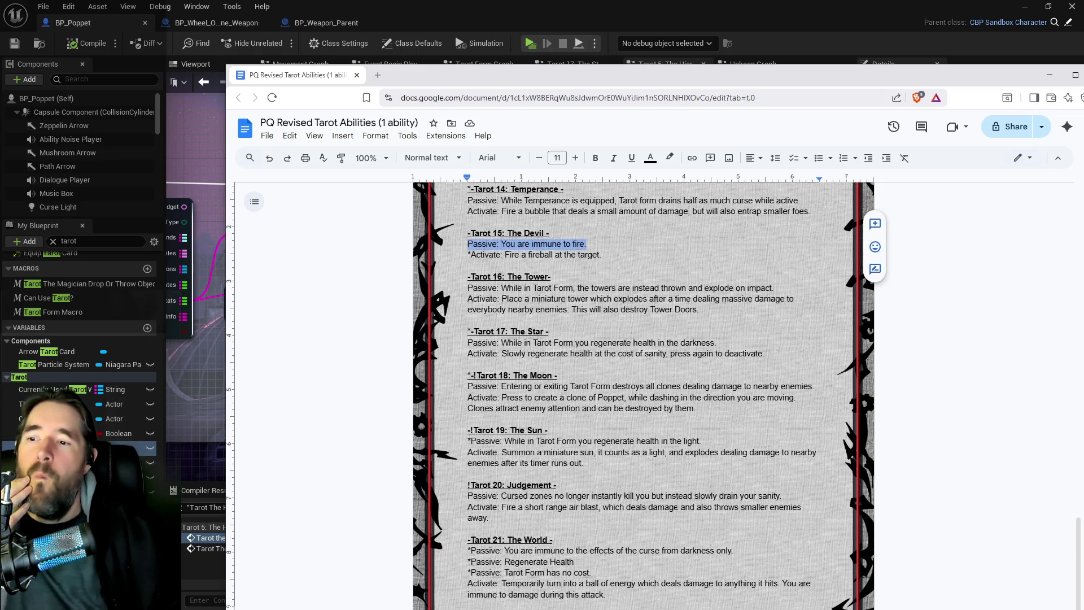
key("alt+Tab")
scroll(330, 249, "up", 3)
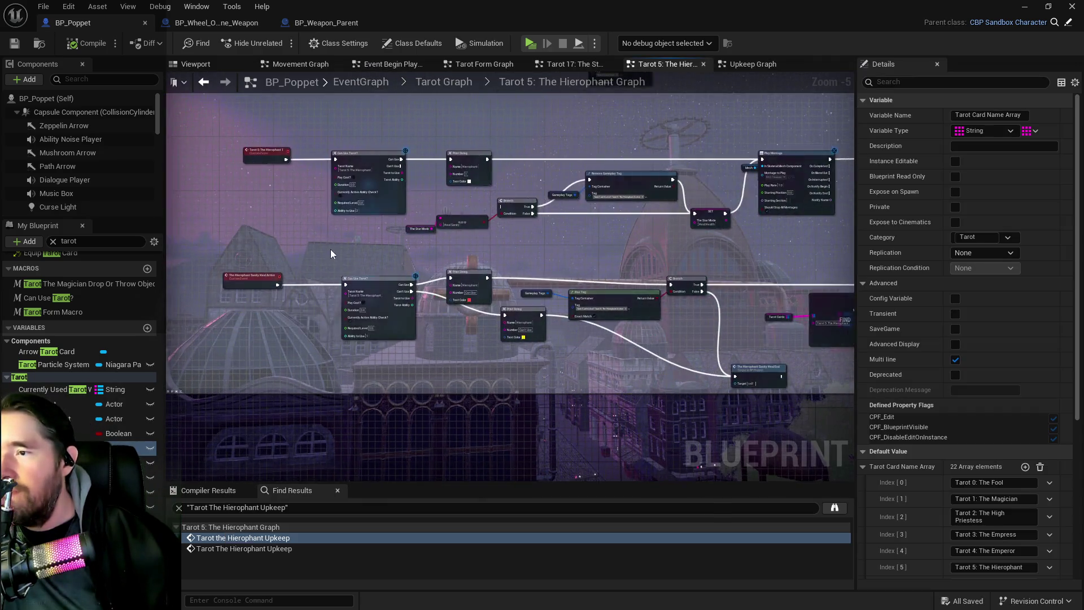
Go up to the Tarot Graph overview and open the Tarot 9: The Hermit graph.
scroll(339, 276, "down", 1)
scroll(396, 280, "down", 2)
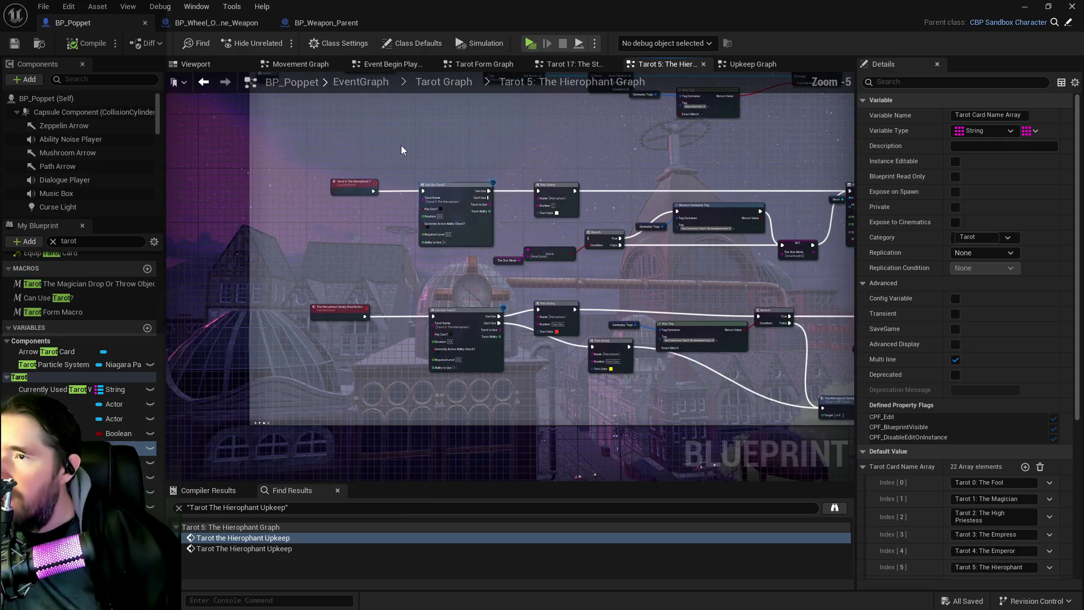
left_click(443, 82)
mouse_move(429, 239)
left_mouse_down()
mouse_move(408, 295)
mouse_move(411, 328)
mouse_move(437, 182)
mouse_move(439, 205)
left_mouse_up()
double_click(439, 205)
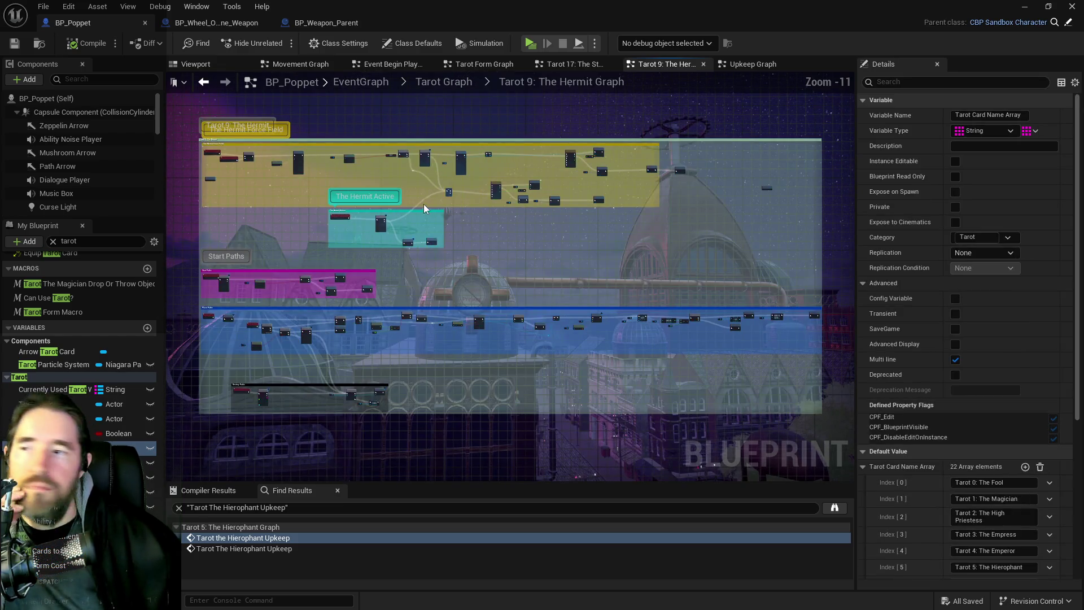
Review The Hermit Active block with its gameplay tag nodes and Can Use Tarot? check.
scroll(357, 232, "up", 4)
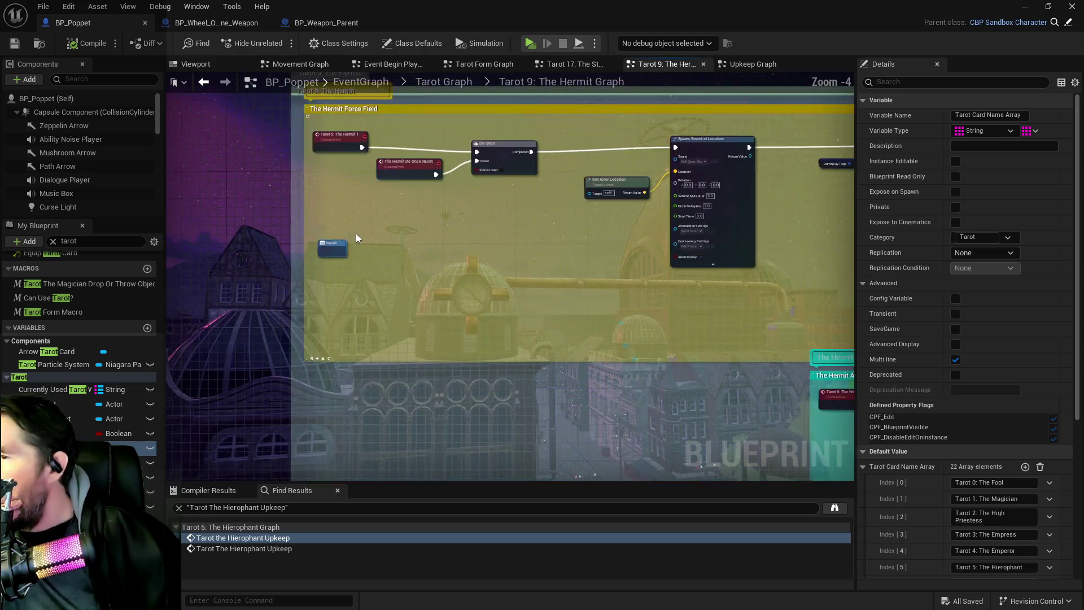
scroll(725, 222, "down", 1)
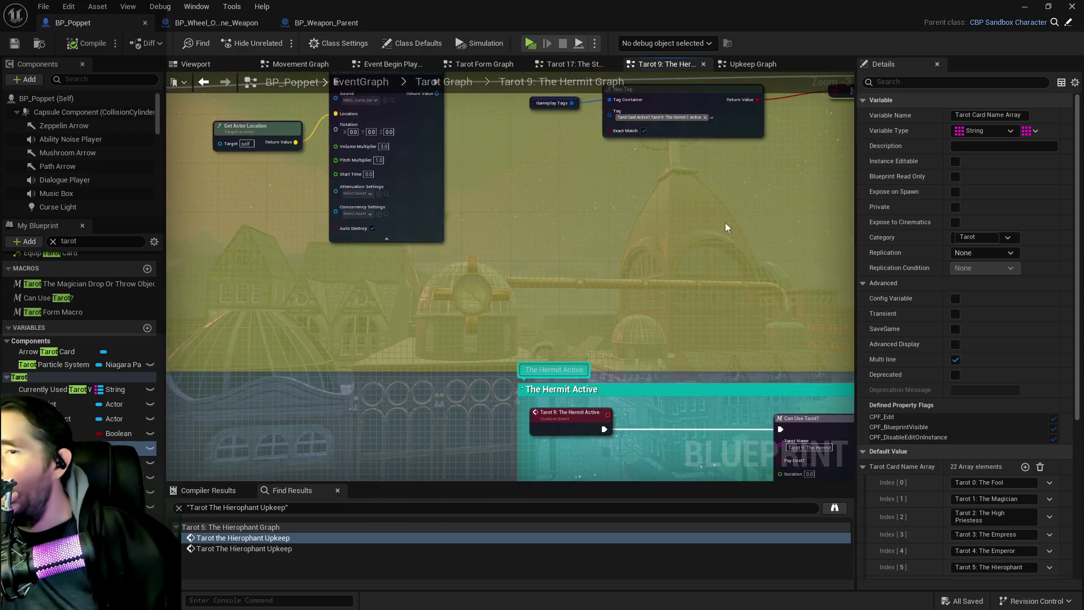
left_click_drag(668, 221, 298, 214)
mouse_move(728, 266)
left_mouse_down()
mouse_move(510, 252)
mouse_move(440, 260)
mouse_move(346, 244)
left_mouse_up()
mouse_move(472, 235)
left_mouse_down()
mouse_move(346, 230)
mouse_move(508, 254)
left_mouse_up()
mouse_move(198, 284)
left_mouse_down()
mouse_move(372, 273)
mouse_move(392, 217)
left_mouse_up()
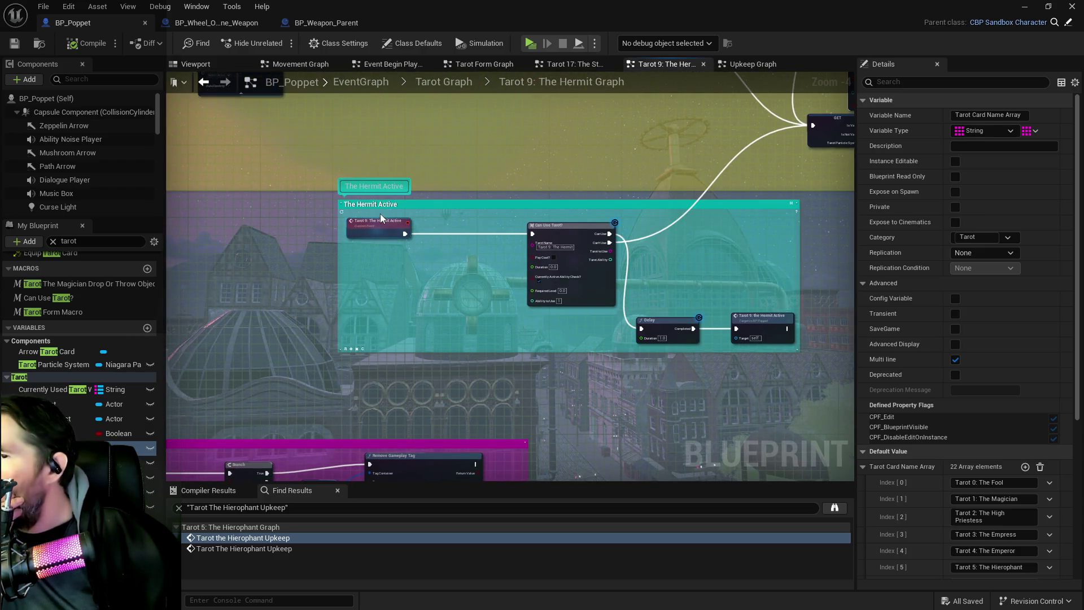
scroll(350, 246, "down", 2)
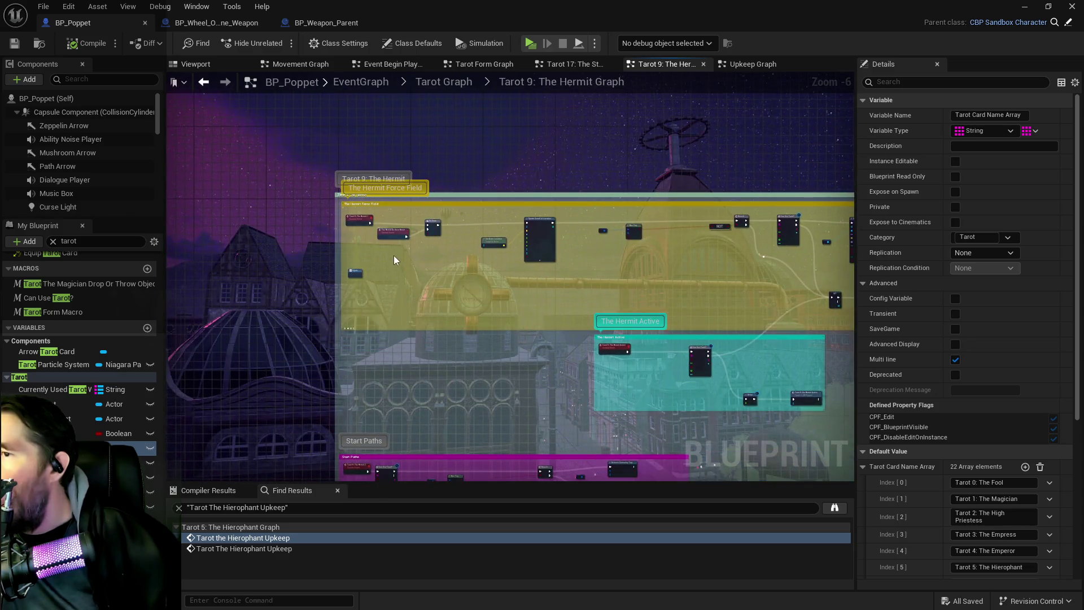
scroll(394, 255, "up", 1)
scroll(495, 331, "up", 1)
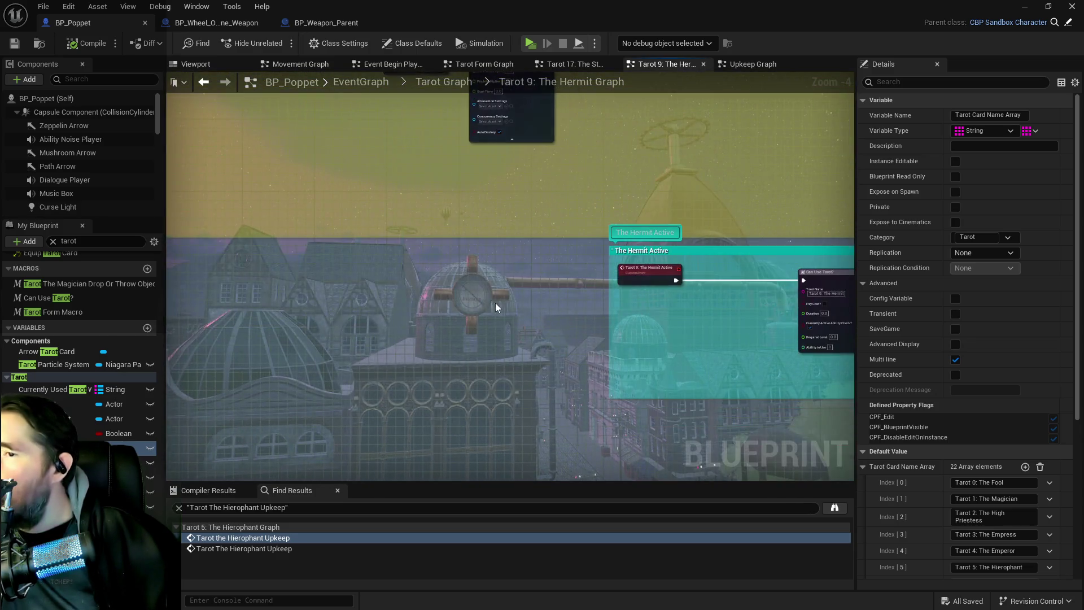
Inspect the Hermit Force Field nodes, Tarot Particle System, timeline and Destroy Component.
left_click_drag(496, 303, 378, 203)
scroll(495, 258, "down", 1)
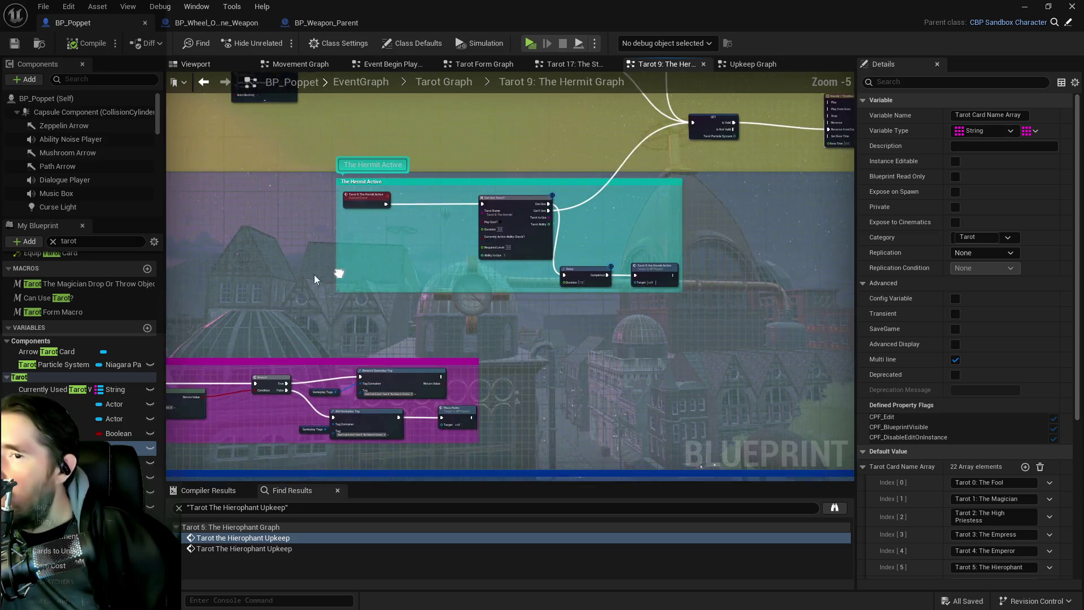
mouse_move(554, 266)
left_mouse_down()
mouse_move(452, 184)
mouse_move(466, 268)
mouse_move(212, 252)
left_mouse_up()
scroll(288, 183, "up", 2)
left_click(410, 270)
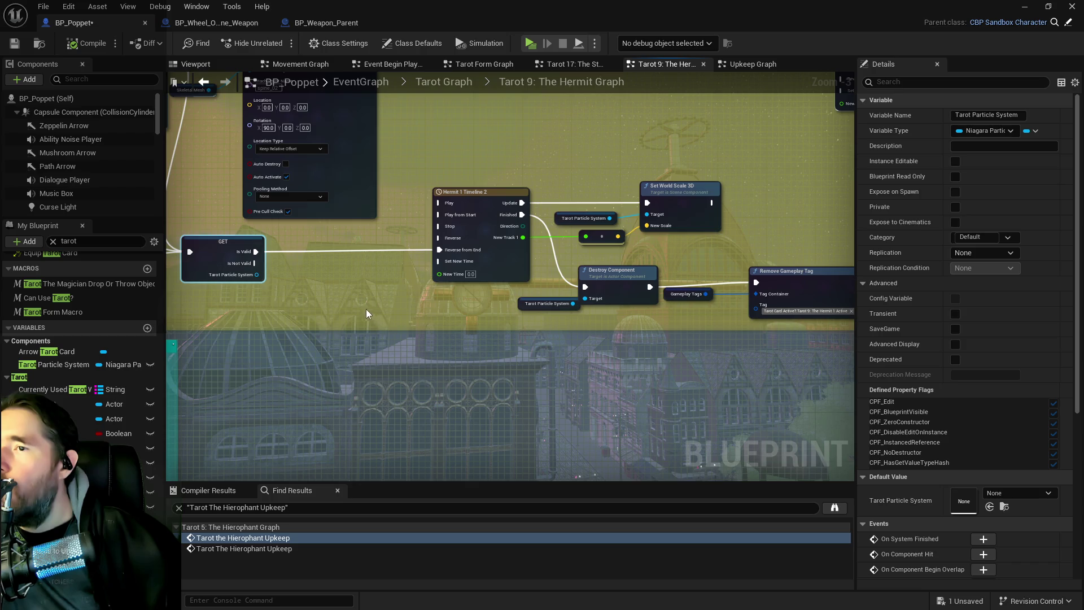
left_click_drag(351, 307, 222, 302)
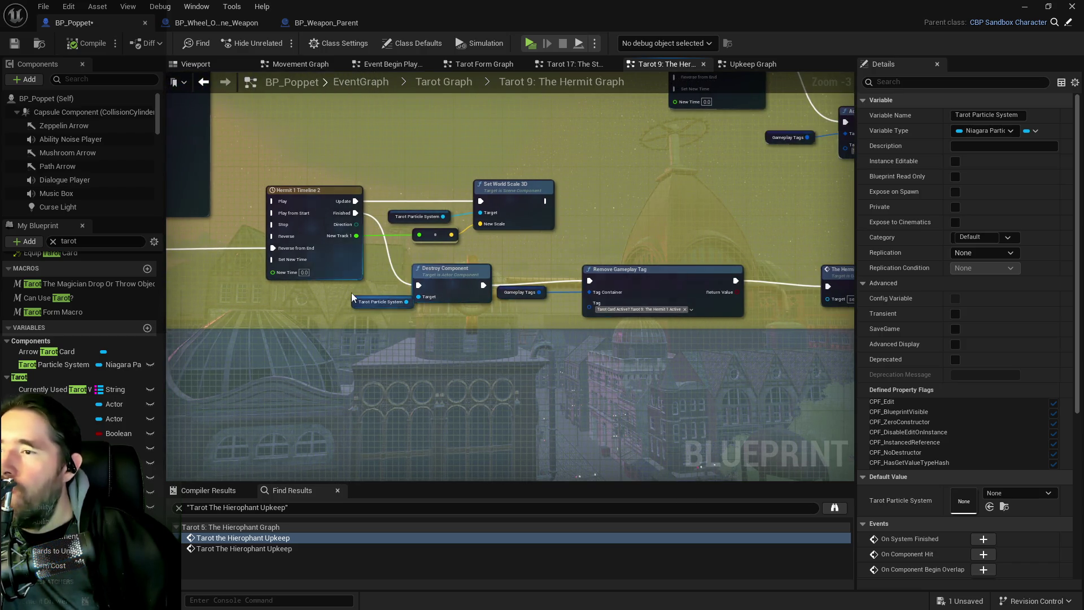
scroll(284, 290, "down", 4)
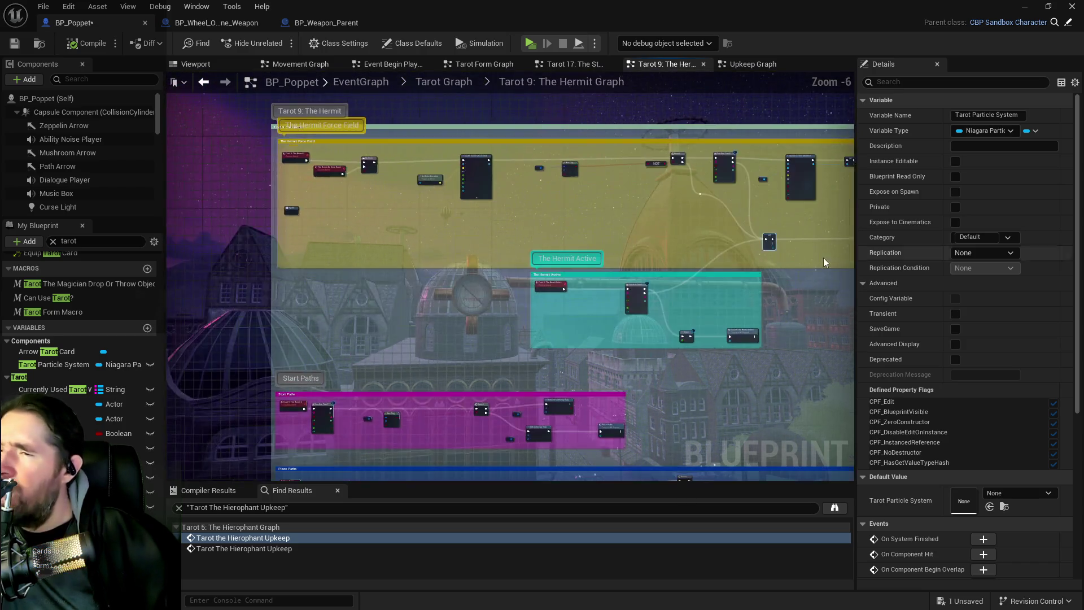
scroll(412, 326, "up", 1)
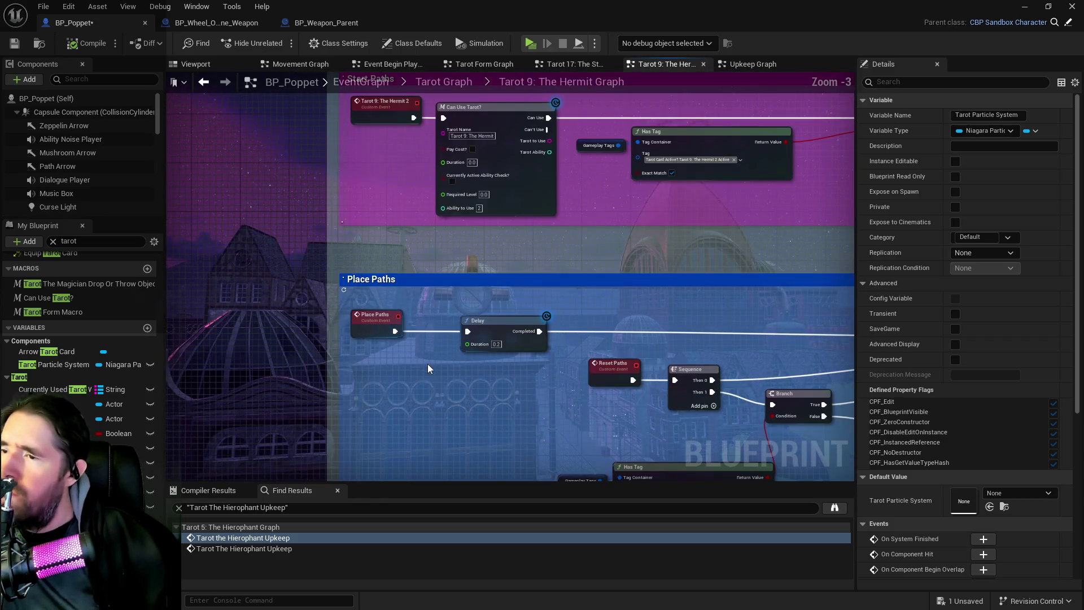
scroll(467, 384, "up", 1)
scroll(466, 384, "down", 1)
Look over the Place Paths logic, Can Use Tarot? node and Tarot 9: The Hermit comment.
mouse_move(476, 335)
left_mouse_down()
mouse_move(314, 262)
mouse_move(294, 237)
mouse_move(576, 279)
left_mouse_up()
scroll(576, 279, "up", 2)
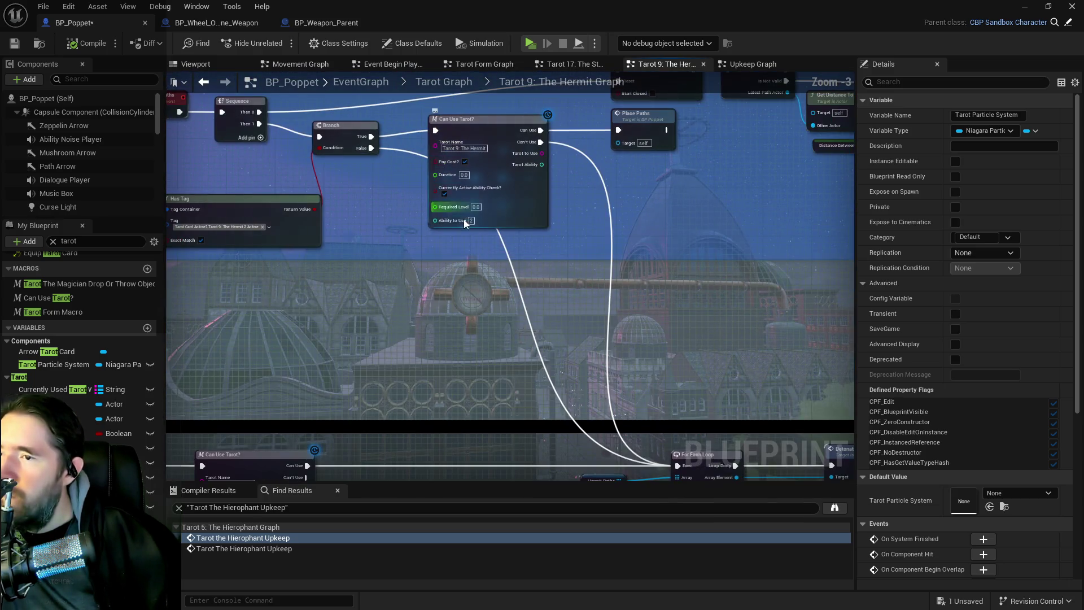
mouse_move(438, 262)
left_mouse_down()
mouse_move(478, 328)
mouse_move(597, 348)
mouse_move(548, 310)
mouse_move(524, 213)
mouse_move(412, 208)
mouse_move(509, 254)
mouse_move(408, 244)
mouse_move(459, 232)
mouse_move(677, 368)
left_mouse_up()
scroll(478, 326, "down", 4)
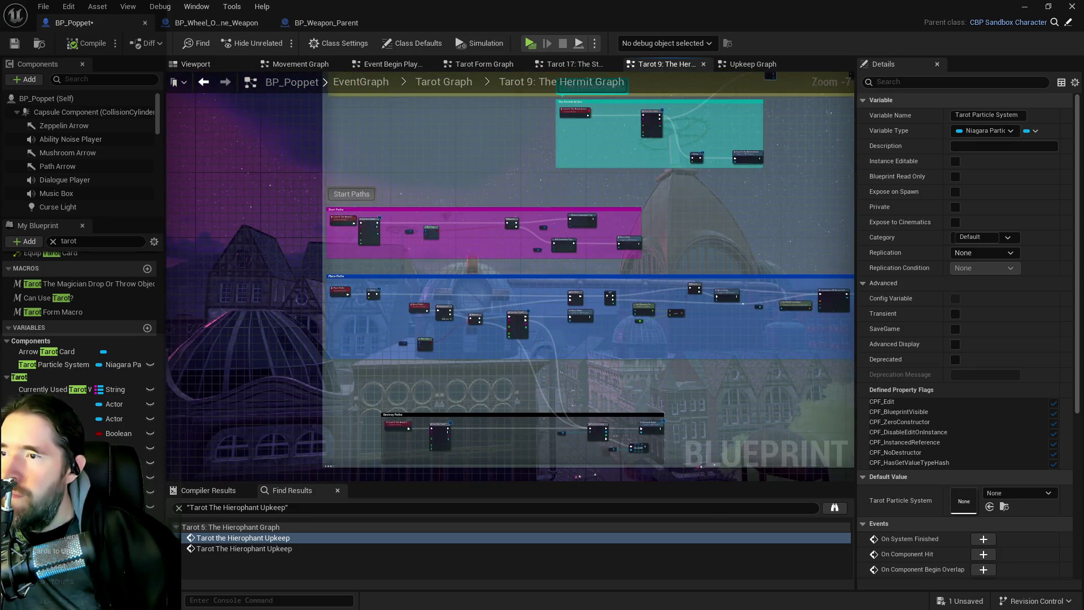
left_click_drag(460, 96, 462, 222)
scroll(340, 174, "up", 2)
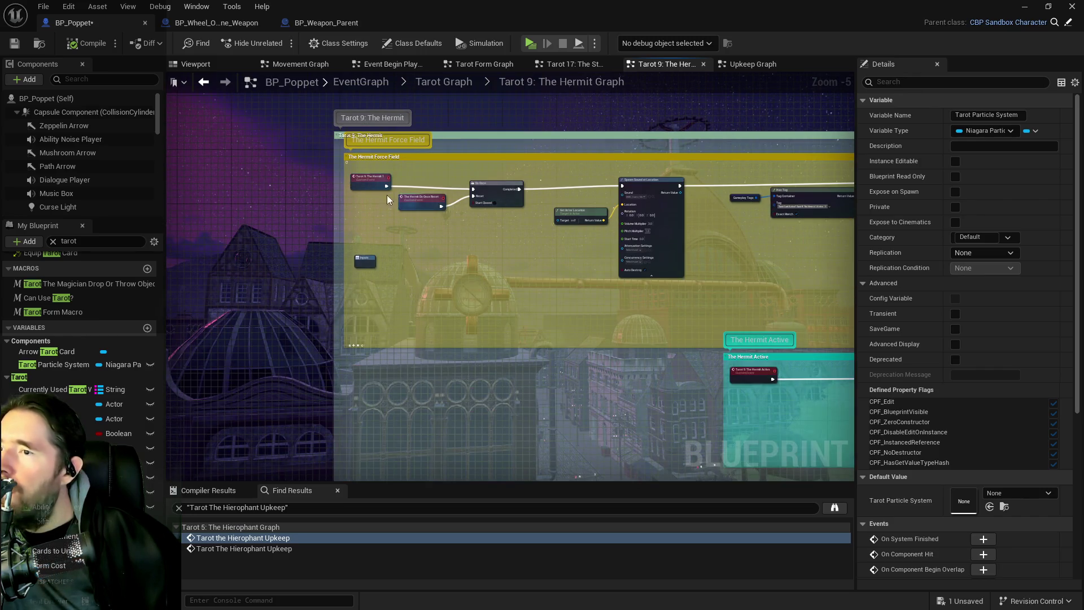
Drag the Tarot 9: The Hermit 1 event down below the Do Once reset node.
left_click(378, 181)
mouse_move(379, 182)
left_mouse_down()
mouse_move(405, 253)
mouse_move(361, 273)
mouse_move(429, 381)
left_mouse_up()
scroll(448, 255, "up", 2)
scroll(449, 371, "down", 5)
scroll(469, 368, "up", 4)
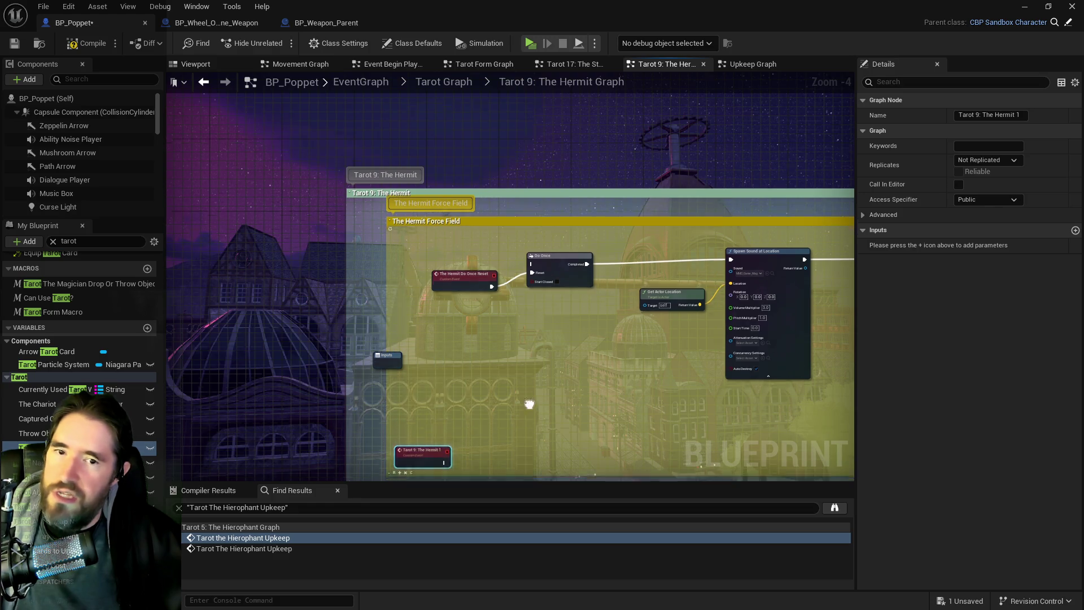
left_click_drag(528, 402, 540, 217)
left_click(445, 268)
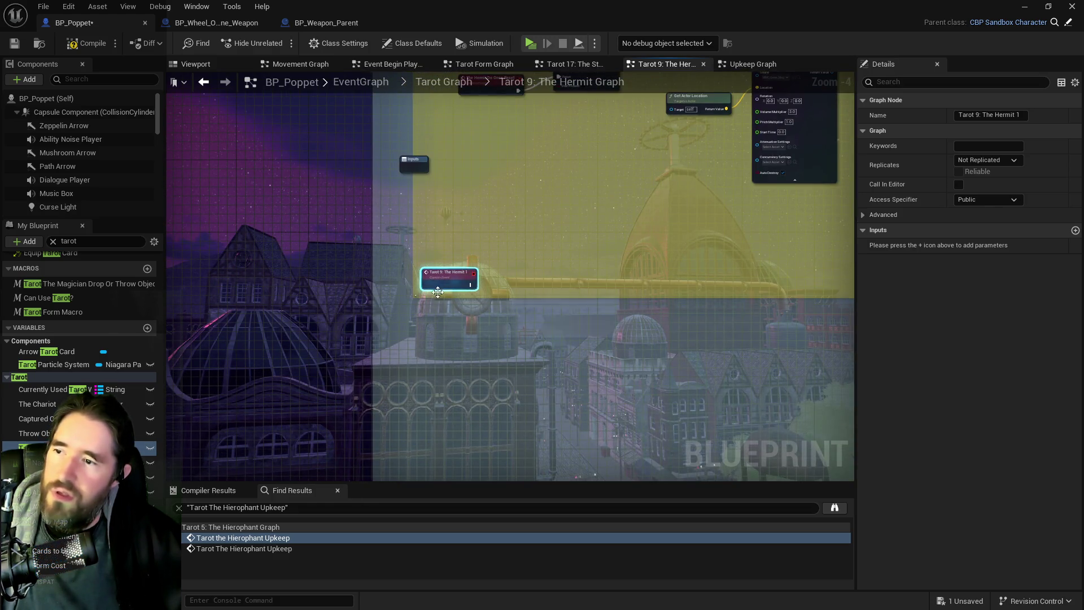
scroll(429, 306, "up", 4)
scroll(413, 373, "down", 5)
mouse_move(434, 395)
left_mouse_down()
mouse_move(502, 192)
mouse_move(447, 447)
left_mouse_up()
mouse_move(497, 111)
left_mouse_down()
mouse_move(484, 235)
mouse_move(500, 492)
mouse_move(557, 408)
mouse_move(590, 402)
mouse_move(655, 325)
left_mouse_up()
scroll(584, 405, "up", 5)
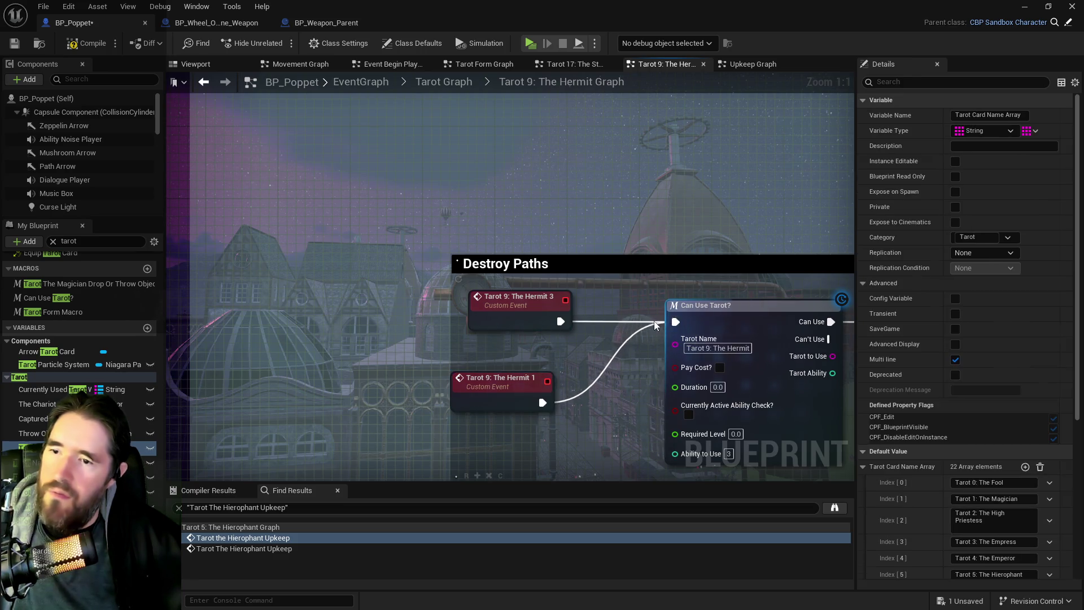
left_click(604, 321, "alt")
left_click(521, 323)
scroll(521, 323, "down", 4)
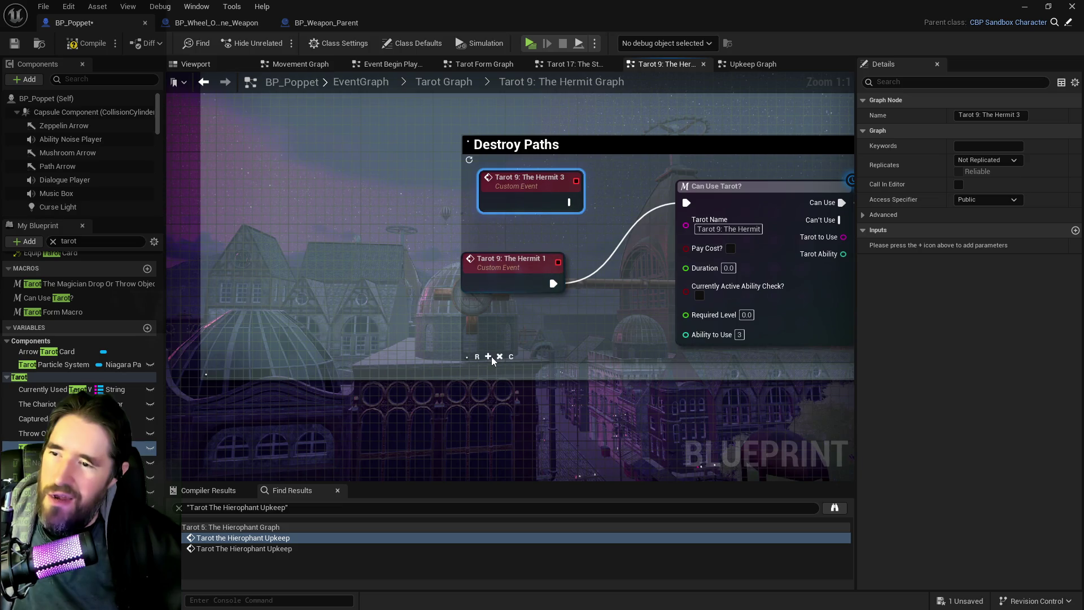
left_click_drag(520, 289, 438, 7)
mouse_move(421, 162)
left_mouse_down()
mouse_move(649, 116)
mouse_move(590, 163)
left_mouse_up()
mouse_move(457, 174)
left_mouse_down()
mouse_move(204, 248)
mouse_move(203, 274)
mouse_move(243, 266)
mouse_move(329, 285)
left_mouse_up()
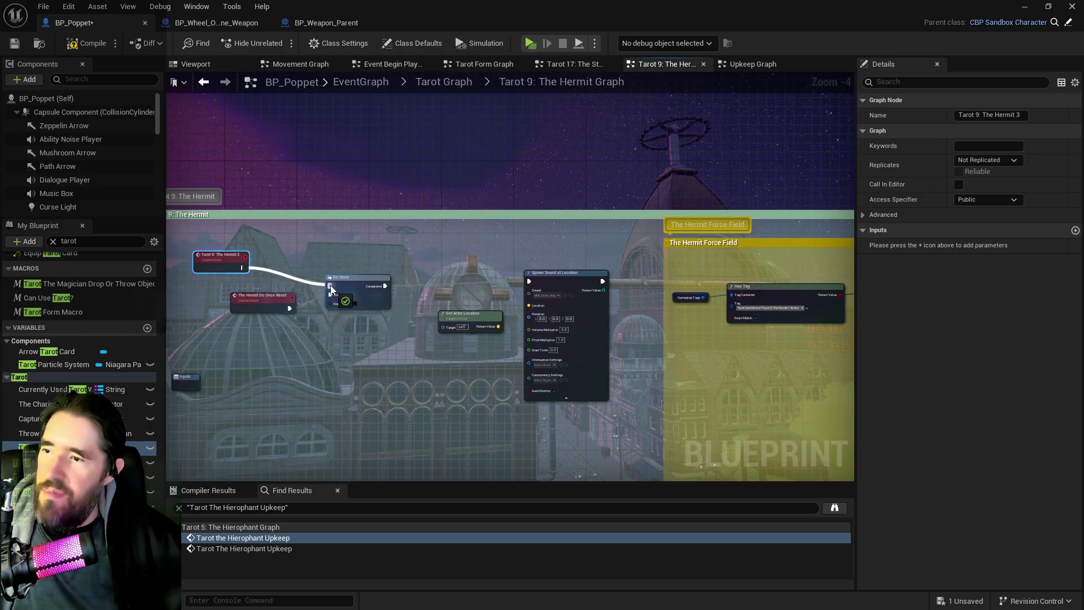
scroll(430, 220, "down", 2)
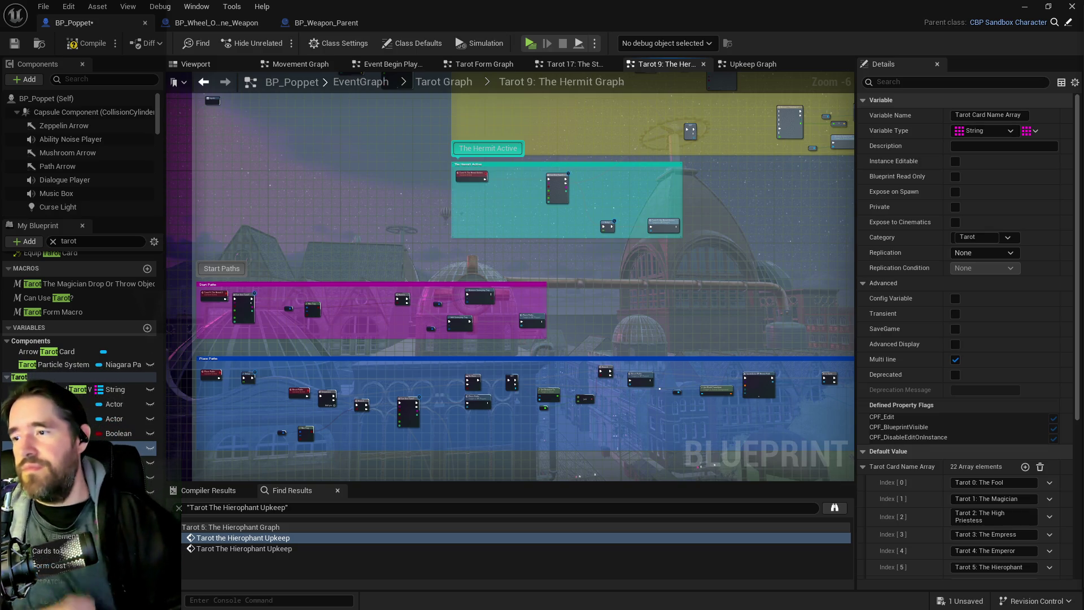
mouse_move(481, 420)
left_mouse_down()
mouse_move(729, 215)
mouse_move(554, 287)
left_mouse_up()
Prefix the Place Paths event's Details name with 'The Hermit', making it The Hermit Place Paths.
scroll(518, 303, "up", 1)
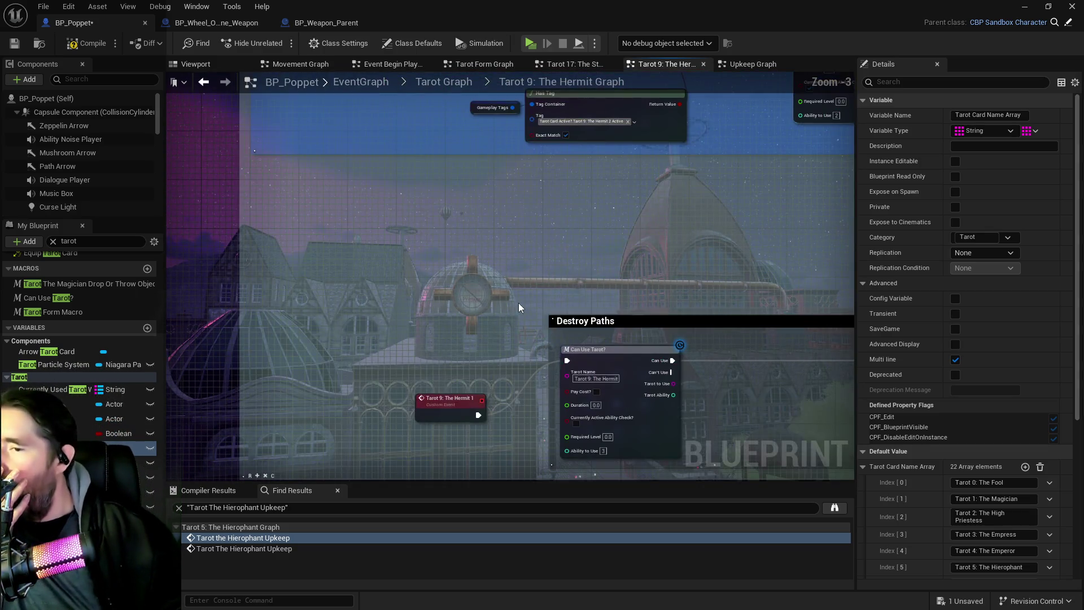
left_click_drag(382, 275, 384, 423)
scroll(361, 401, "up", 2)
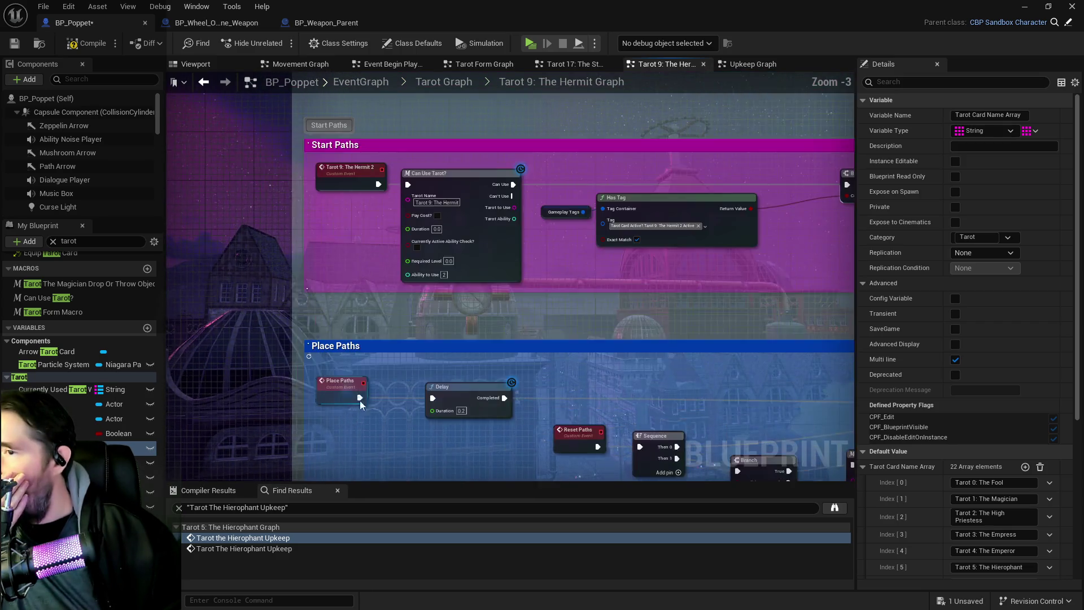
left_click(415, 337)
left_click(977, 115)
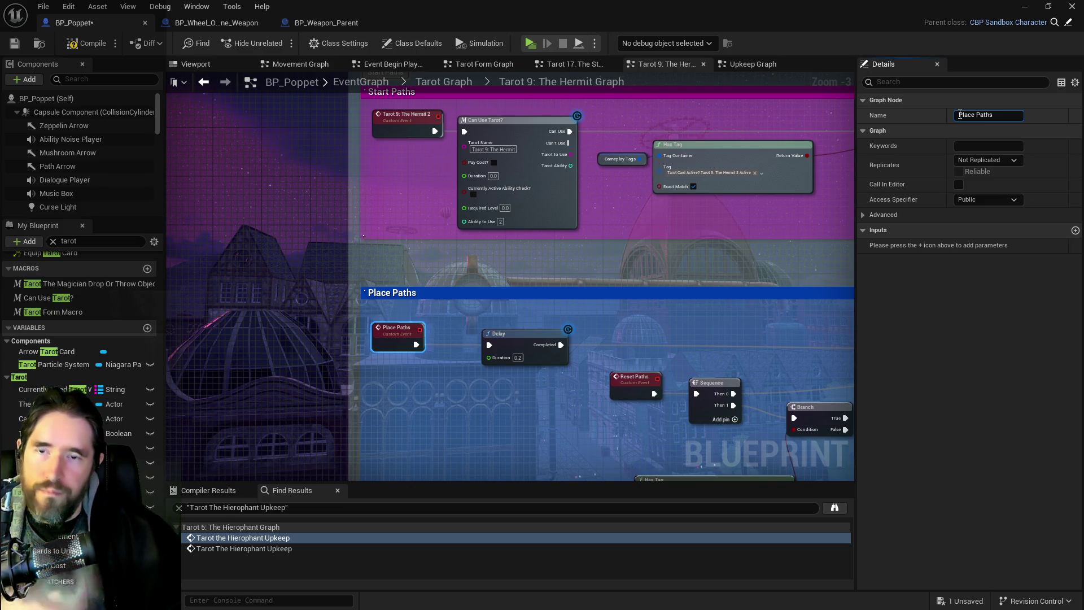
type("The Hermit")
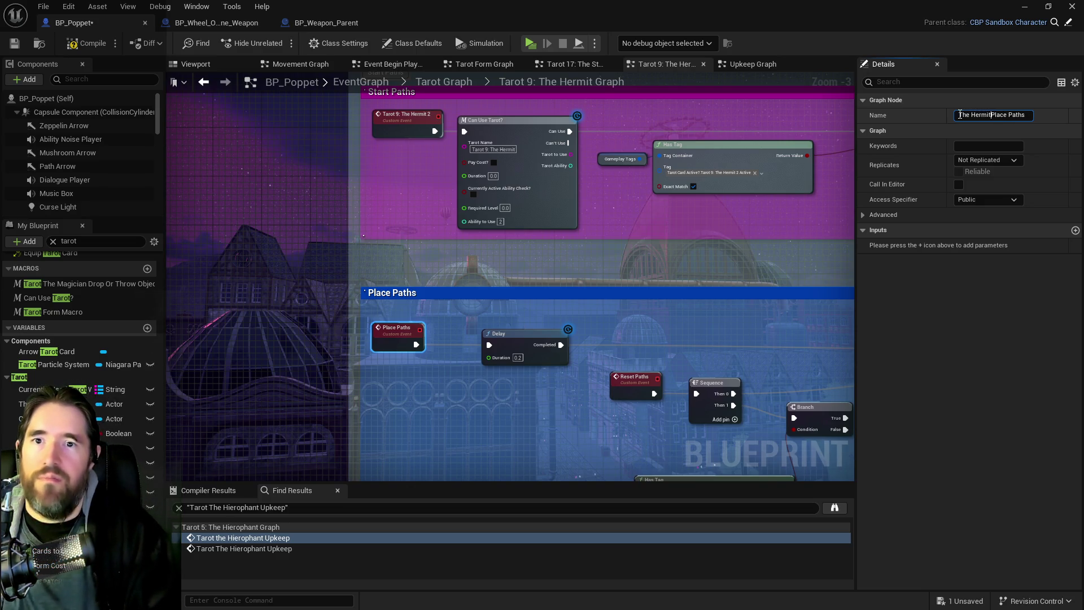
key("Return")
left_click(79, 448)
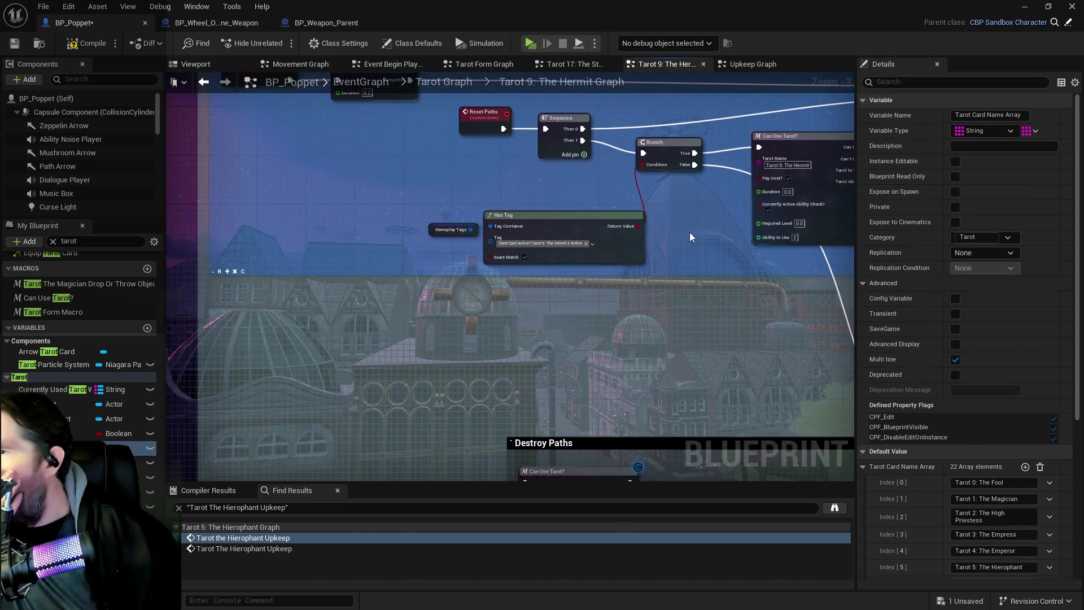
mouse_move(361, 227)
left_mouse_down()
mouse_move(598, 235)
mouse_move(489, 251)
mouse_move(268, 253)
mouse_move(612, 266)
mouse_move(358, 269)
left_mouse_up()
Shift Can Use Tarot?, Hermit Place Paths, For Each Loop, Detonate Paths and CLEAR nodes right.
scroll(465, 282, "down", 1)
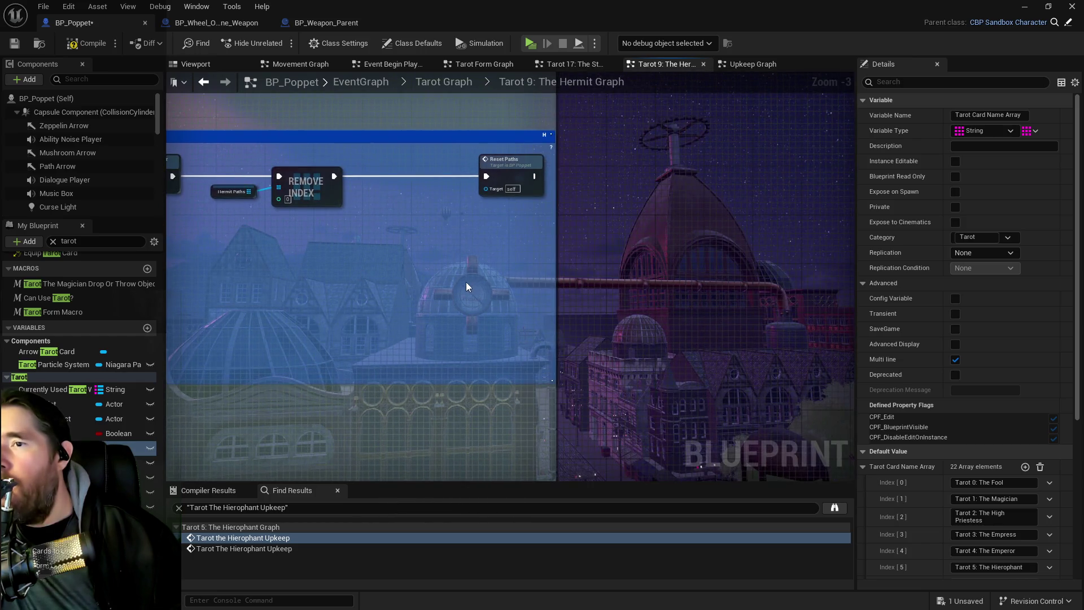
mouse_move(460, 291)
left_mouse_down()
mouse_move(752, 249)
mouse_move(588, 271)
mouse_move(616, 339)
mouse_move(421, 283)
mouse_move(420, 262)
left_mouse_up()
scroll(588, 272, "up", 2)
mouse_move(506, 162)
left_mouse_down()
mouse_move(774, 208)
mouse_move(800, 200)
mouse_move(523, 266)
mouse_move(486, 241)
mouse_move(692, 317)
left_mouse_up()
scroll(800, 200, "down", 2)
left_click_drag(679, 262, 760, 258)
Move the Tarot 9: The Hermit 1 event up in Destroy Paths and select it with Can Use Tarot?
left_click_drag(418, 288, 672, 309)
left_click_drag(365, 310, 368, 270)
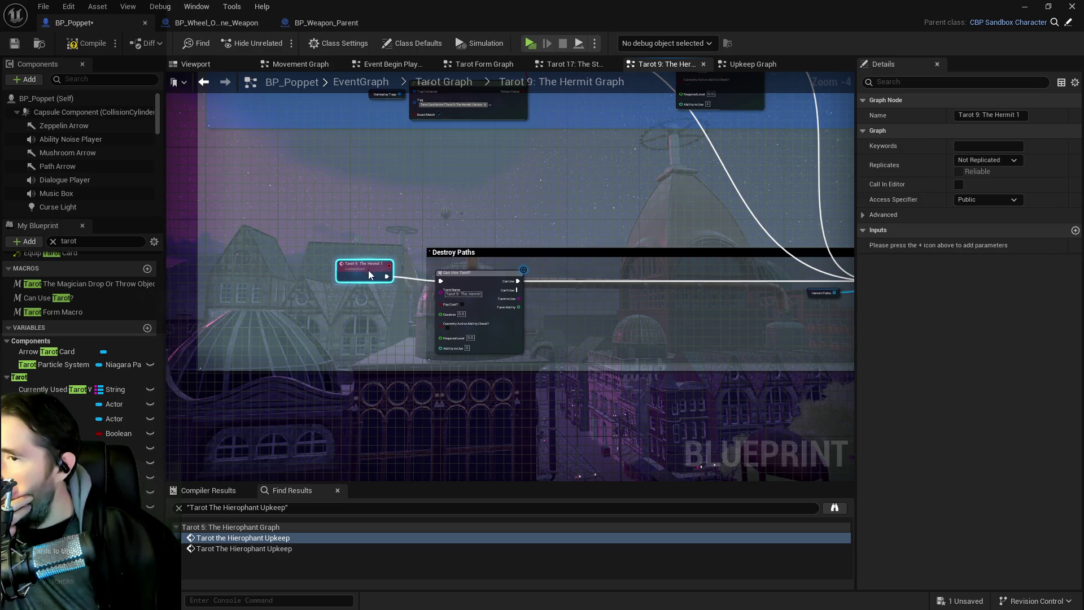
scroll(323, 270, "down", 1)
mouse_move(235, 238)
left_mouse_down()
mouse_move(747, 334)
mouse_move(429, 357)
left_mouse_up()
scroll(338, 361, "up", 3)
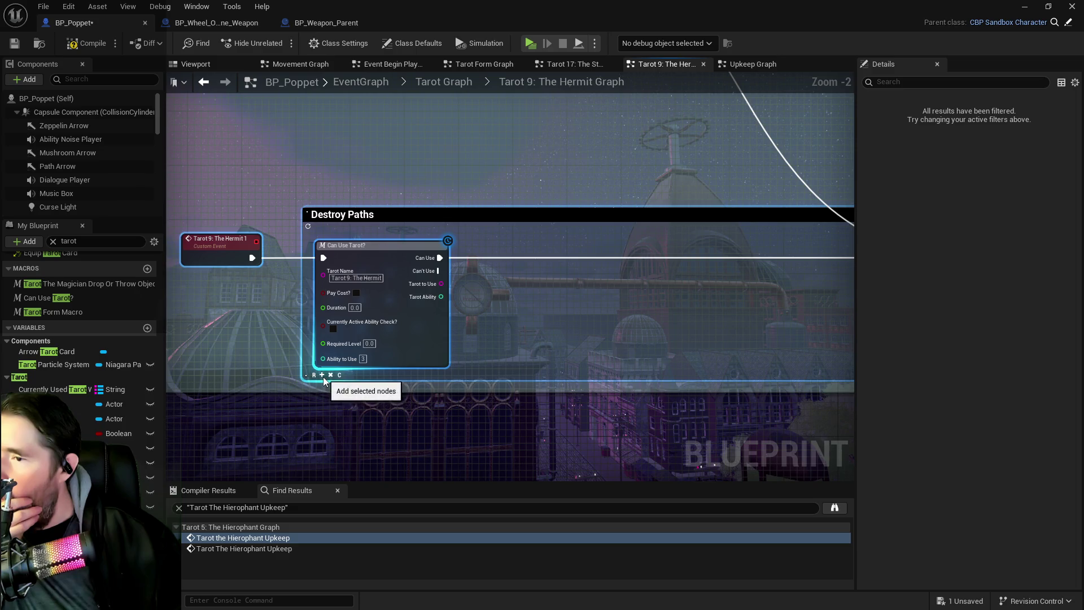
scroll(479, 273, "down", 2)
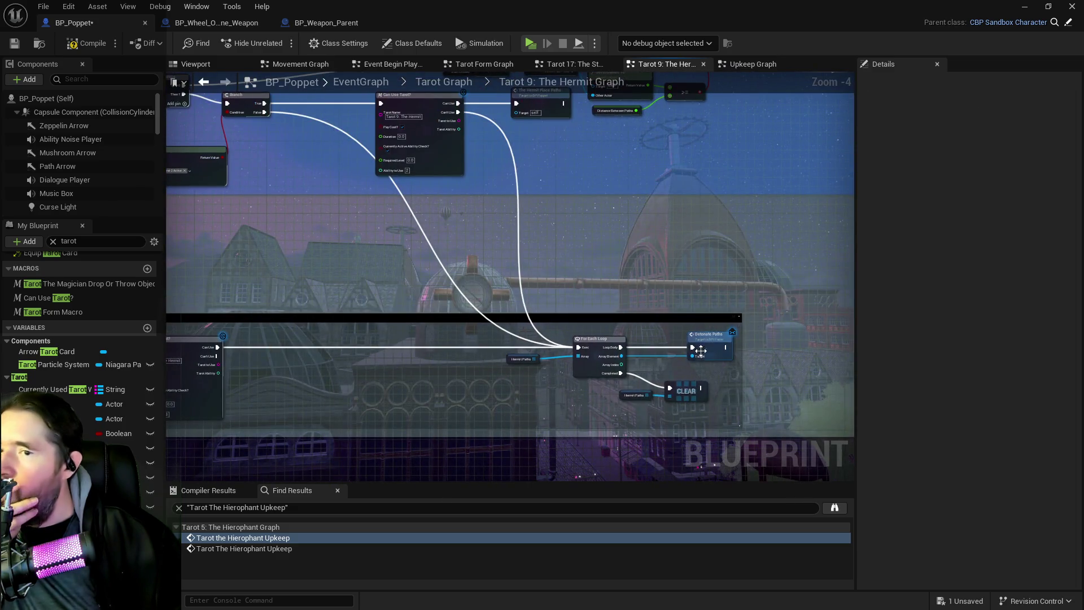
Review the Delay, Sequence, Reset Paths and Branch nodes along the Place Paths chain.
mouse_move(479, 274)
left_mouse_down()
mouse_move(587, 381)
mouse_move(517, 315)
mouse_move(429, 289)
left_mouse_up()
scroll(461, 308, "up", 1)
mouse_move(493, 349)
left_mouse_down()
mouse_move(482, 294)
mouse_move(540, 246)
left_mouse_up()
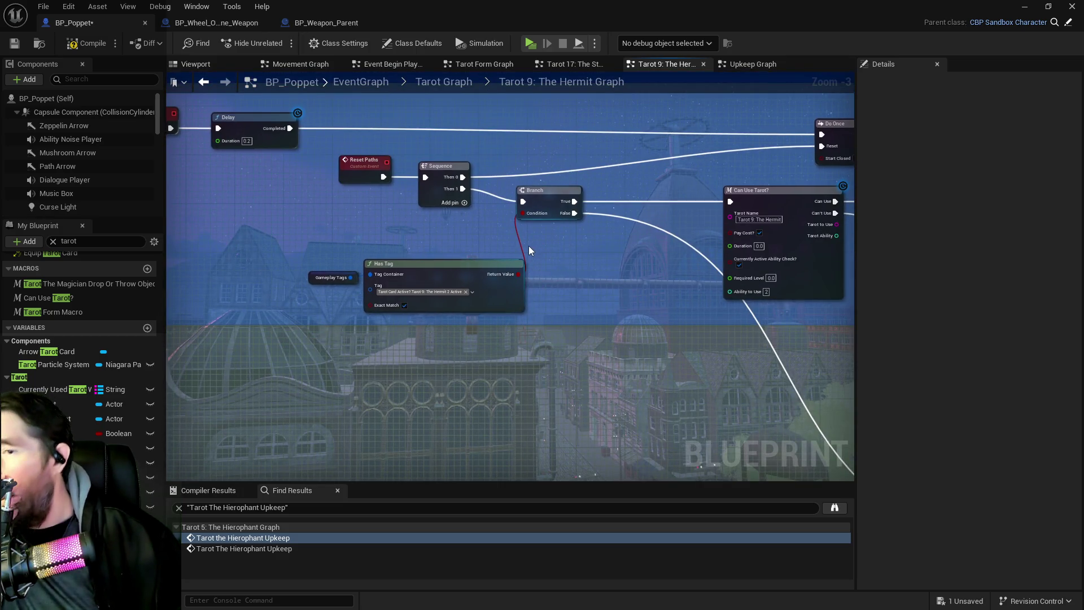
scroll(493, 264, "down", 2)
mouse_move(504, 235)
left_mouse_down()
mouse_move(506, 286)
mouse_move(707, 235)
mouse_move(672, 217)
mouse_move(610, 254)
mouse_move(611, 337)
left_mouse_up()
scroll(513, 349, "up", 4)
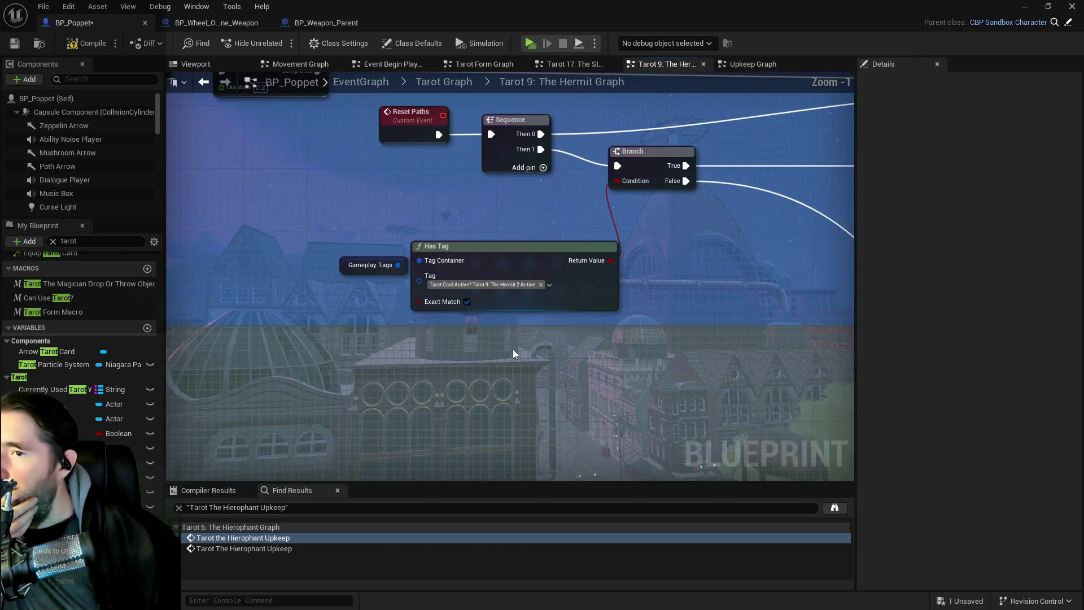
Set the Has Tag check to Status.Ghost Form via a 'ghost' search, then compile and save.
left_click(496, 288)
type("ghost")
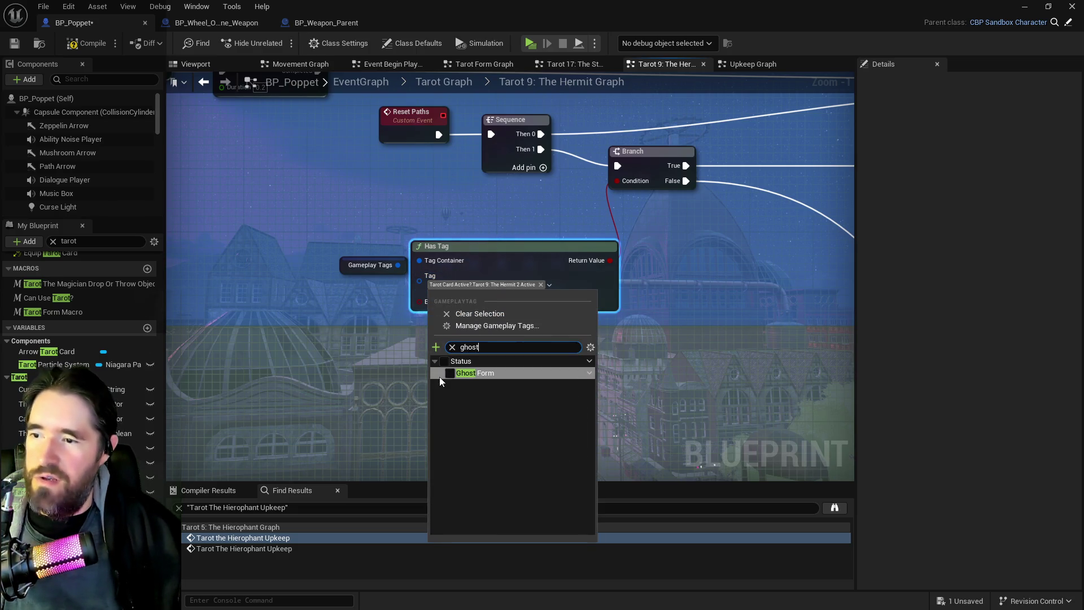
left_click(451, 374)
left_click(391, 336)
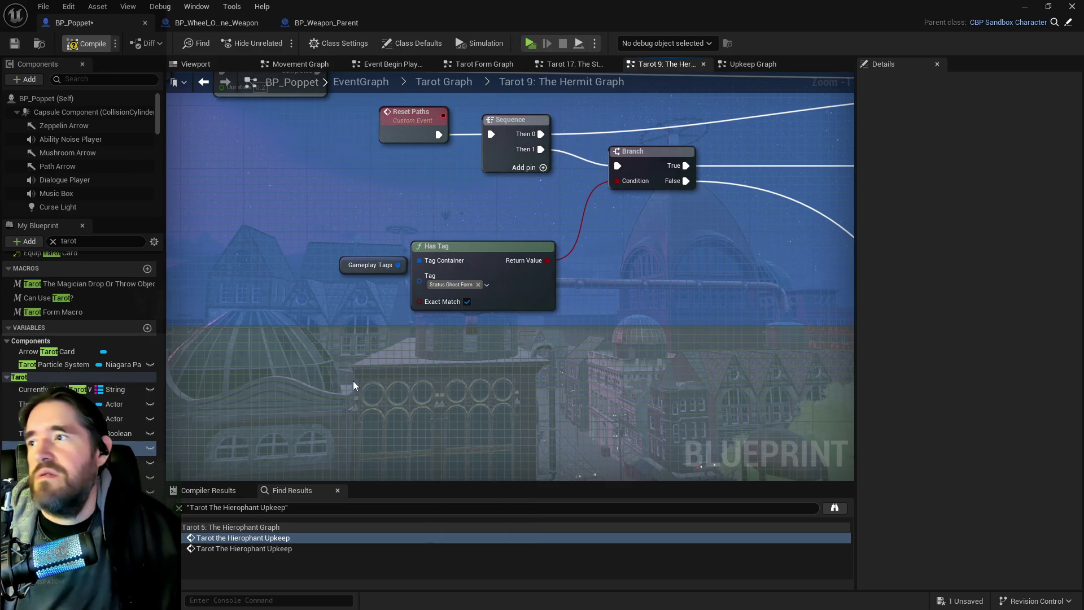
key("F7")
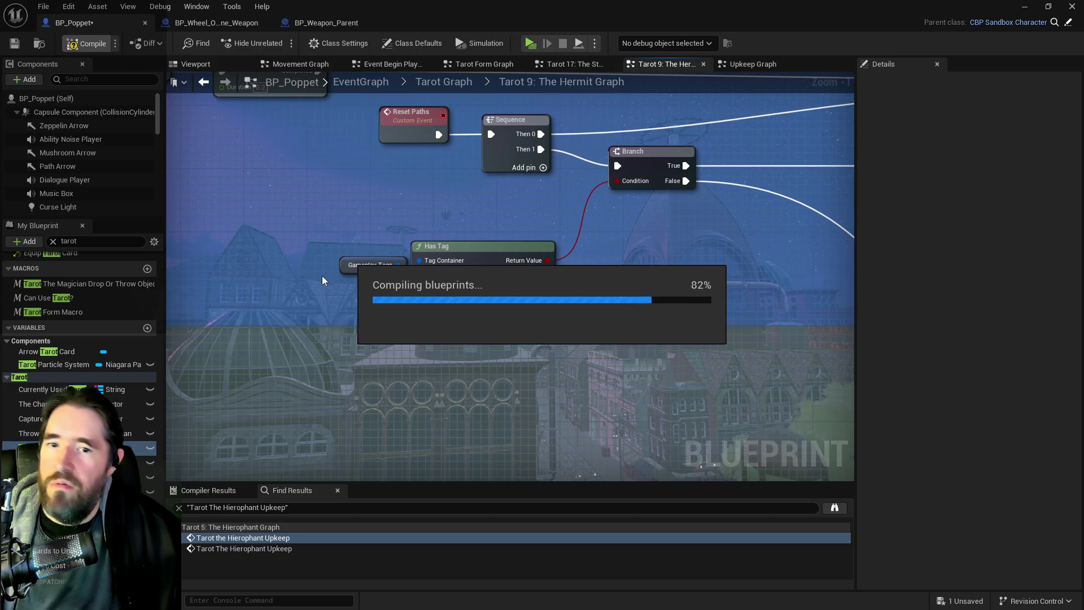
key("ctrl+s")
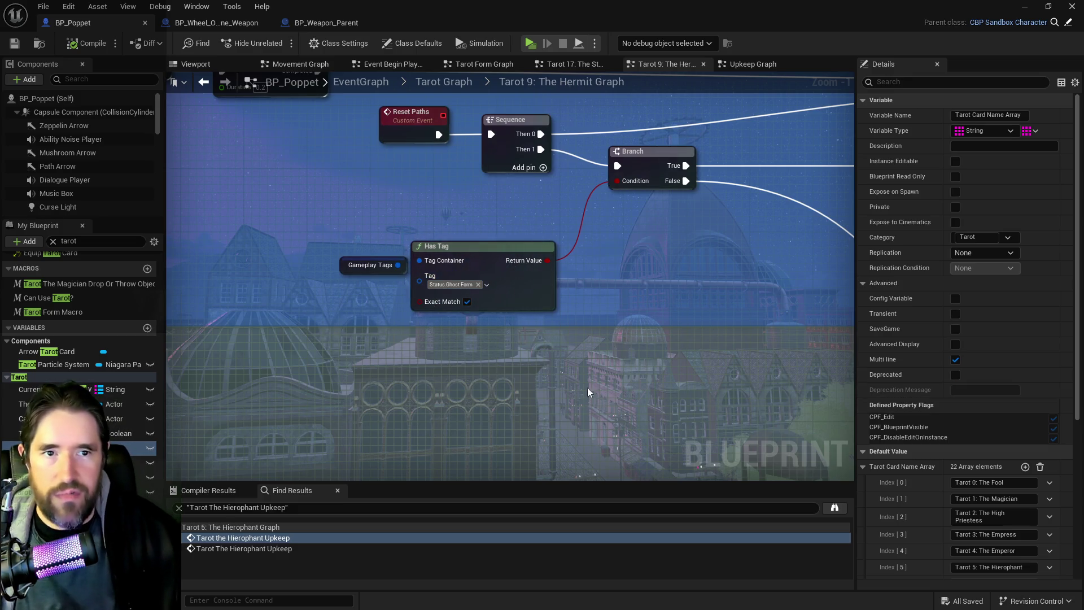
Pan the Hermit graph to view the nodes to the right of Has Tag.
left_click_drag(545, 405, 319, 301)
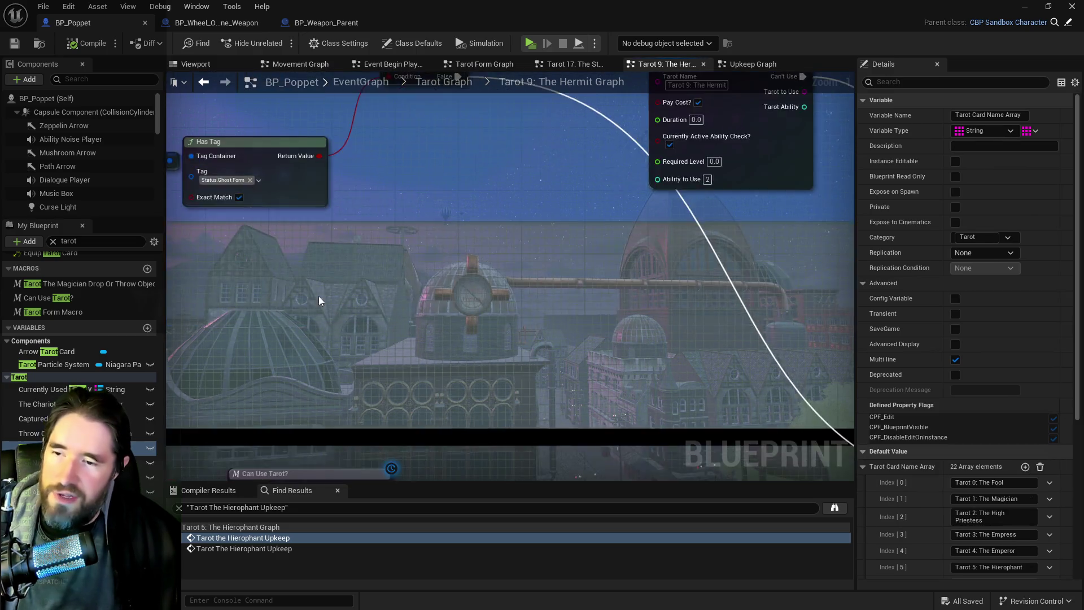
scroll(319, 301, "down", 5)
scroll(365, 222, "up", 1)
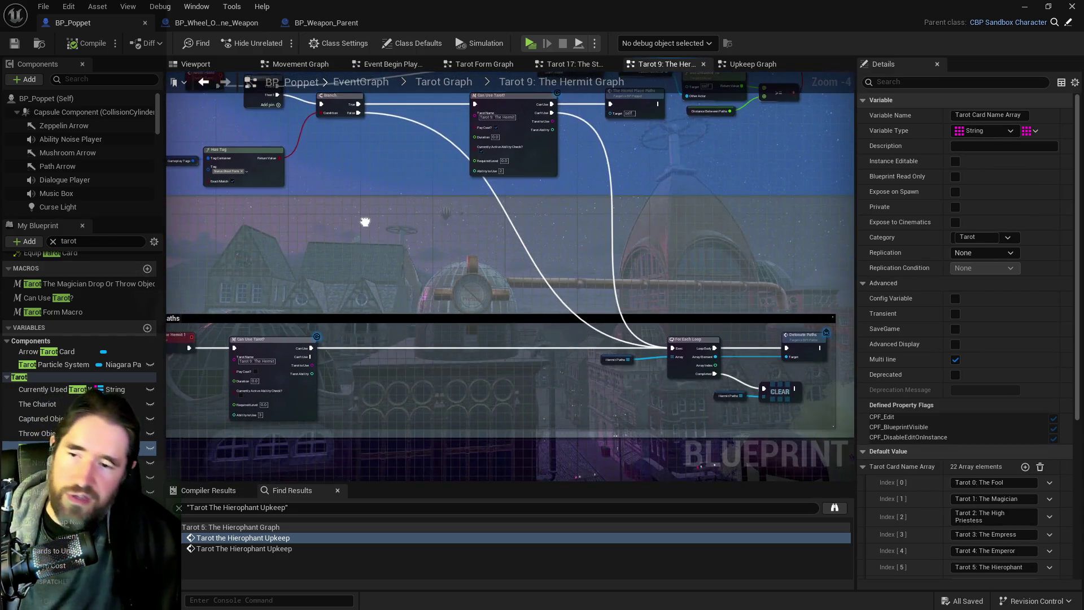
left_click_drag(365, 222, 386, 262)
mouse_move(464, 275)
left_mouse_down()
mouse_move(443, 242)
mouse_move(438, 197)
mouse_move(378, 194)
mouse_move(375, 310)
mouse_move(392, 334)
mouse_move(507, 363)
mouse_move(967, 401)
left_mouse_up()
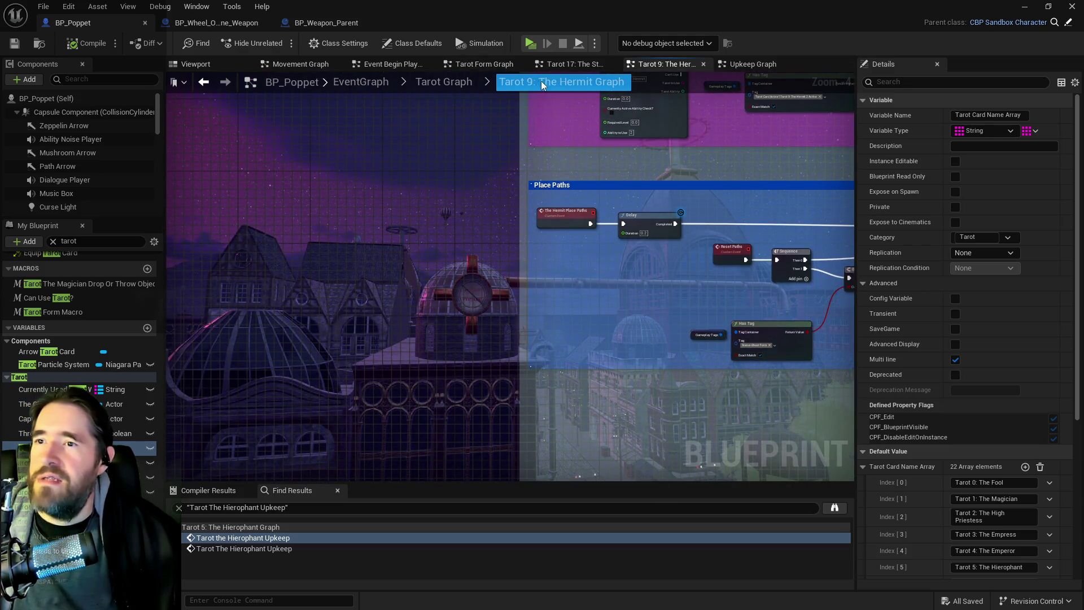
Return to the tarot graph overview and open the Tarot Form Graph.
left_click(558, 64)
left_click(444, 81)
scroll(394, 435, "up", 2)
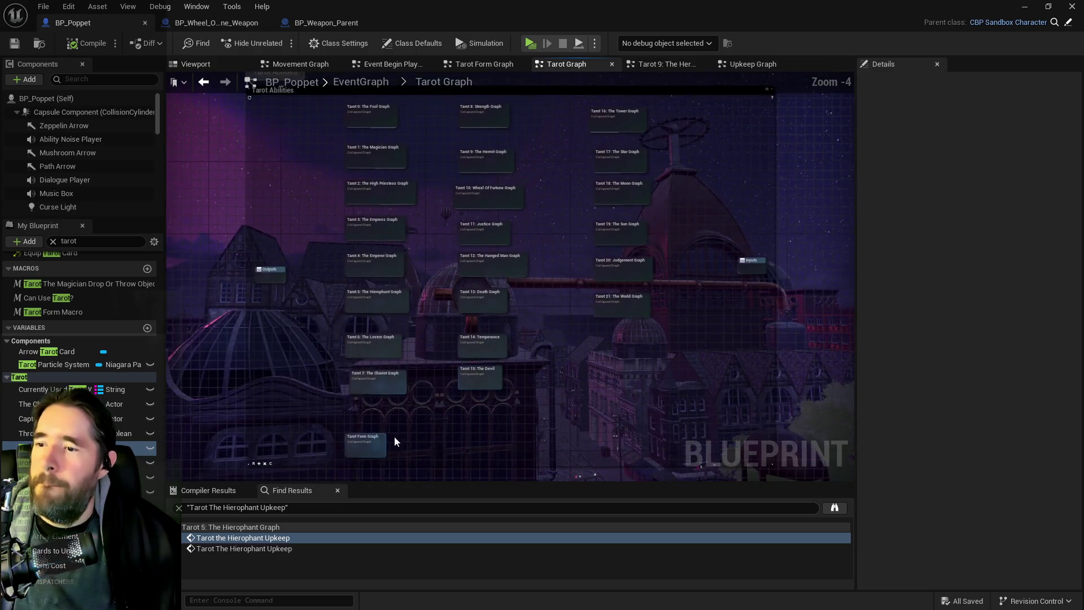
double_click(392, 433)
scroll(439, 279, "up", 8)
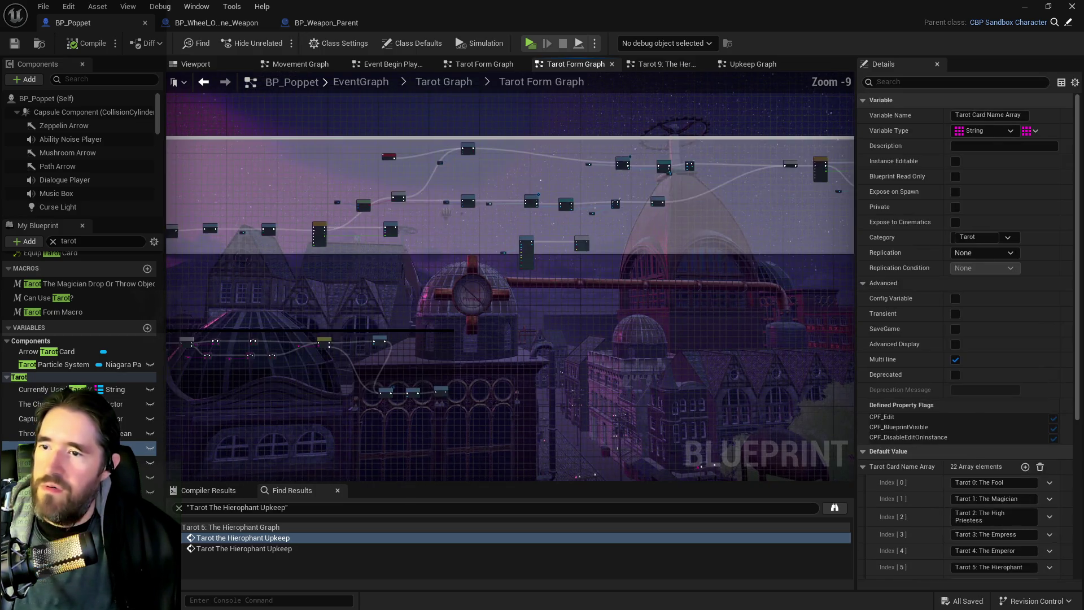
scroll(424, 243, "down", 3)
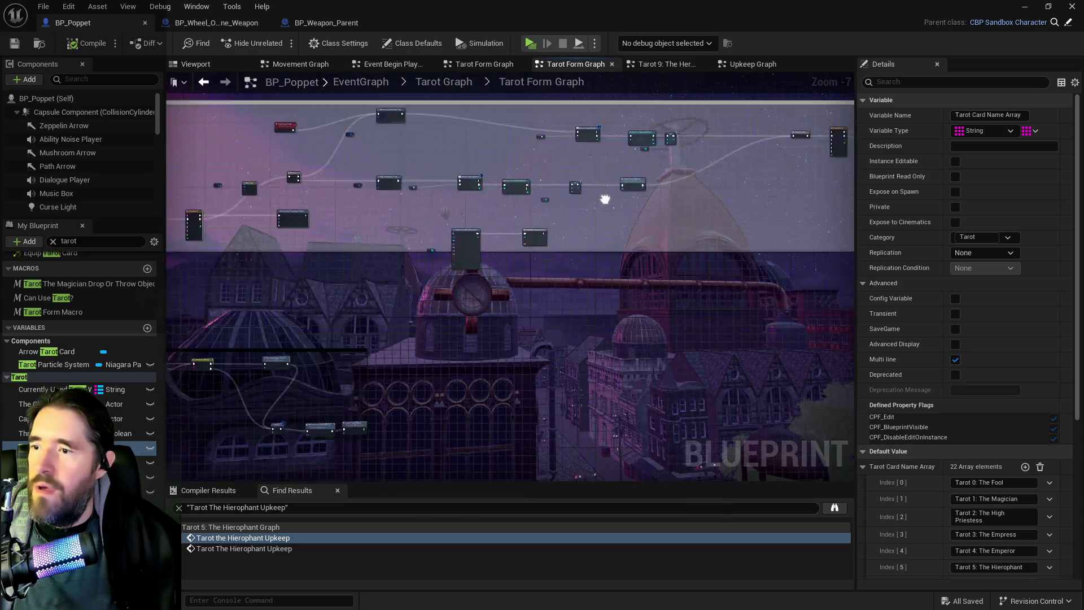
scroll(307, 244, "up", 4)
Add a The Hermit Place Paths call beside the Switch on String, rearranging nodes to fit.
right_click(582, 251)
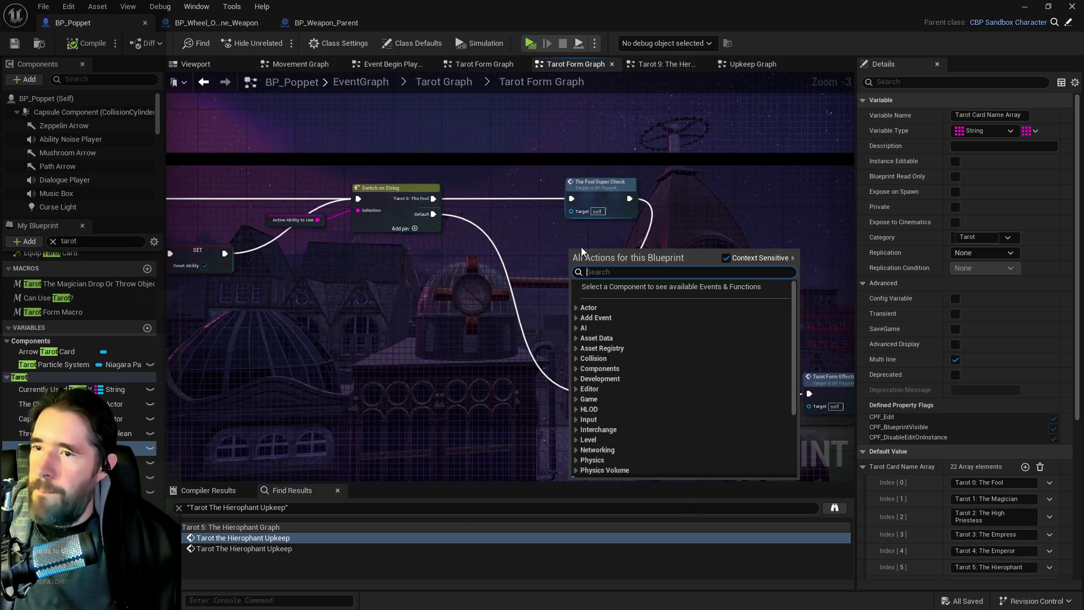
type("the hermit")
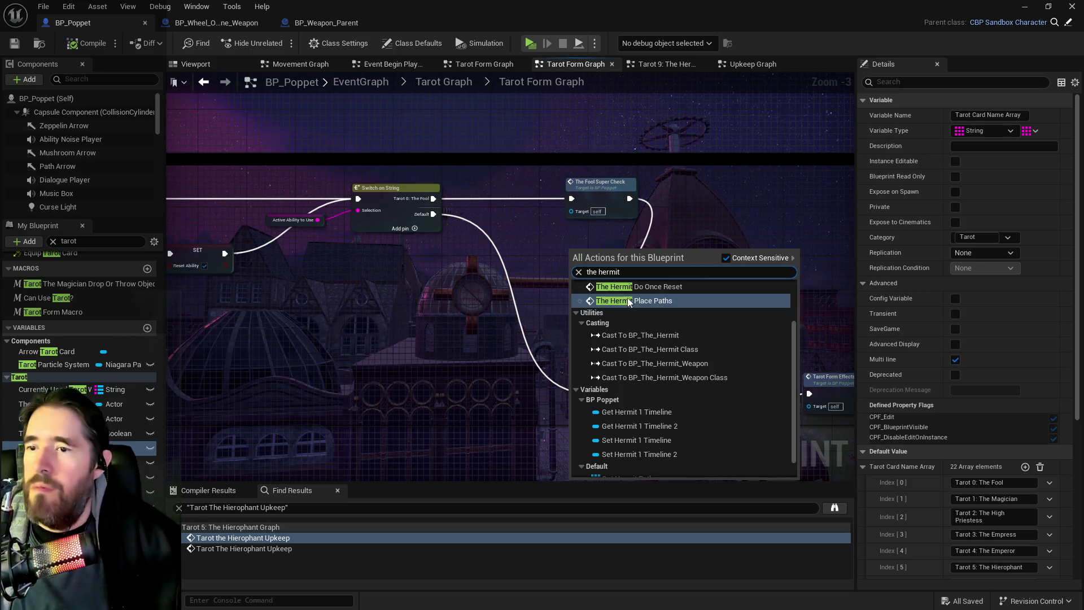
key("Return")
left_click_drag(615, 266, 567, 261)
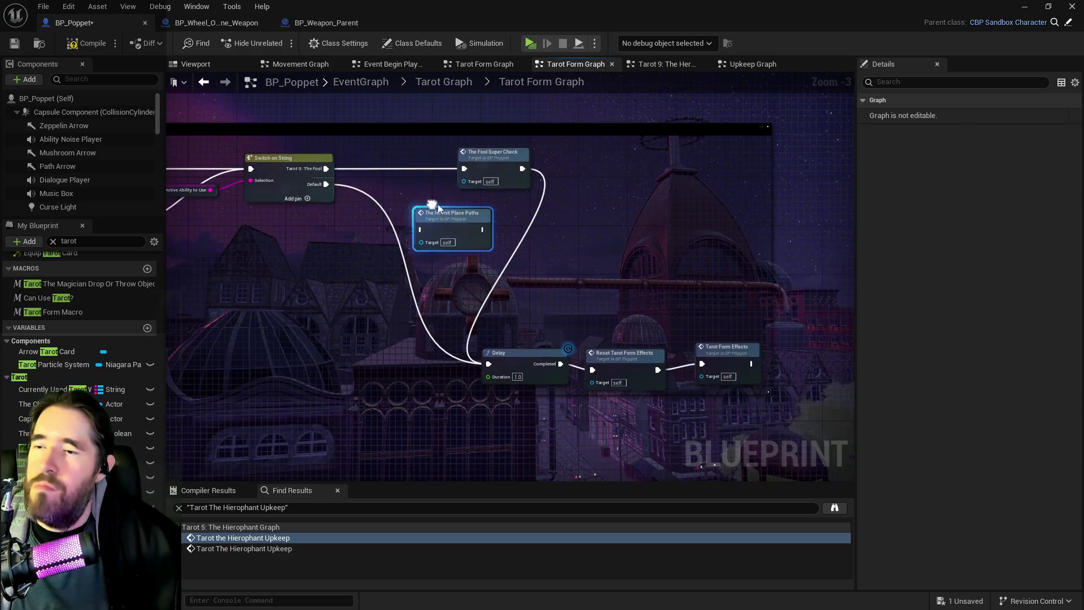
left_click_drag(561, 314, 766, 371)
left_click_drag(459, 231, 472, 243)
mouse_move(459, 280)
left_mouse_down()
mouse_move(477, 286)
mouse_move(435, 240)
mouse_move(370, 219)
left_mouse_up()
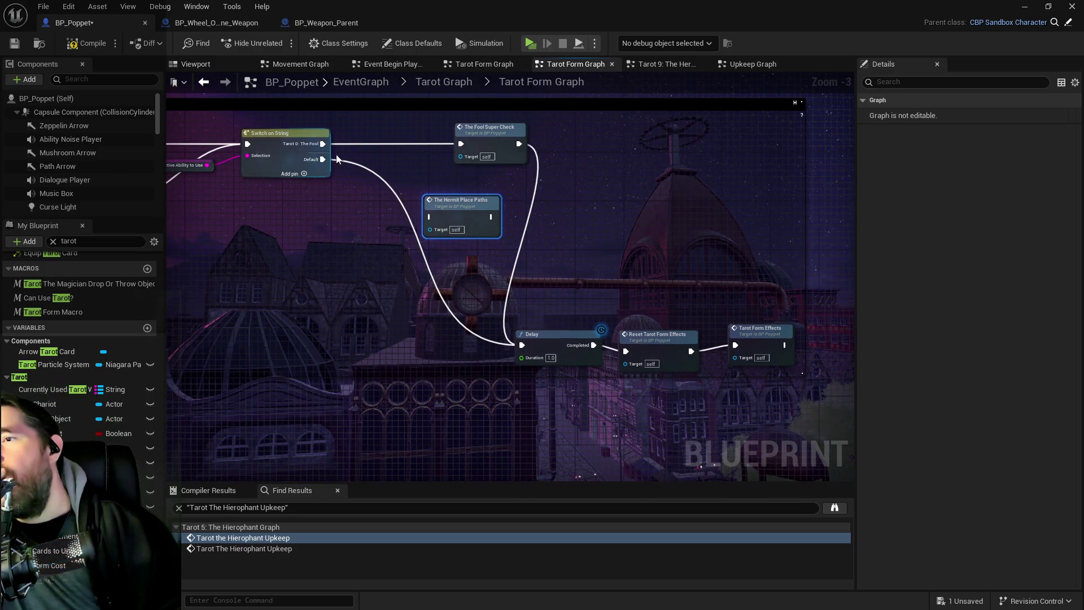
left_click(308, 164)
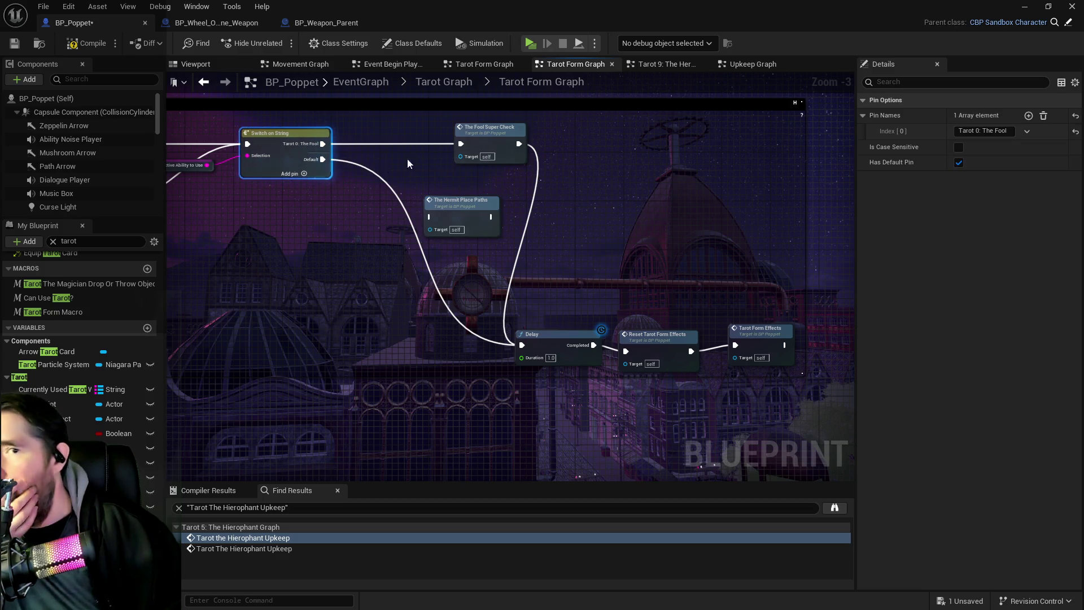
Inspect the Can Use Tarot? macro and its tarot name in the Hermit graph.
left_click(666, 66)
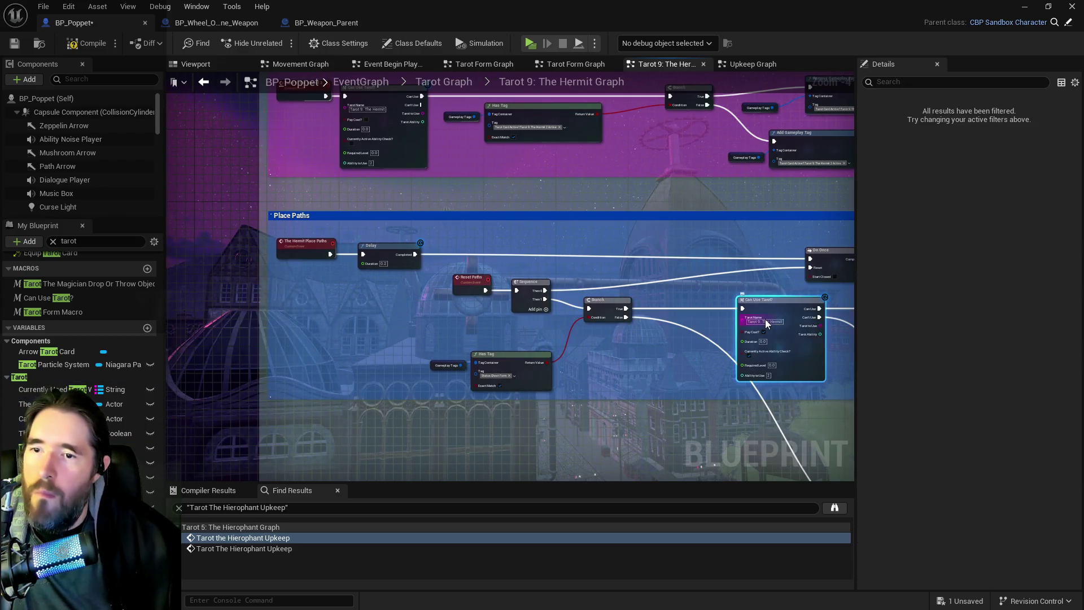
double_click(765, 319)
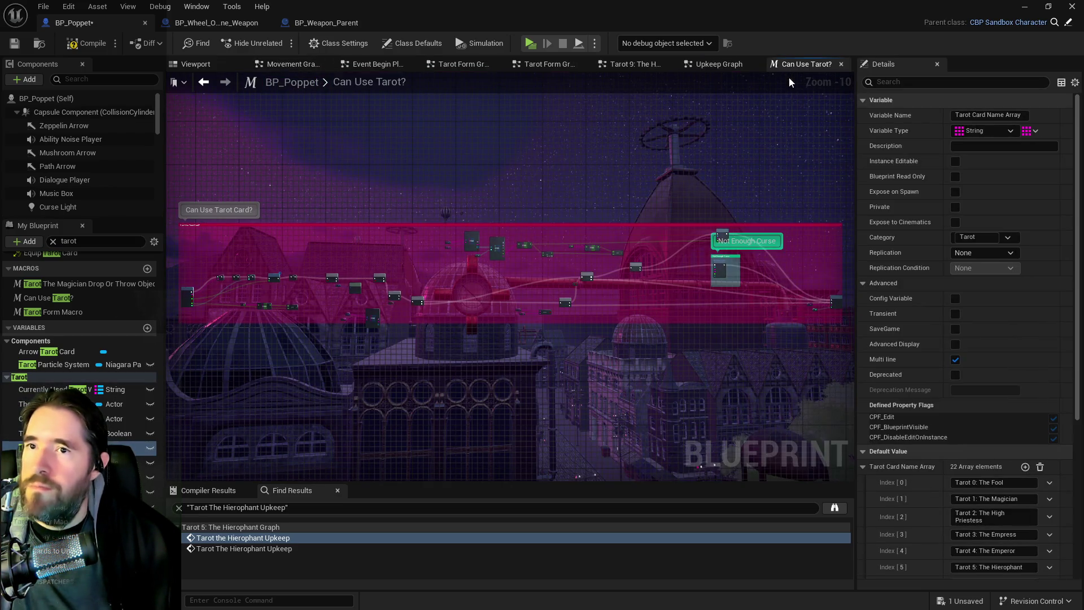
left_click(841, 64)
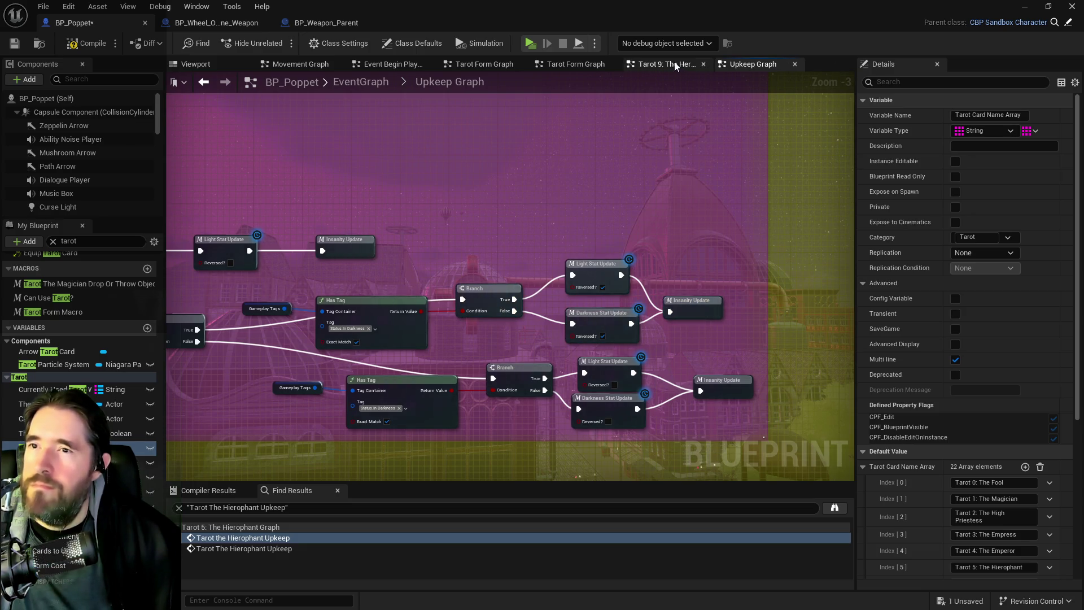
left_click(676, 67)
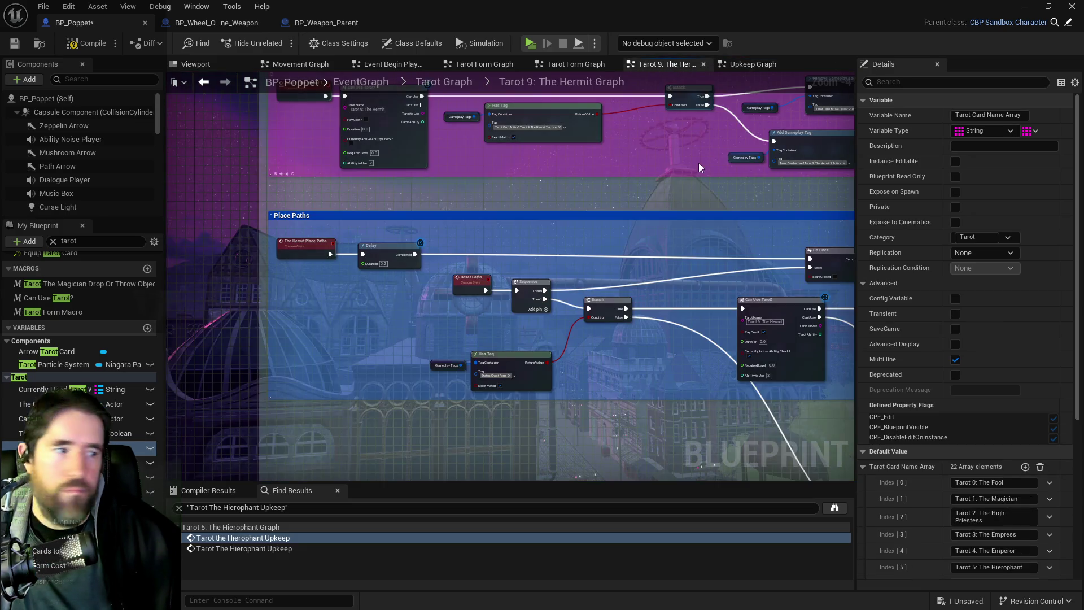
left_click(760, 321)
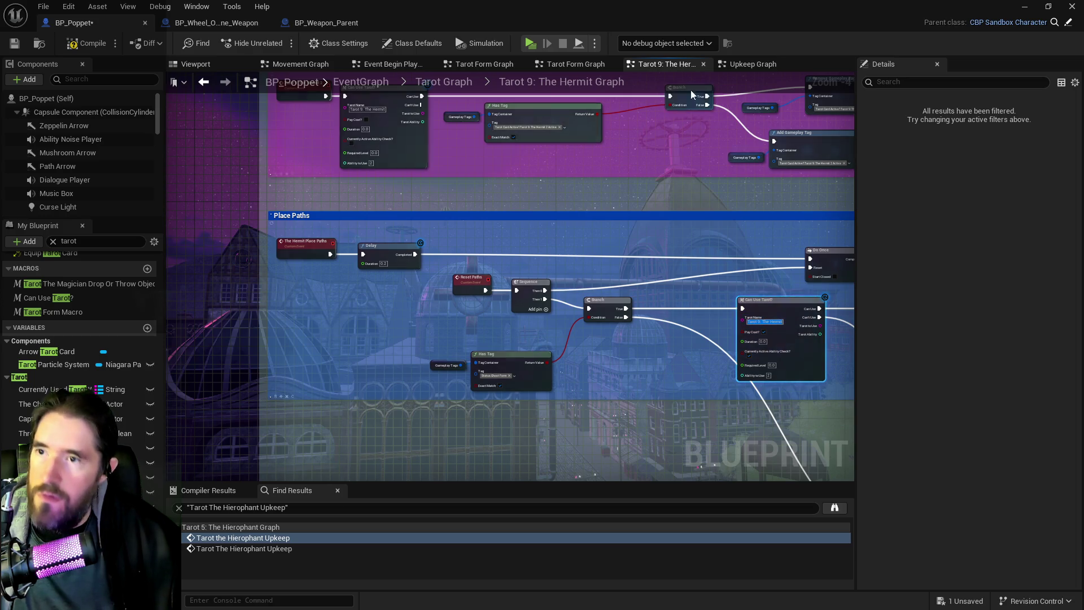
left_click(573, 64)
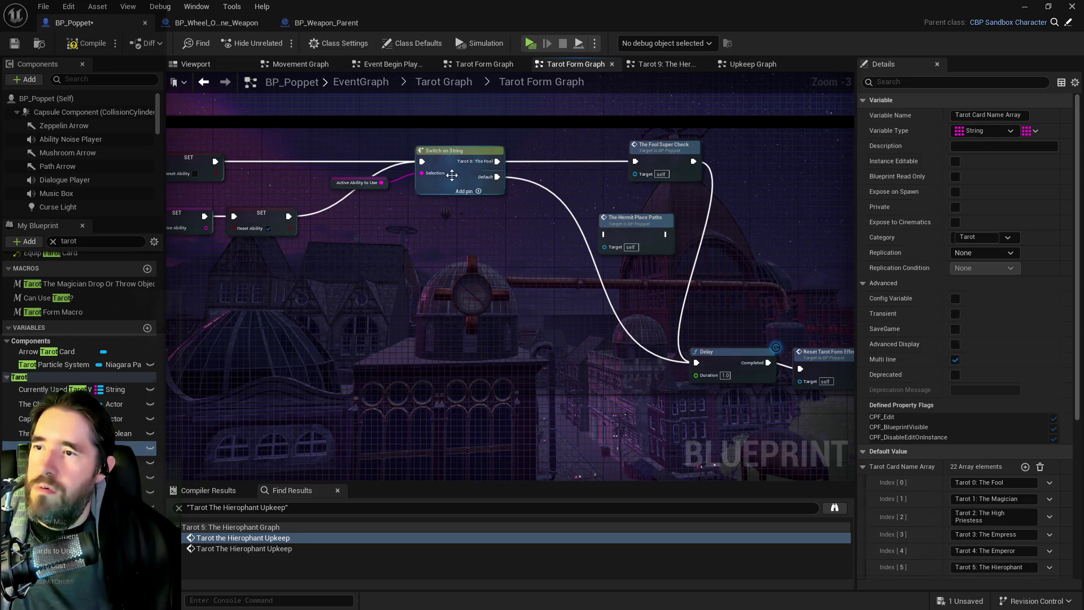
Add a Tarot 9: The Hermit case to Switch on String, wired through The Hermit Place Paths into the Delay.
left_click(452, 175)
left_click(1028, 115)
left_click(988, 147)
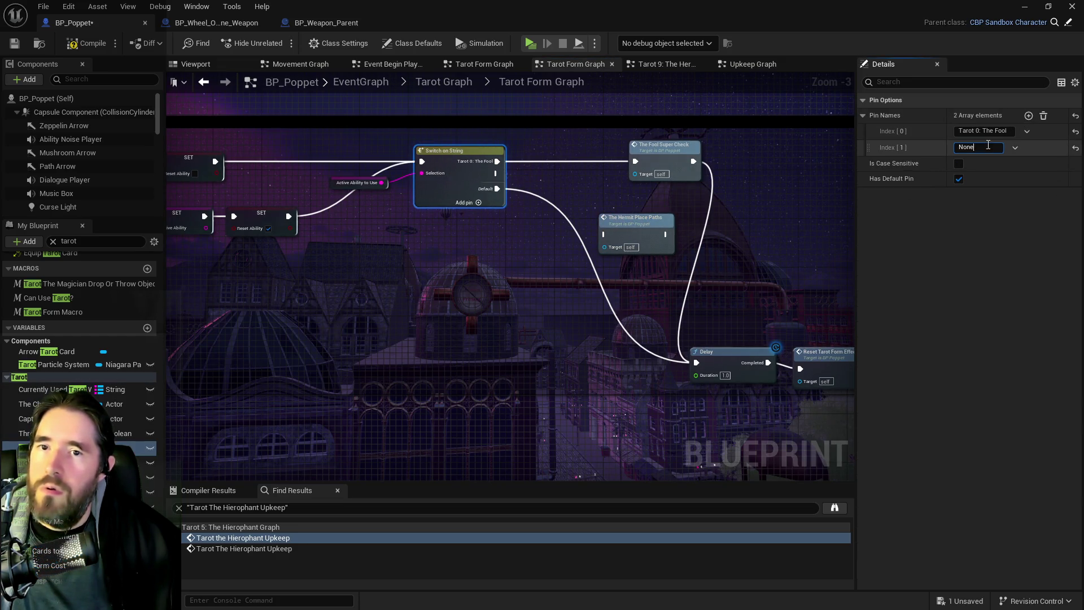
type("Tarot 9: The Hermit")
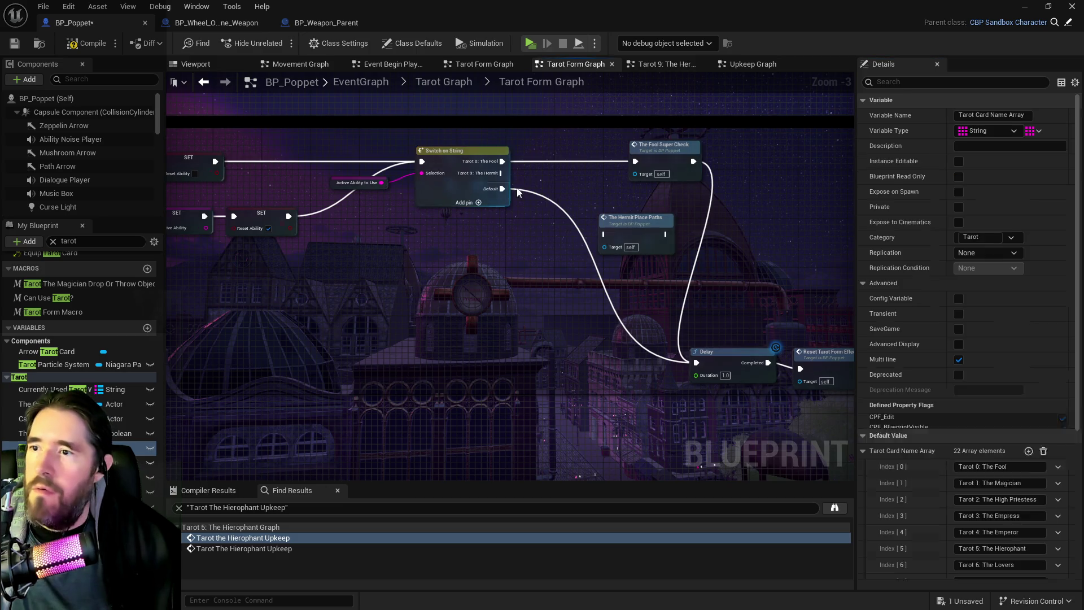
mouse_move(501, 173)
left_mouse_down()
mouse_move(605, 235)
mouse_move(682, 321)
mouse_move(698, 363)
left_mouse_up()
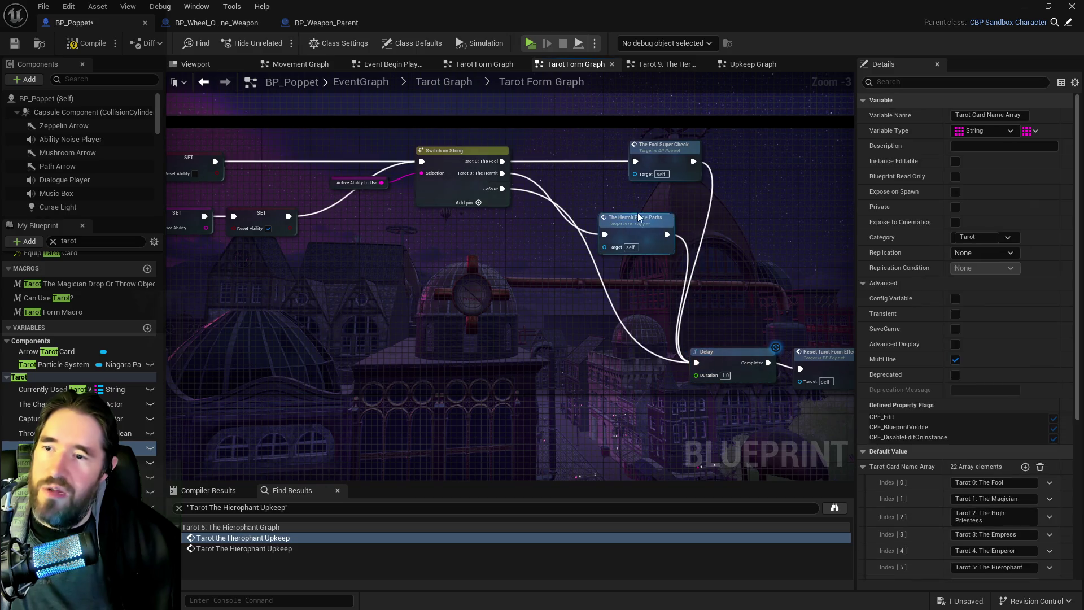
left_click_drag(637, 217, 637, 199)
Rearrange the Delay and Reset Tarot Form Effects nodes, then save the Blueprint.
mouse_move(591, 311)
left_mouse_down()
mouse_move(825, 361)
mouse_move(811, 349)
left_mouse_up()
left_click(758, 328)
left_click_drag(712, 354, 719, 347)
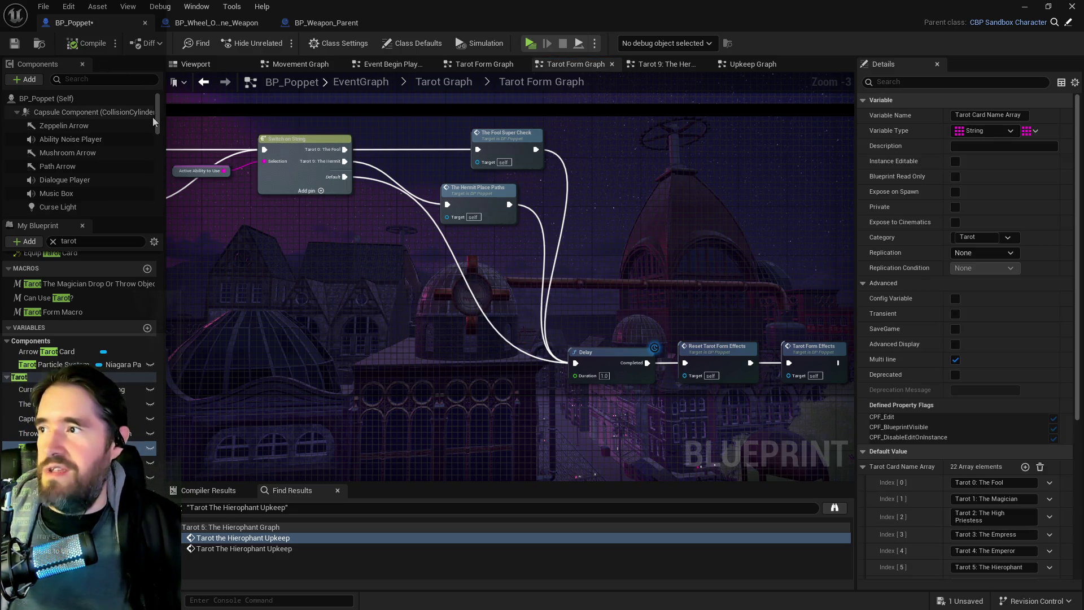
key("ctrl+s")
Scroll through the tarot abilities list and select the High Priestess activate description.
key("alt+Tab")
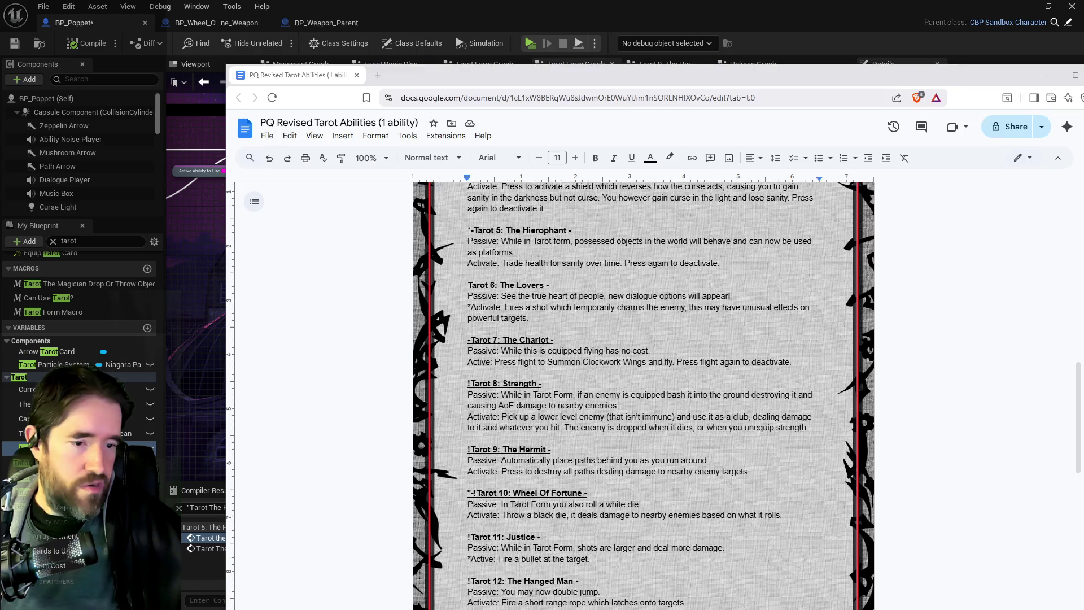
scroll(644, 395, "down", 3)
scroll(644, 395, "up", 4)
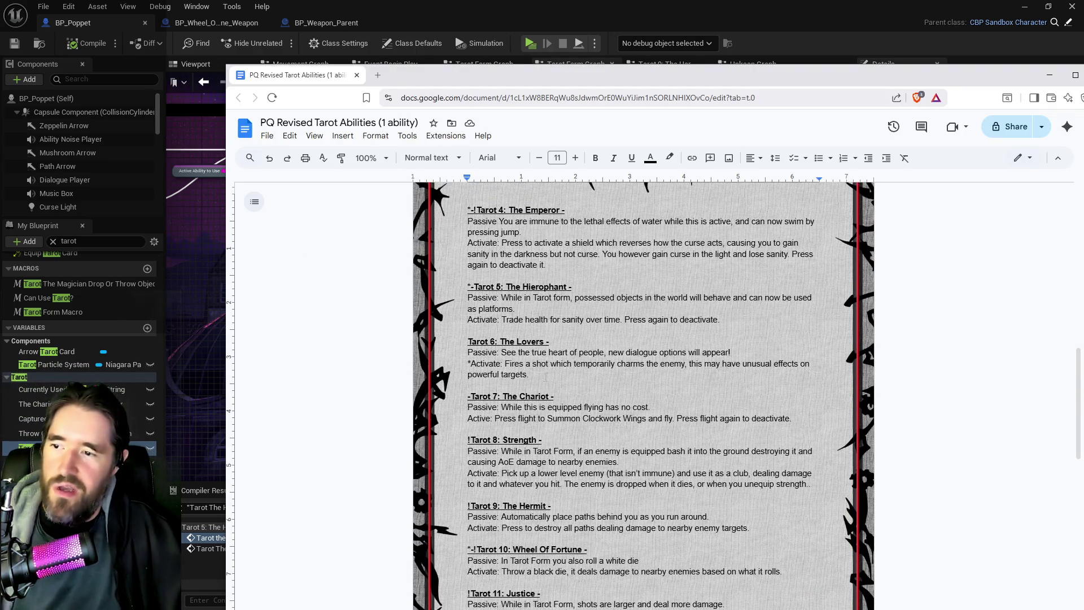
scroll(644, 396, "up", 1)
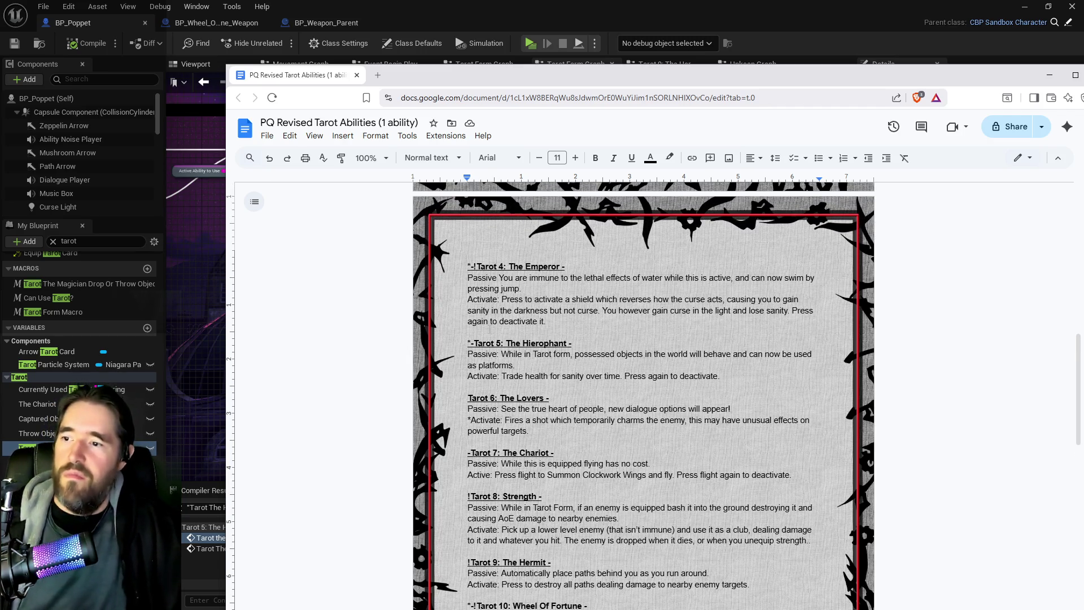
scroll(643, 395, "up", 6)
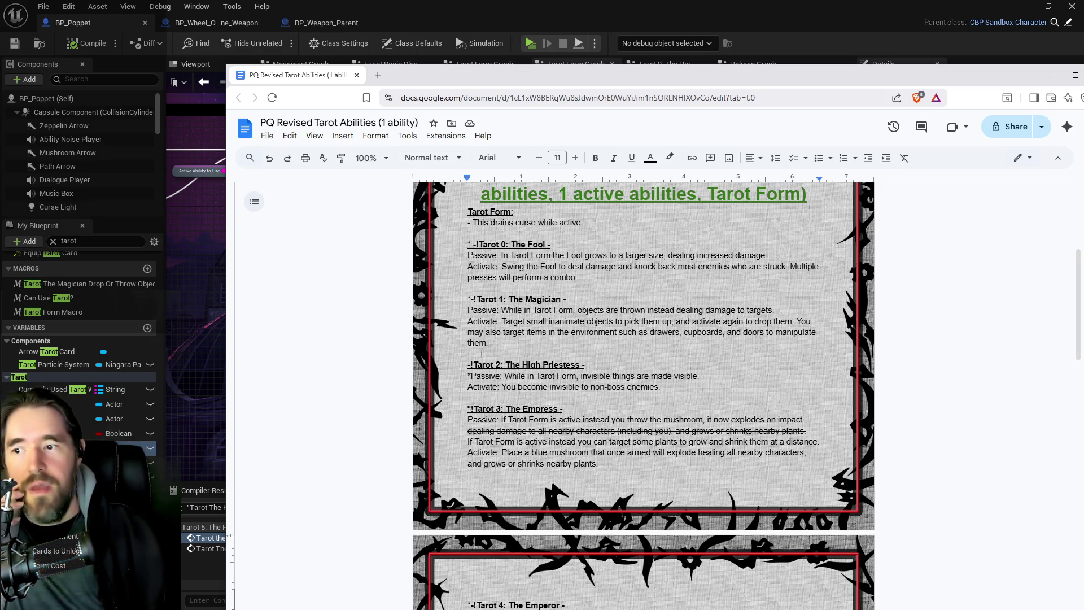
scroll(685, 340, "down", 2)
left_click_drag(660, 274, 512, 274)
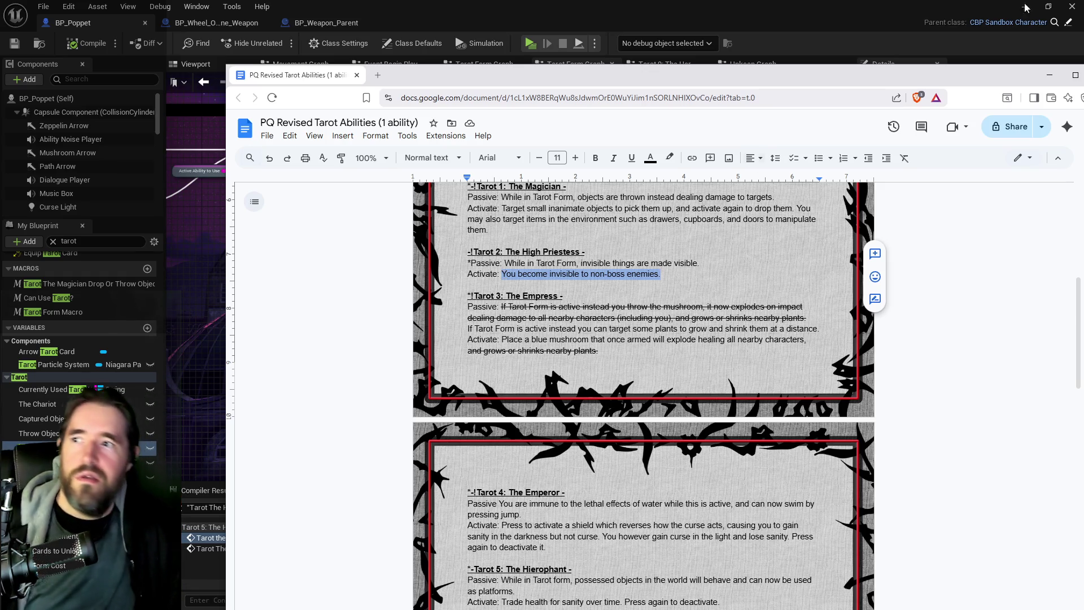
key("alt+Tab")
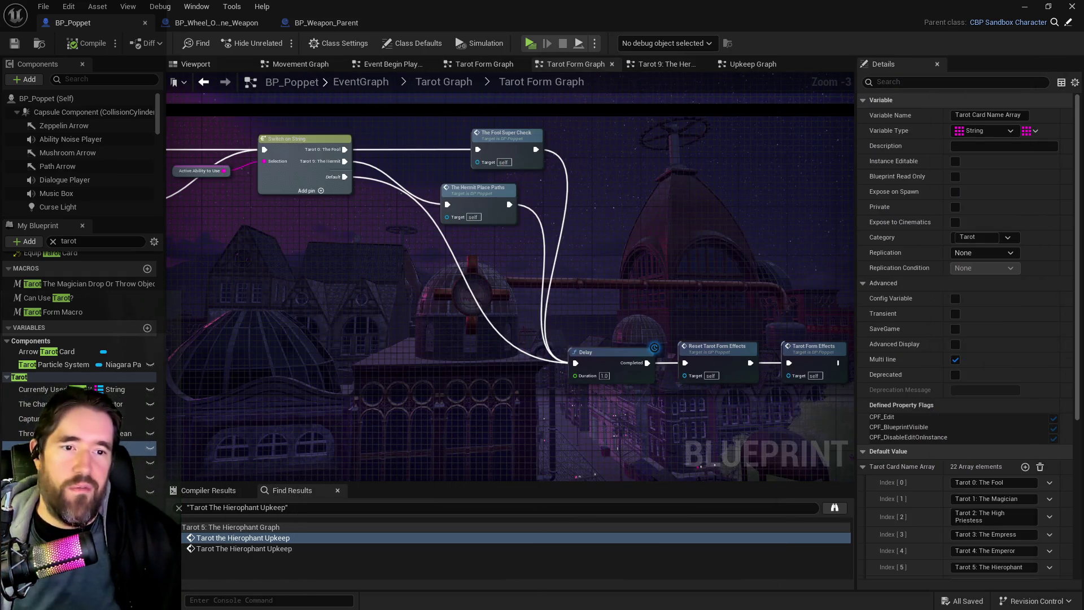
Minimize the Blueprint editor to get back to the level editor.
left_click(1024, 8)
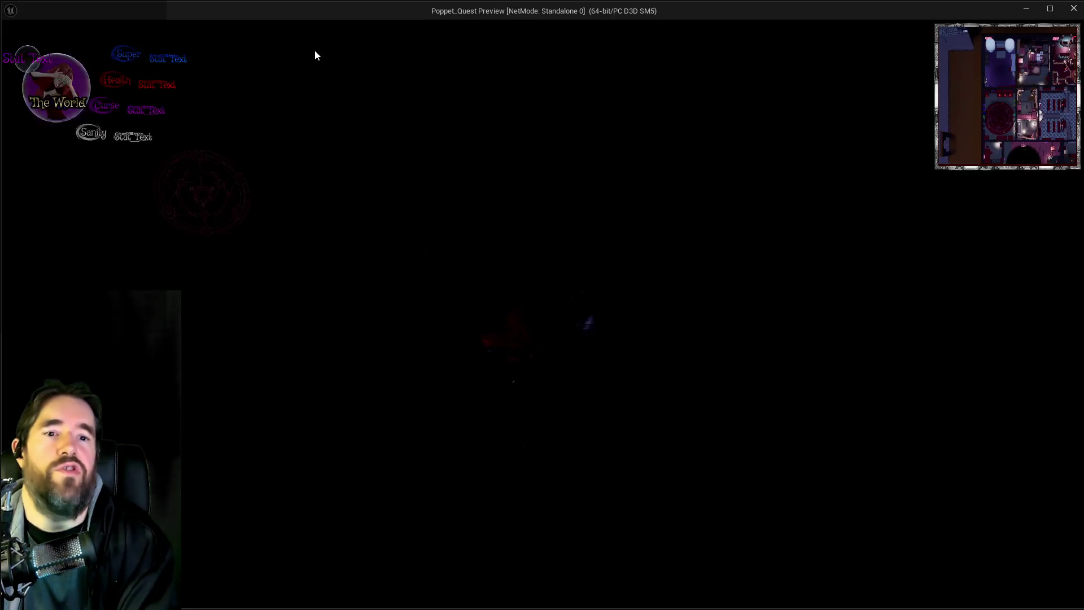
Open the in-game tarot card menu and equip The Hermit card.
key("Escape")
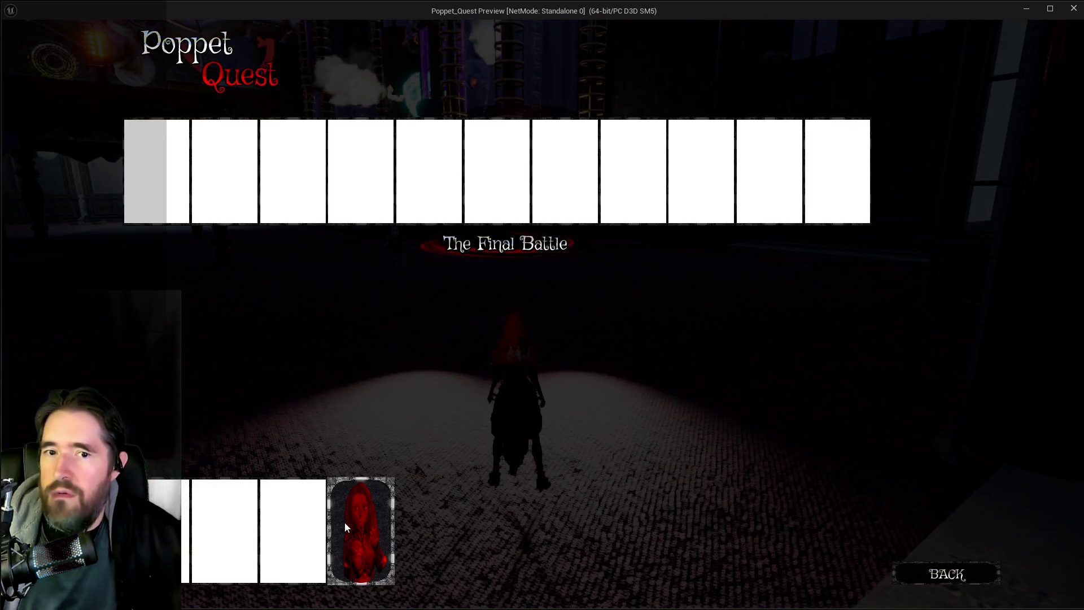
left_click(387, 517)
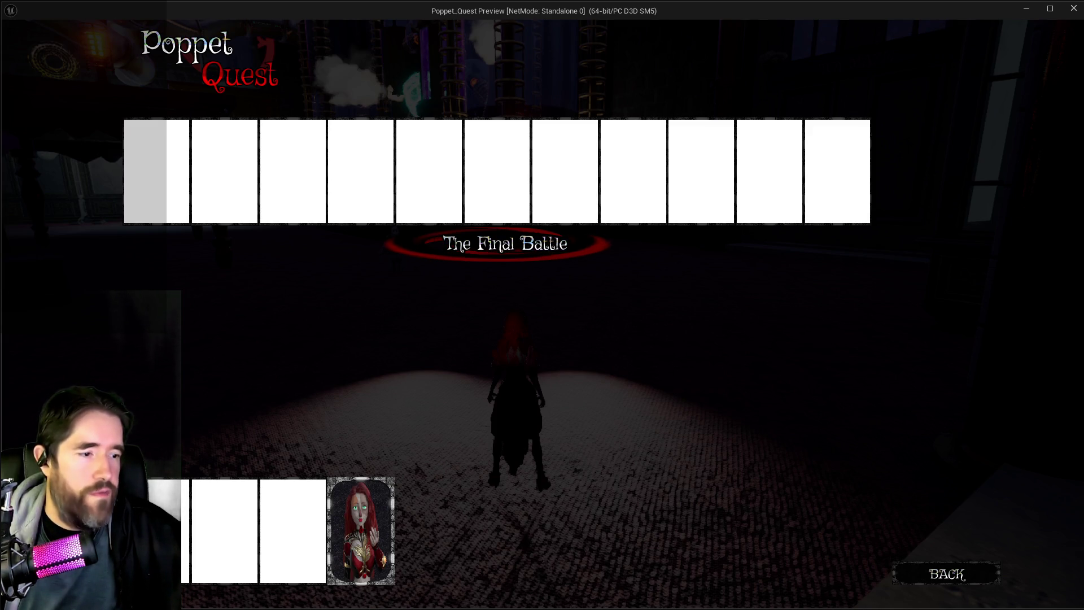
key("alt+Tab")
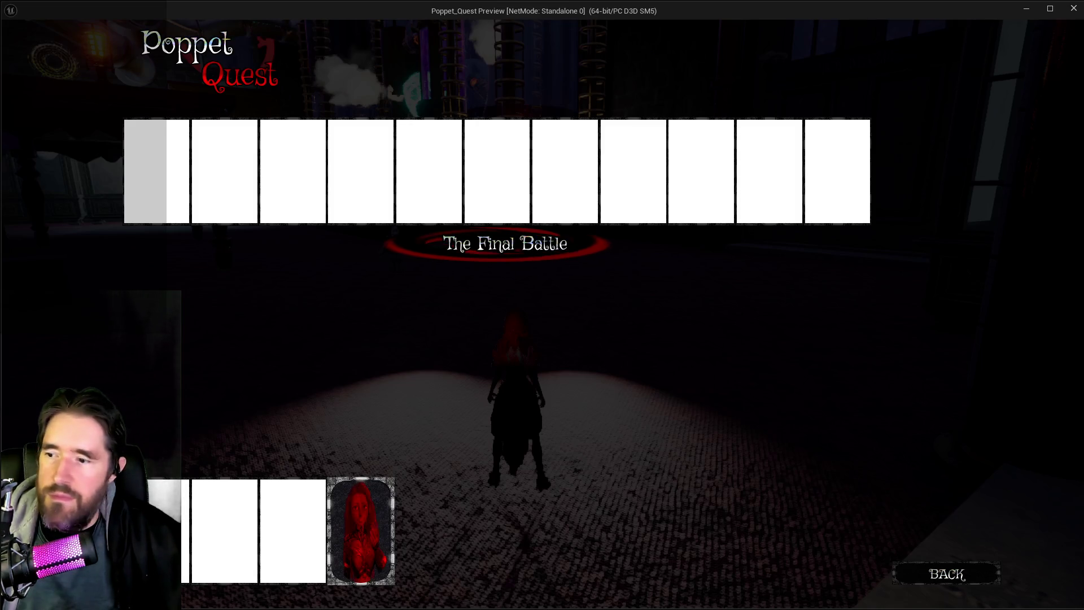
key("Tab")
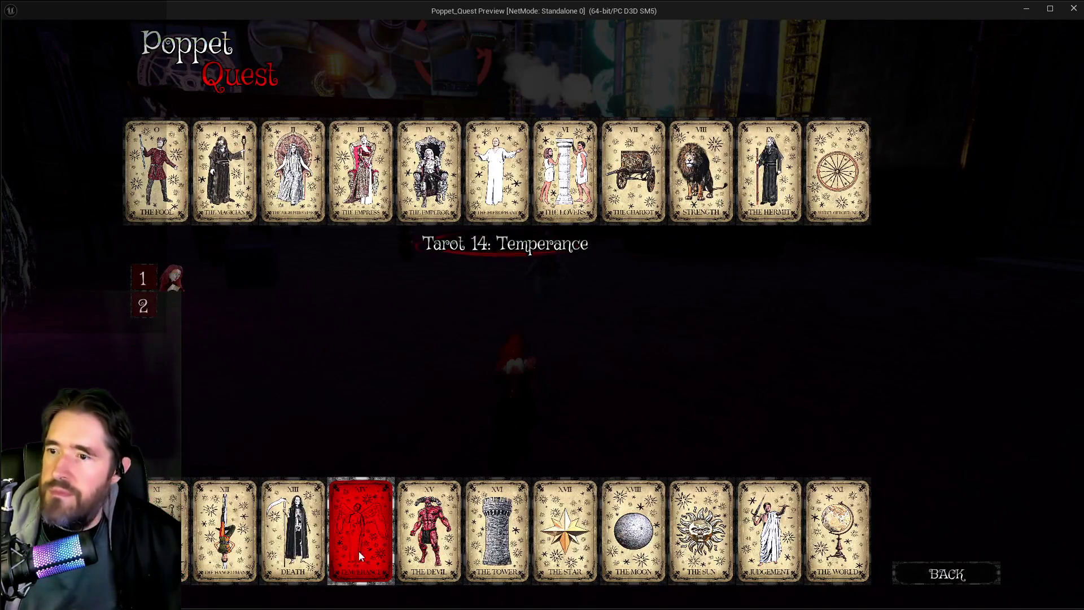
left_click(761, 184)
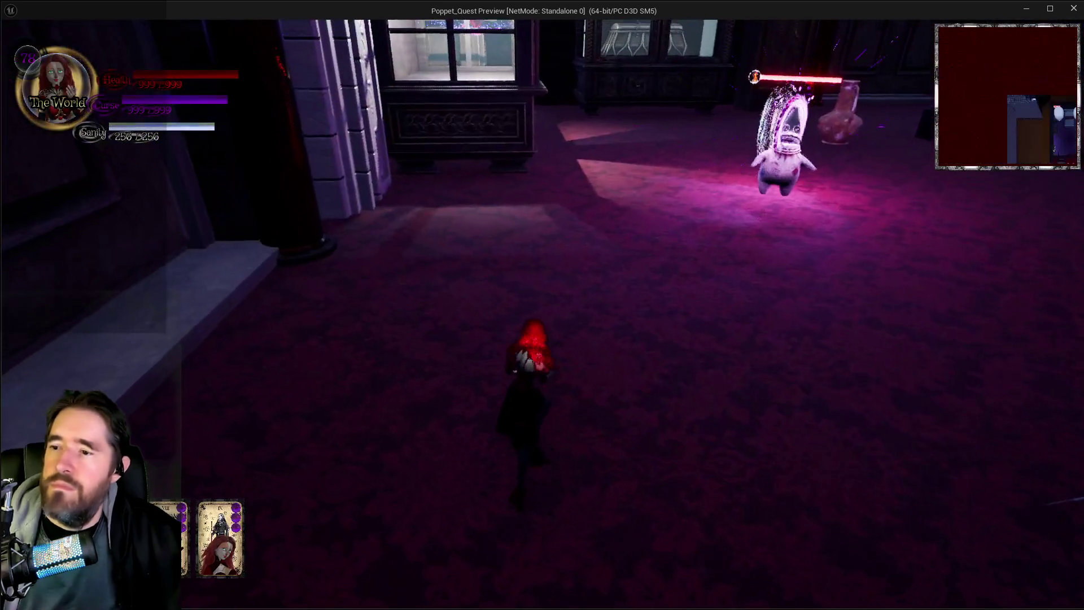
Run through the machinery room, laying and detonating trails of spiky orb paths.
key("w")
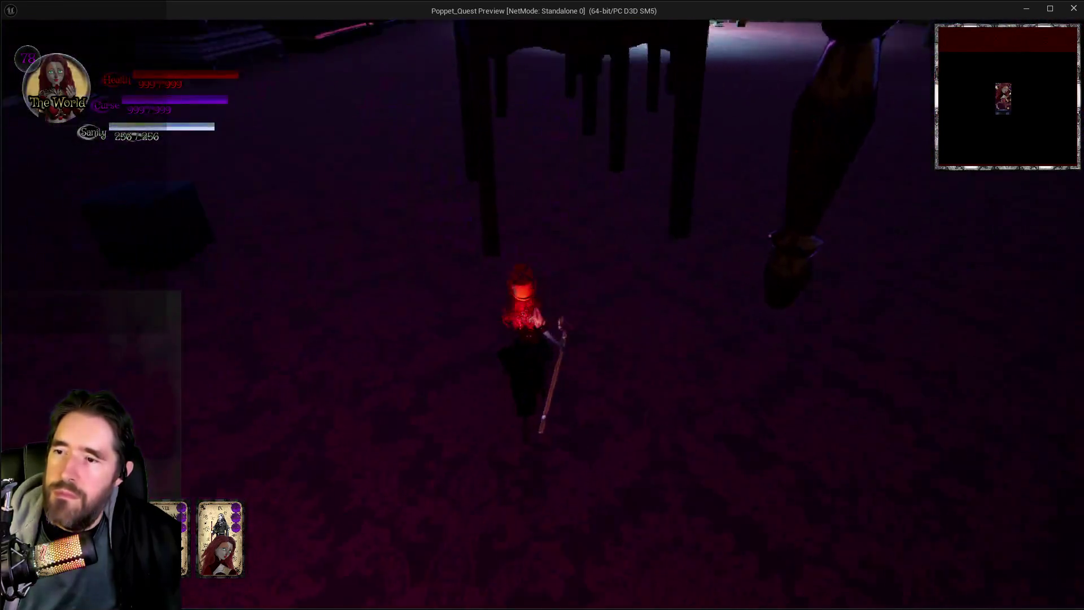
key("w")
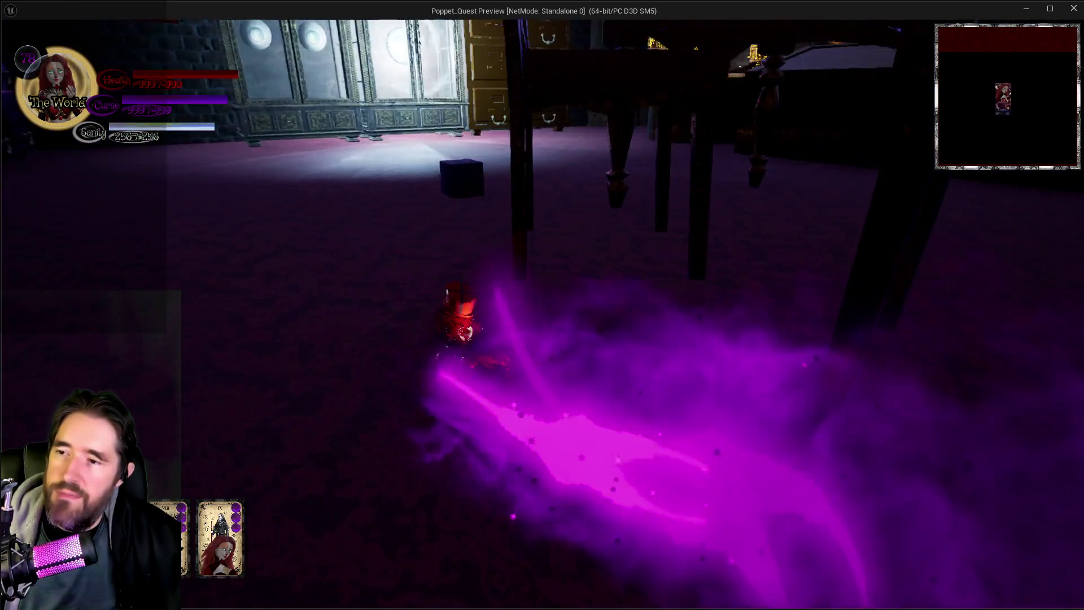
key("w")
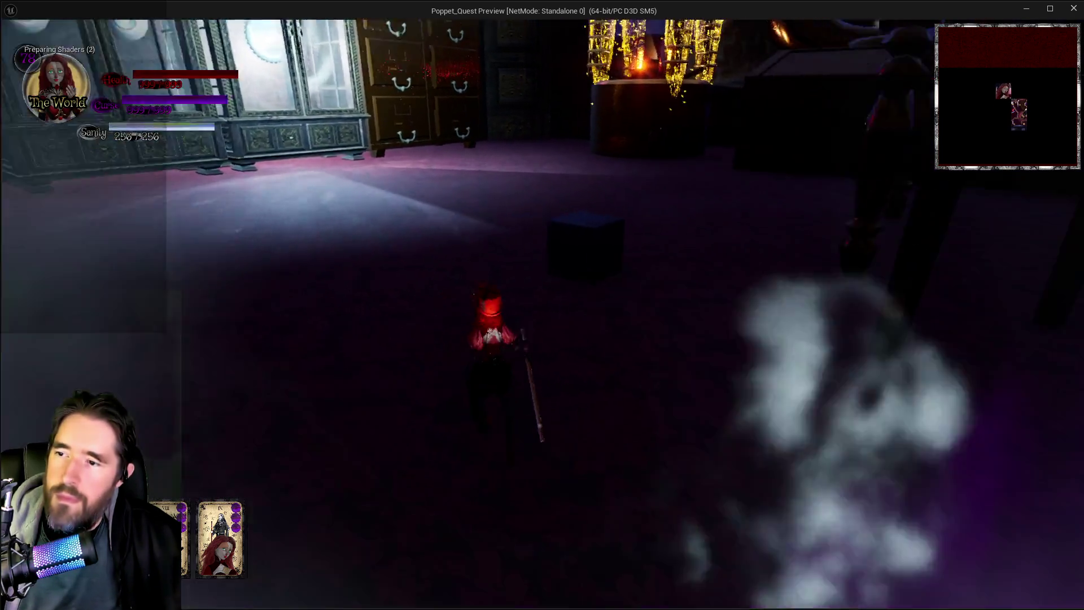
key("w")
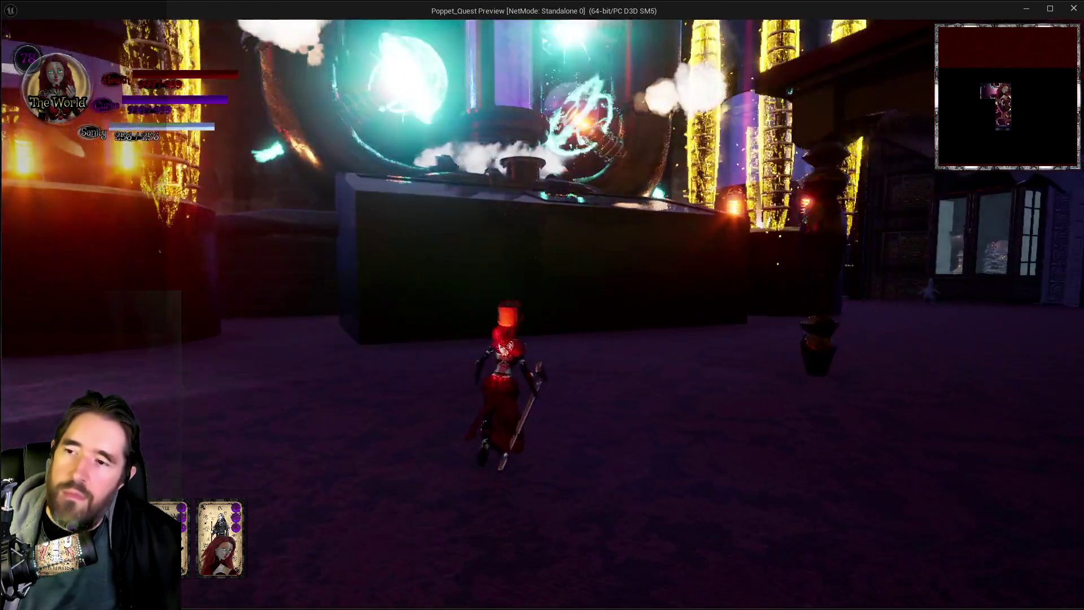
key("w")
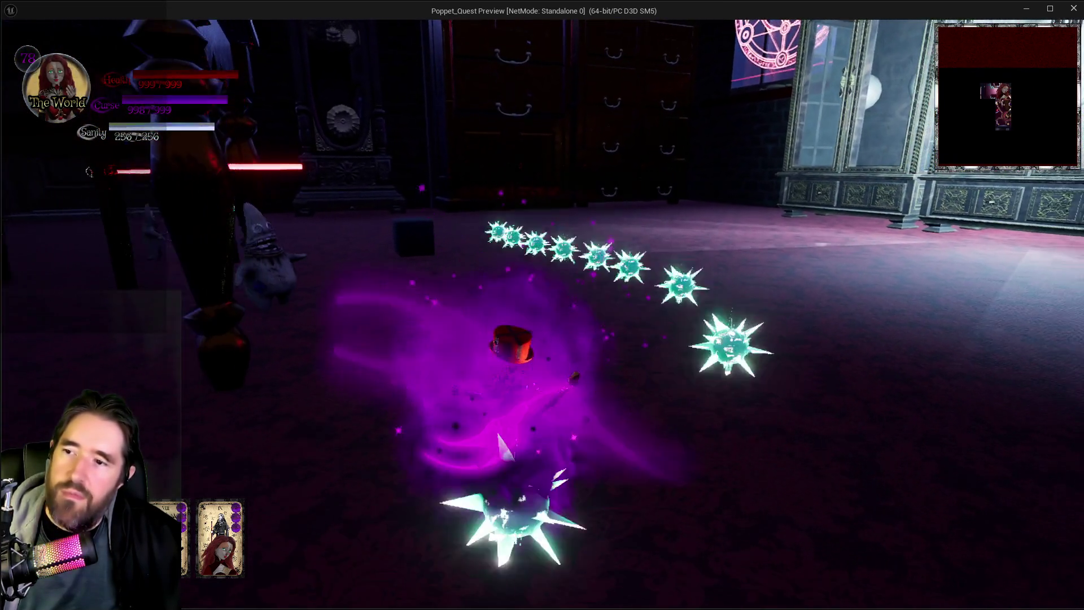
key("w")
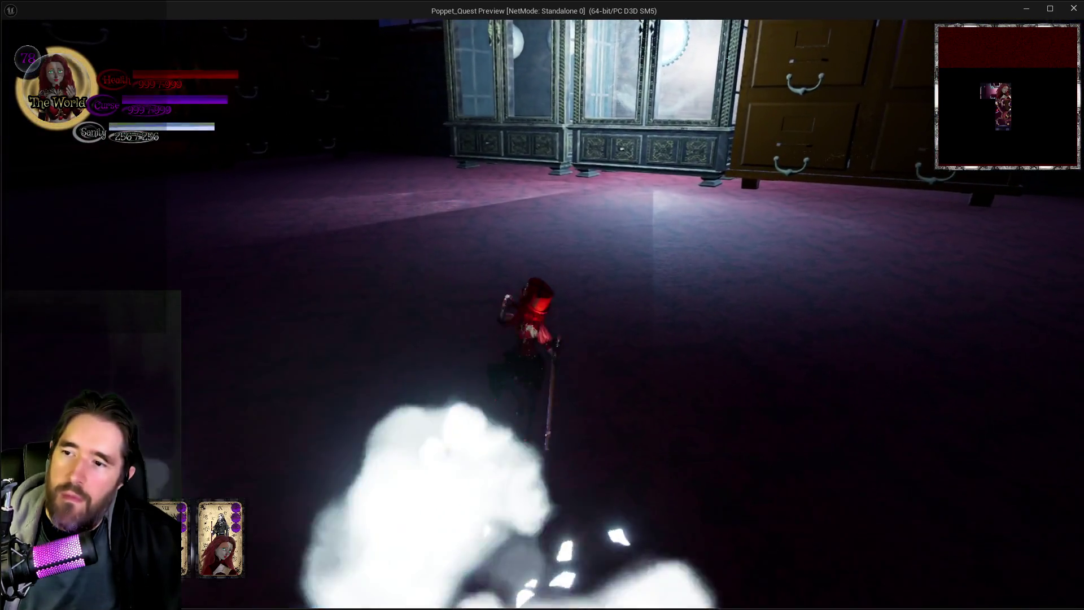
key("w")
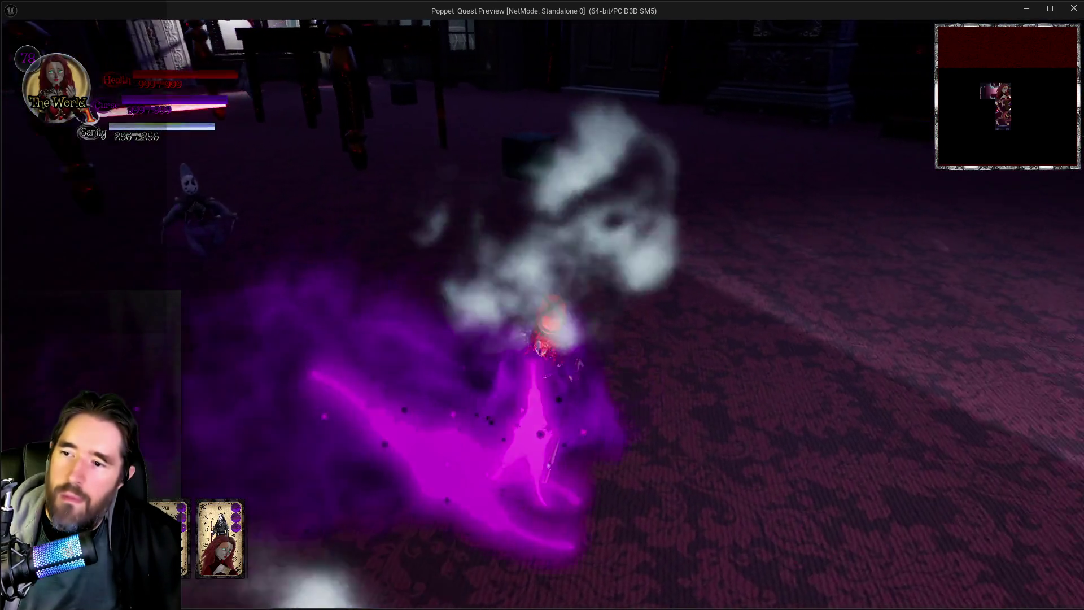
key("w")
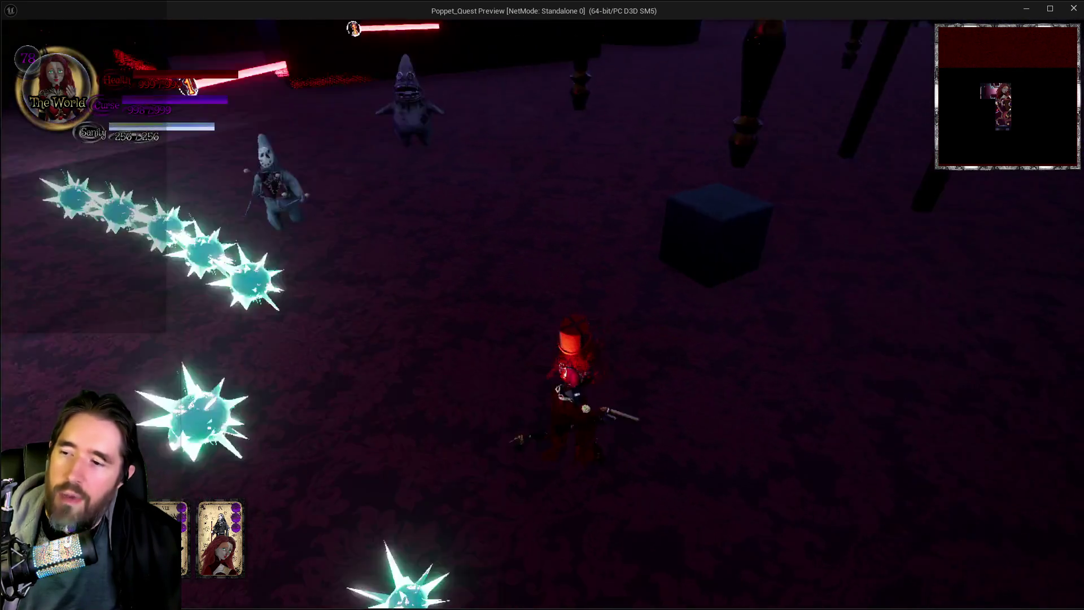
key("w")
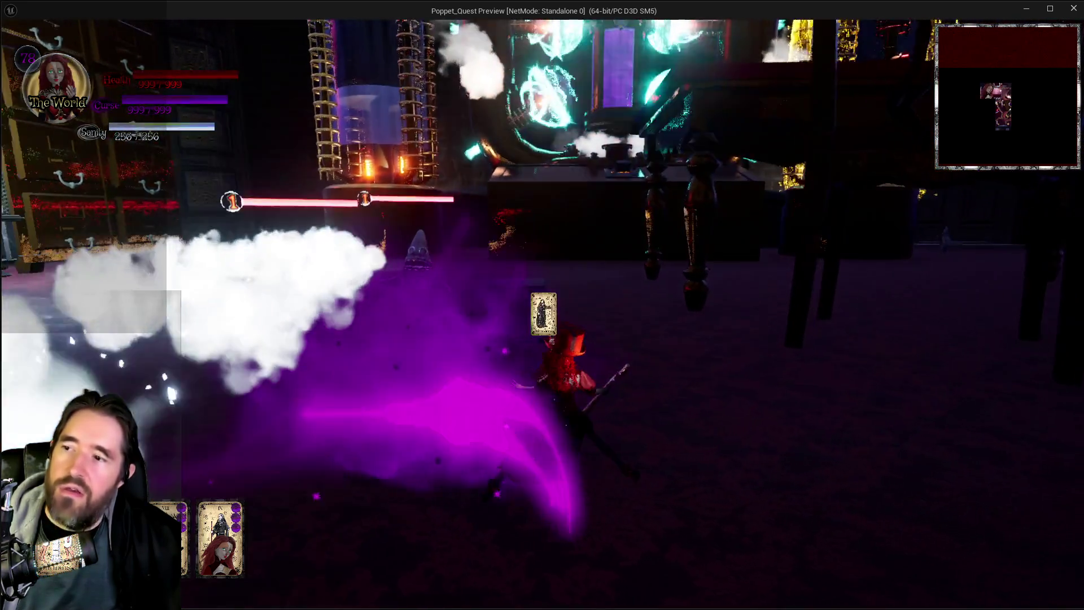
key("w")
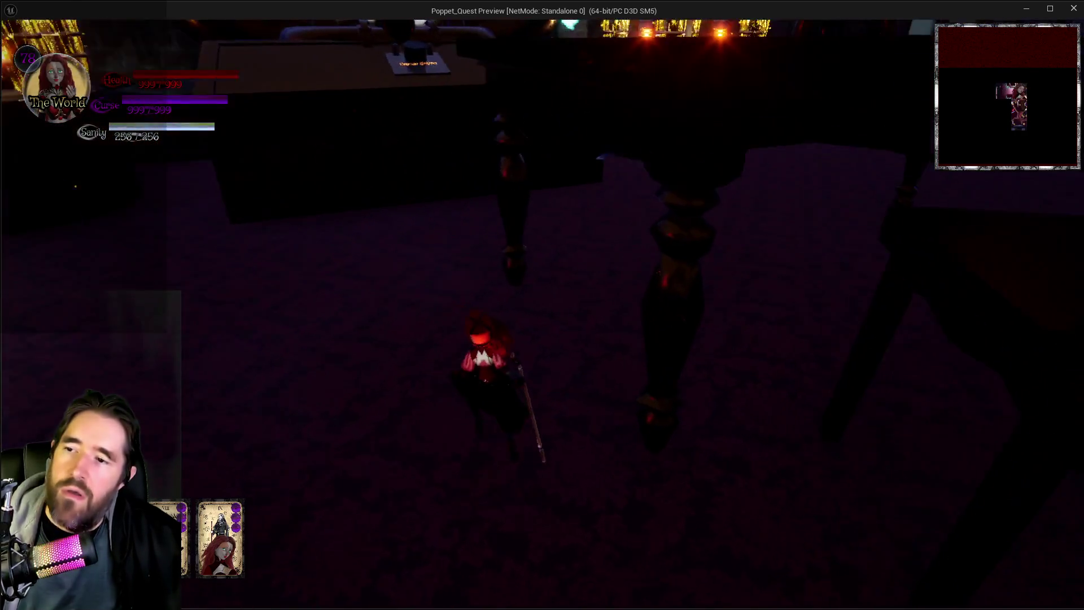
key("w")
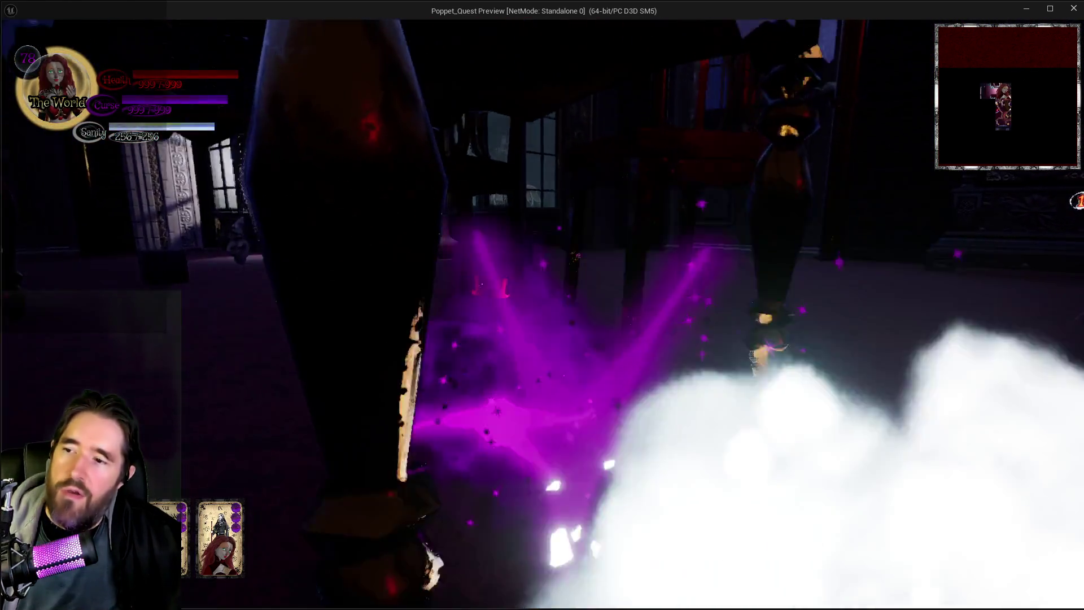
key("w")
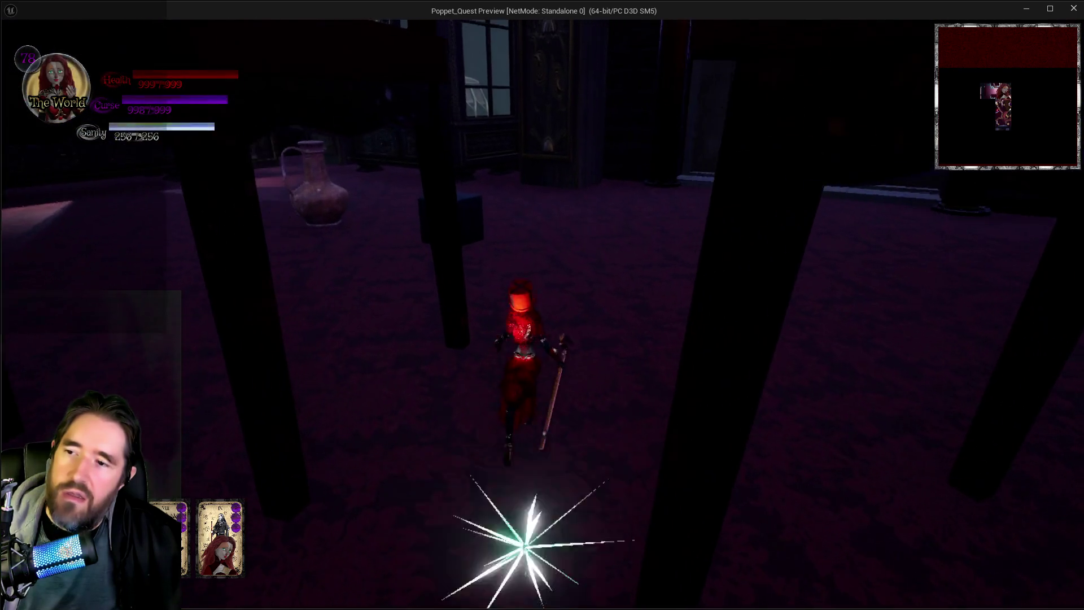
key("w")
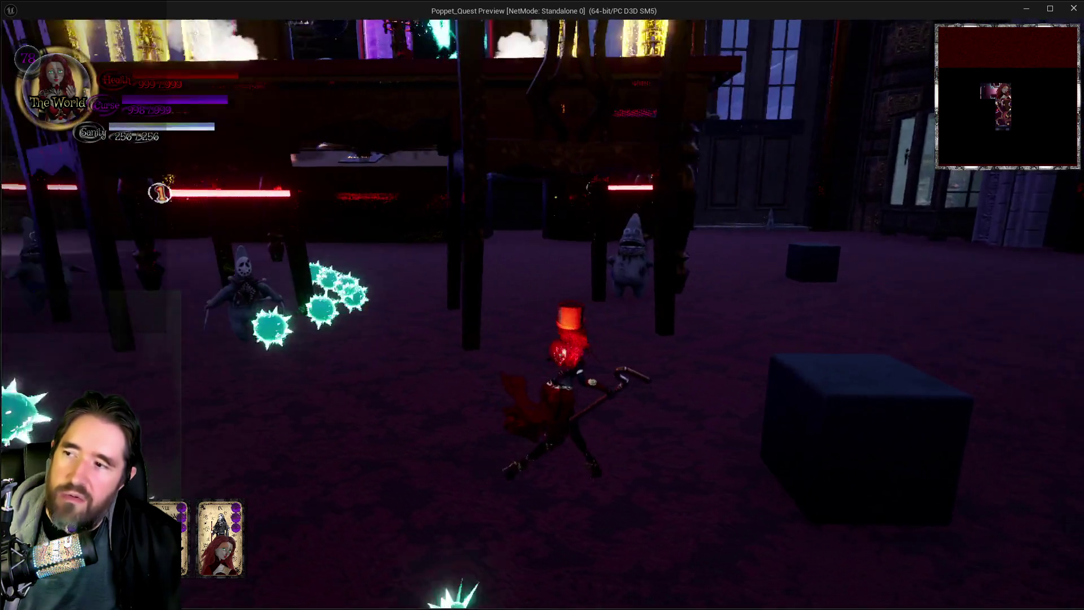
key("w")
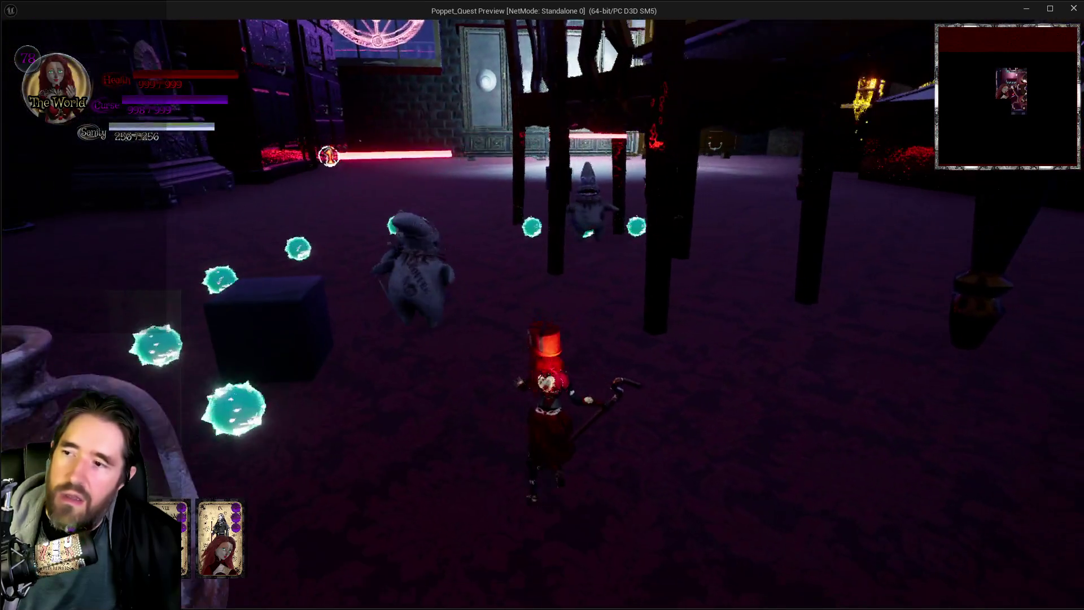
key("w")
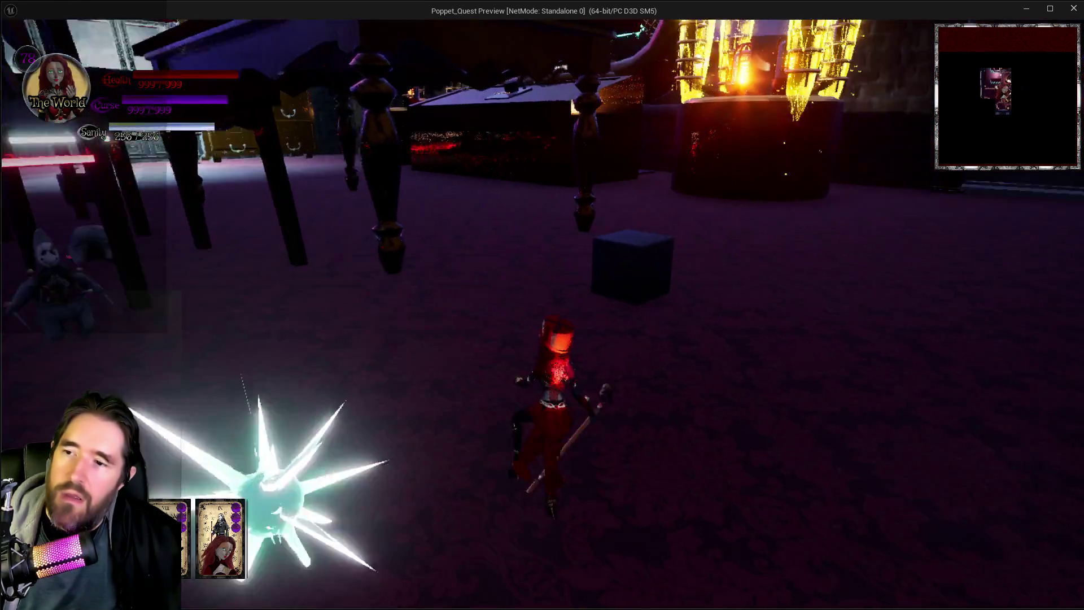
Fight the enemies using the Hermit abilities, then stop the play session.
key("w")
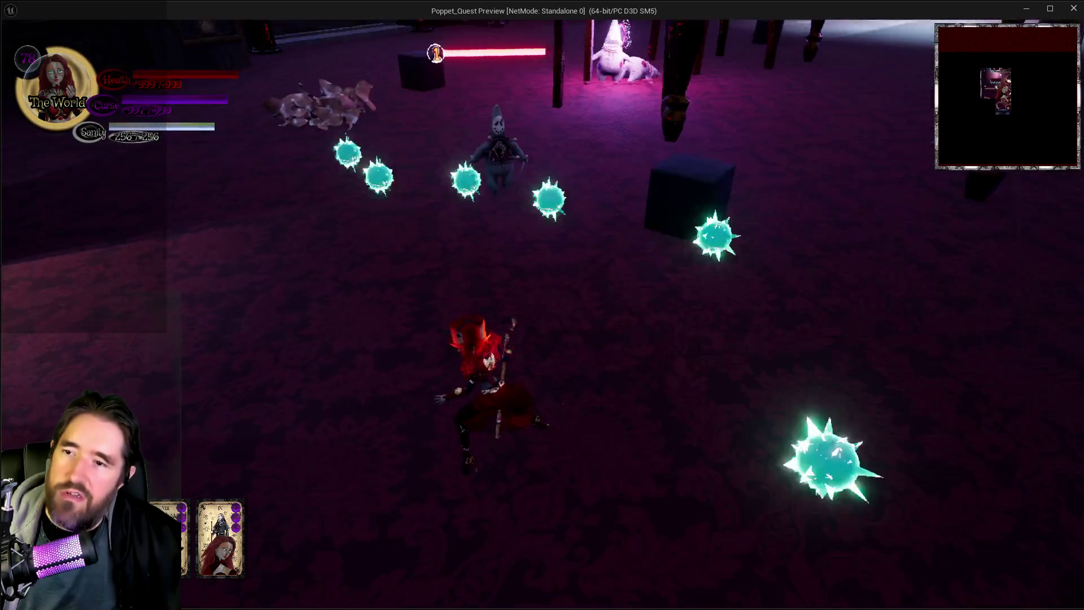
key("w")
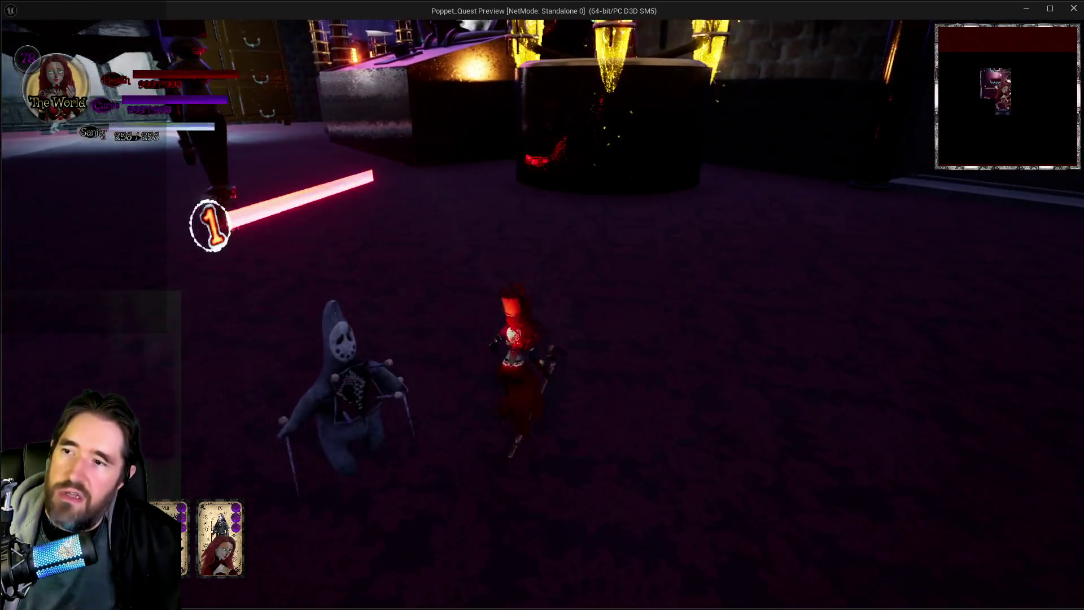
key("w")
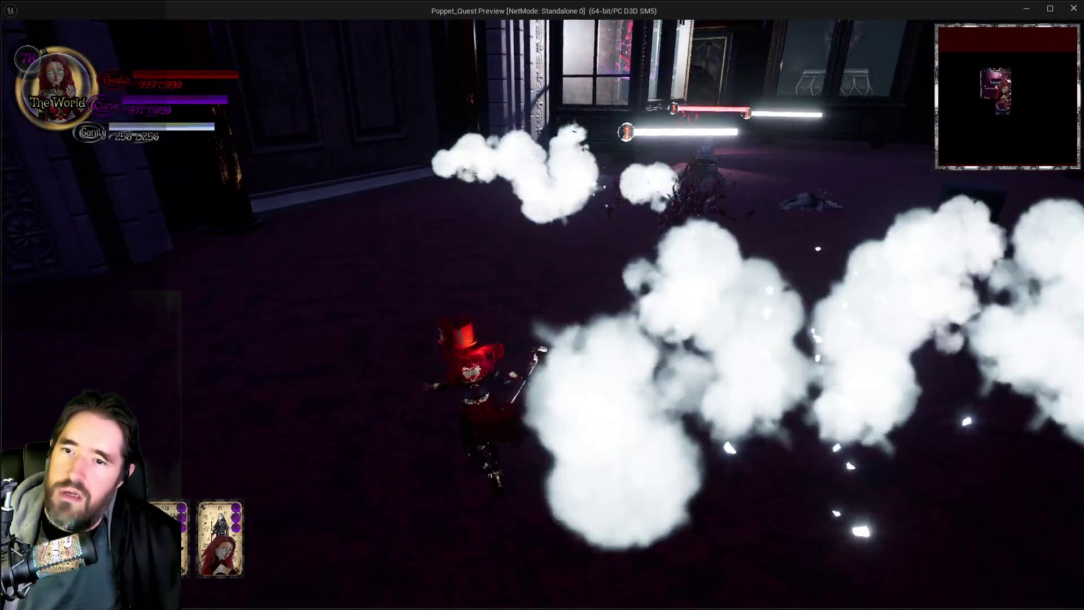
key("w")
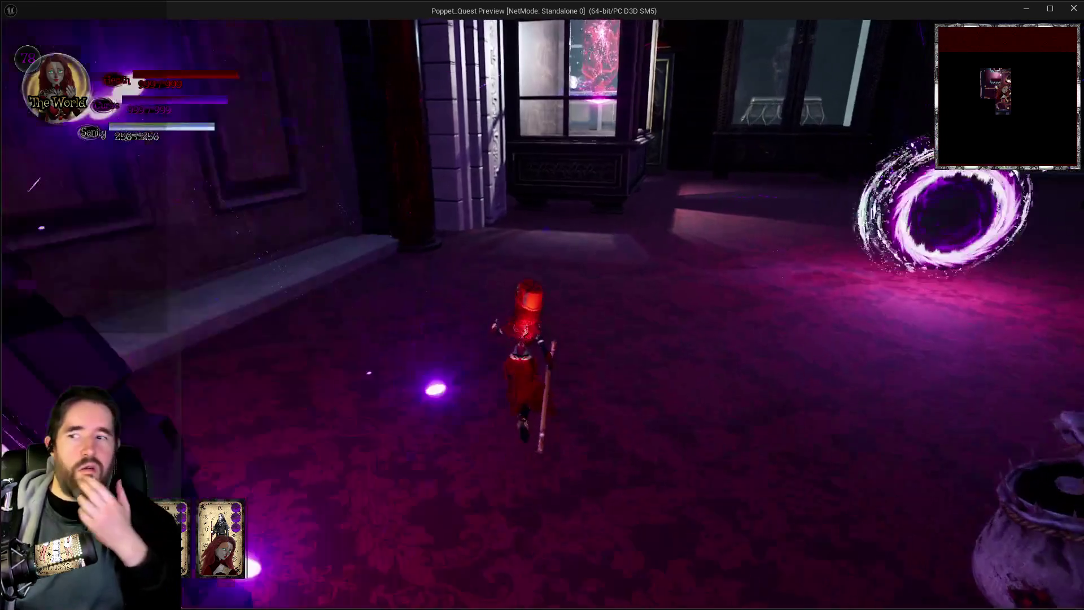
key("w")
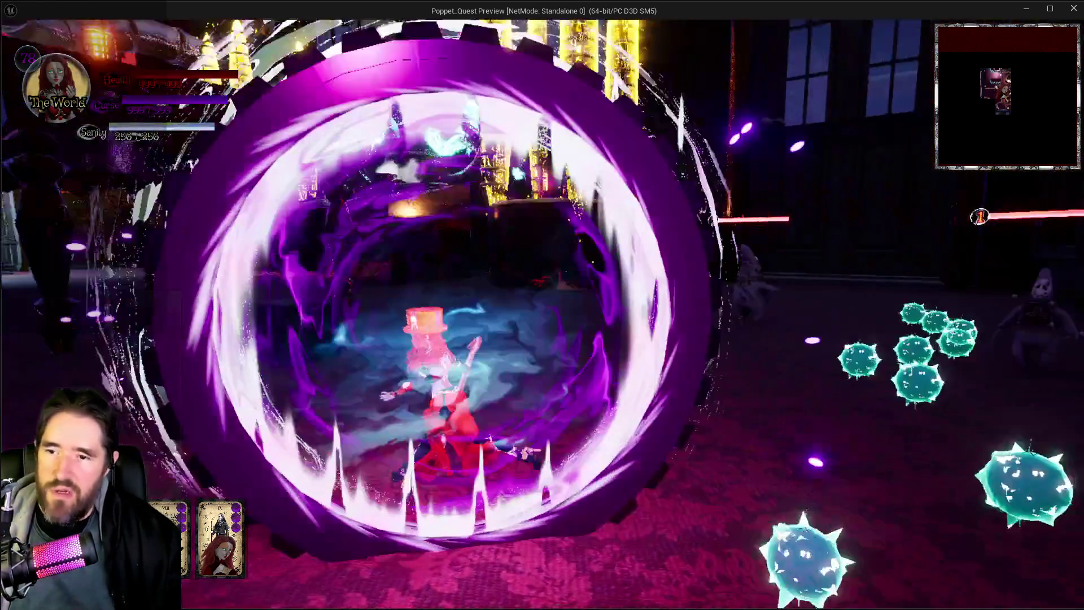
key("w")
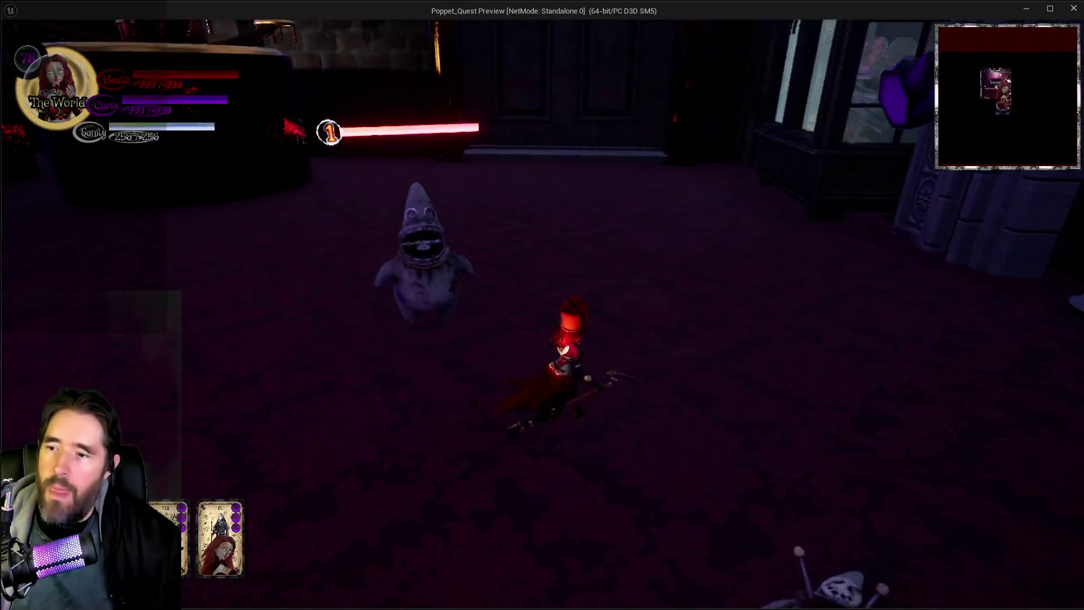
key("w")
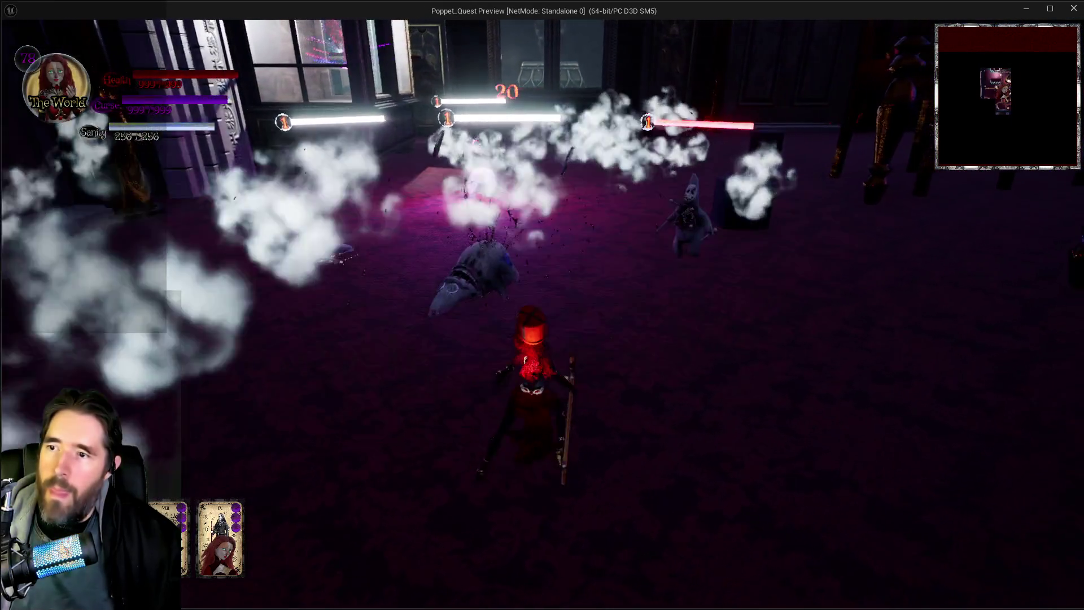
key("w")
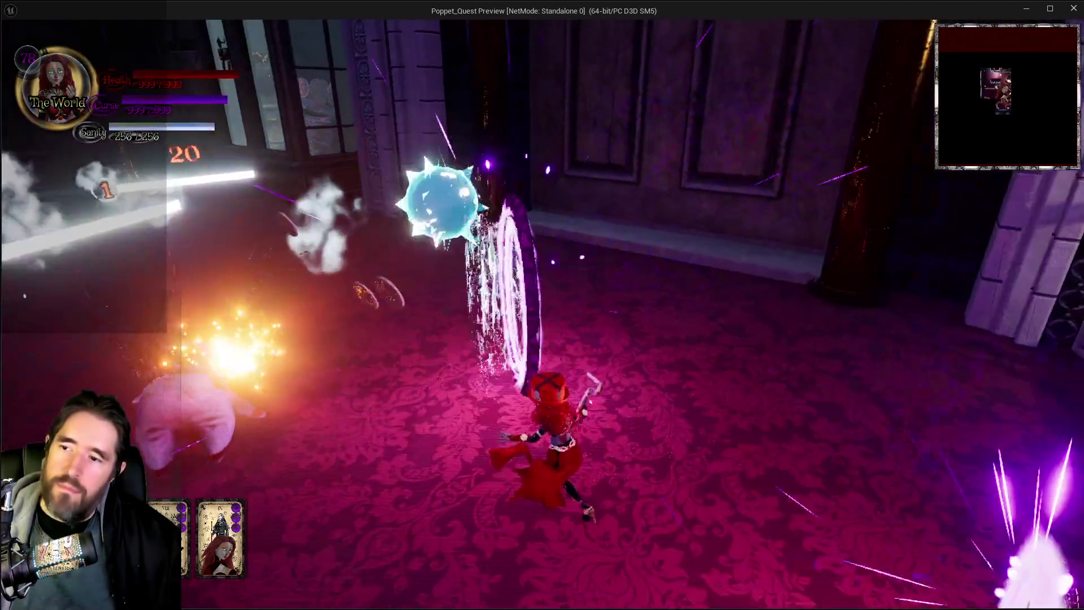
key("w")
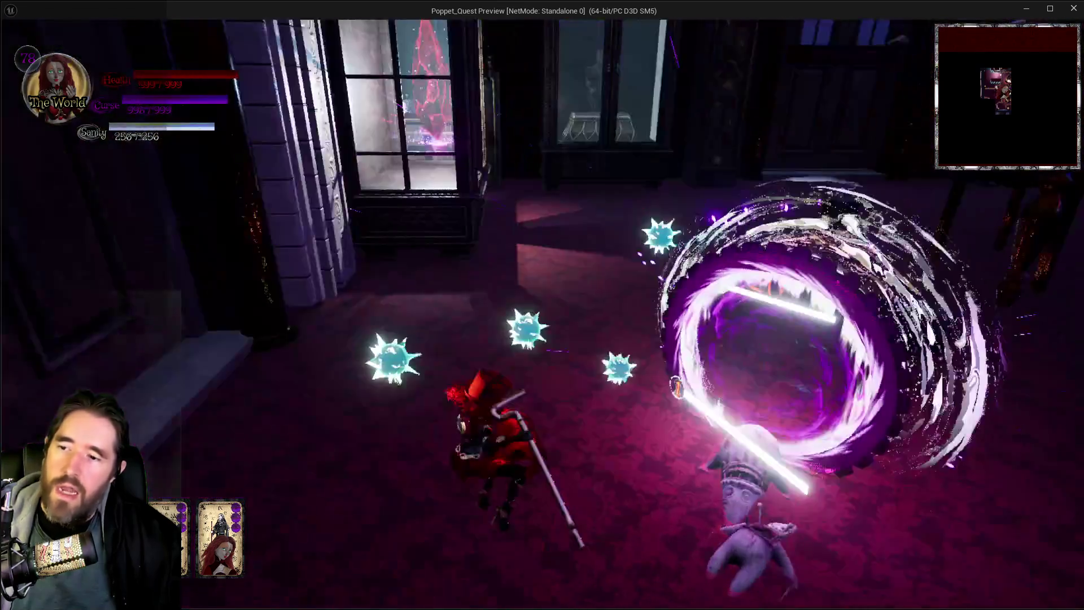
key("w")
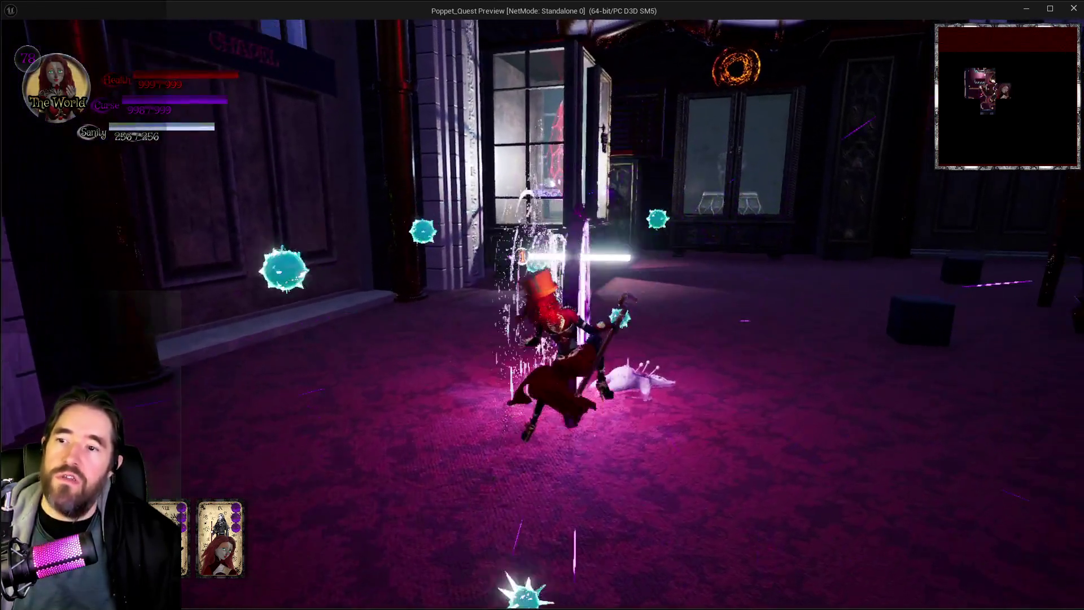
key("w")
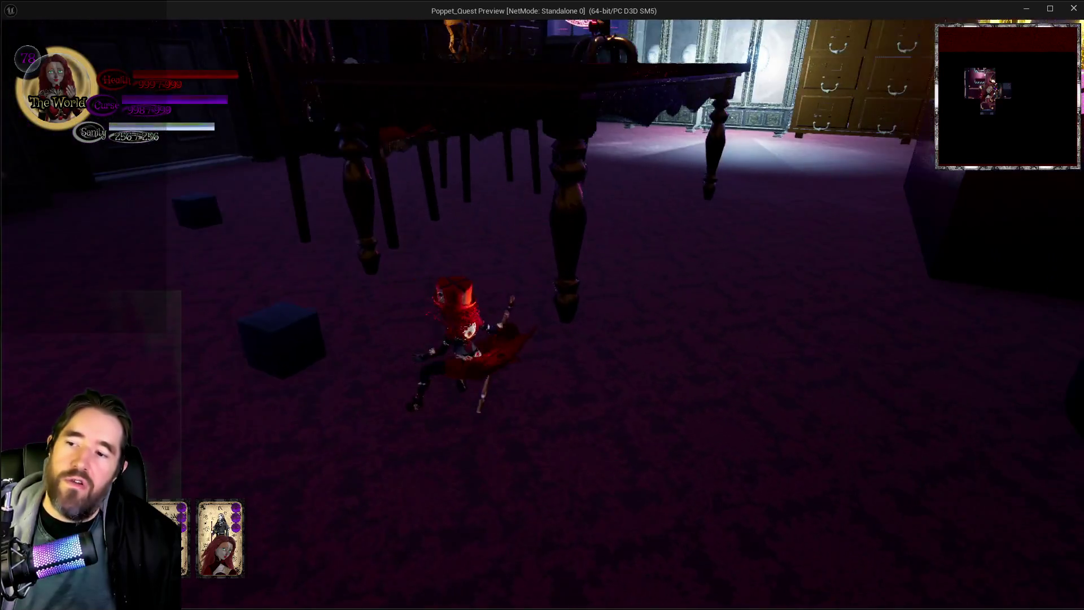
key("w")
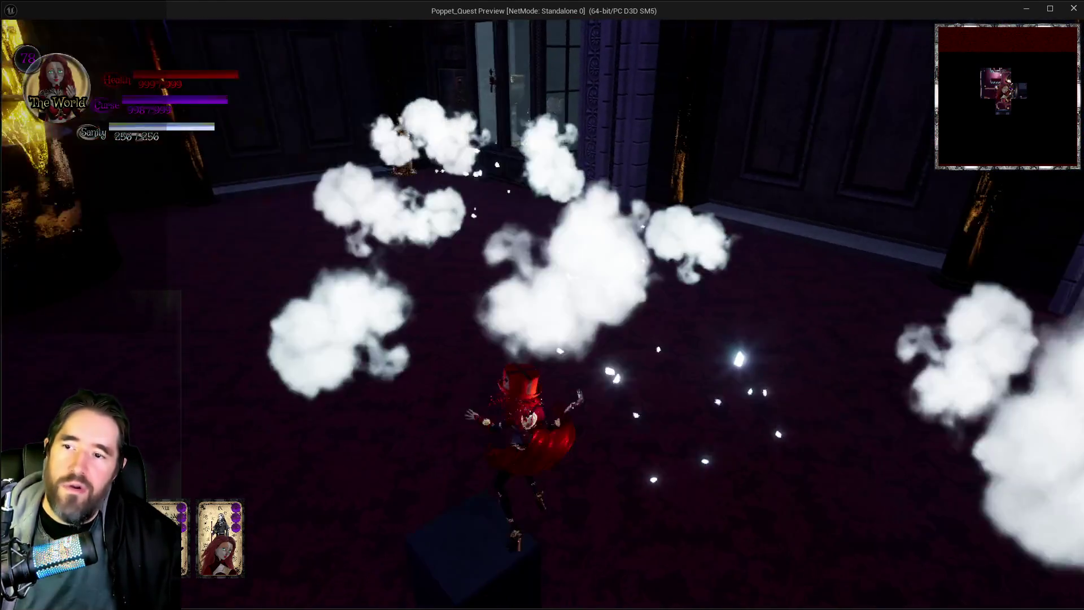
key("w")
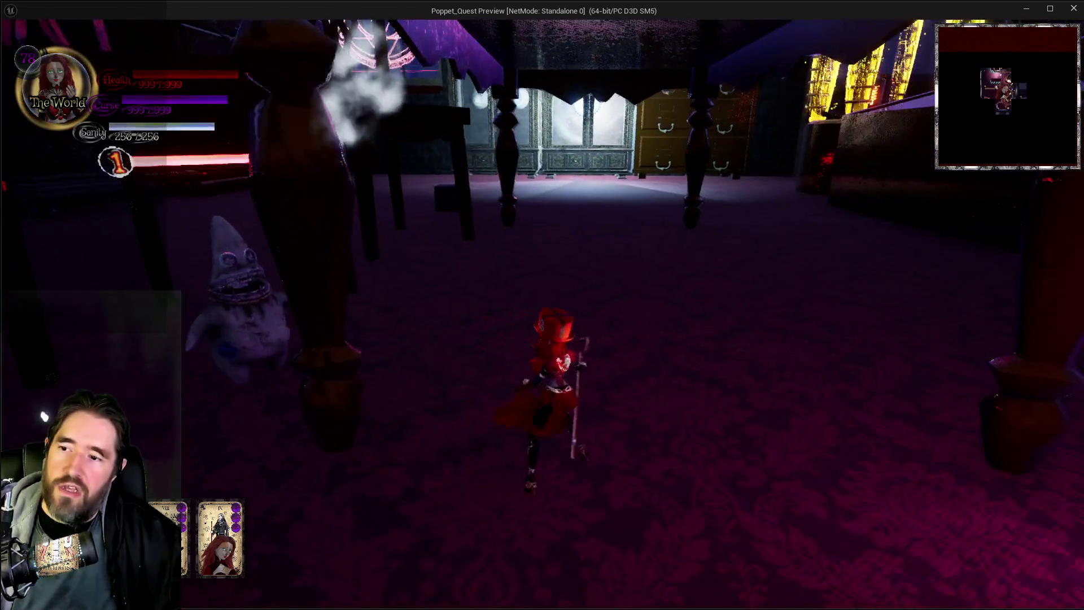
key("w")
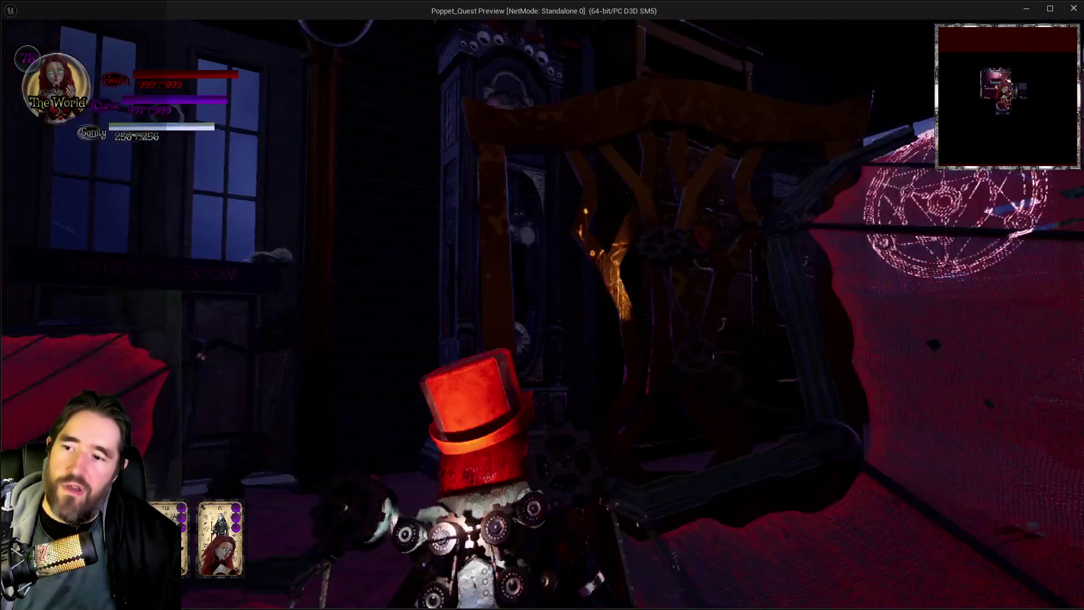
key("w")
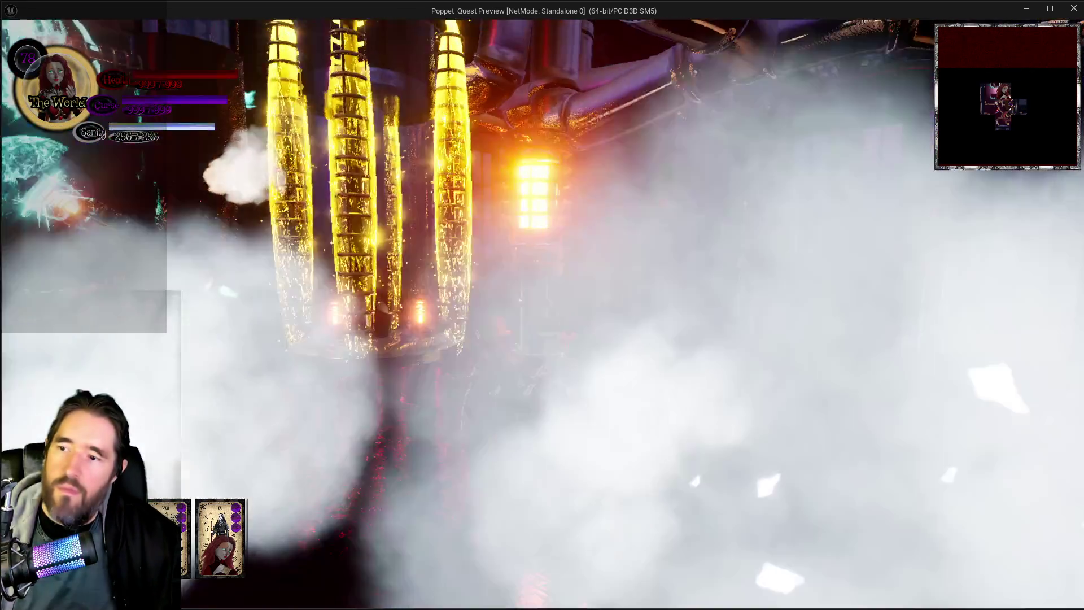
key("Escape")
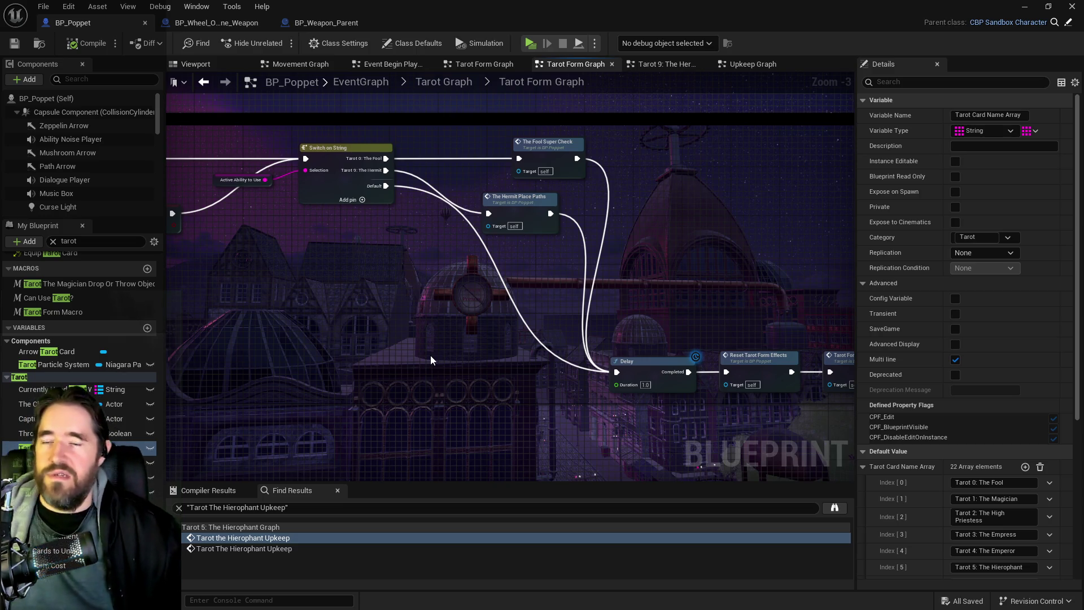
Survey the Tarot Form Graph node chain and check the Tarot 9: The Hermit graph.
scroll(375, 428, "down", 2)
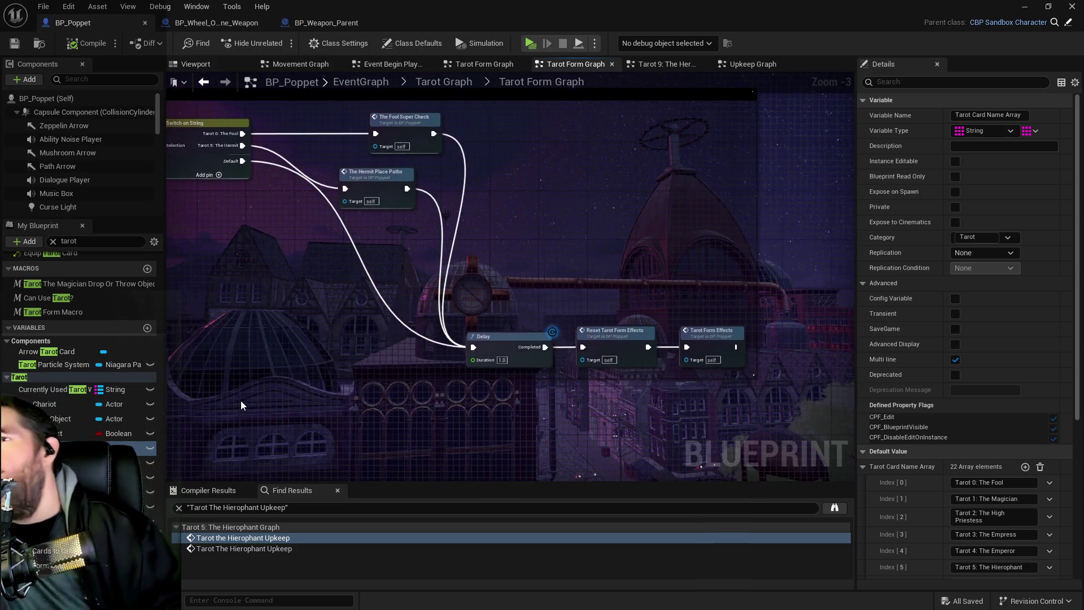
mouse_move(339, 304)
left_mouse_down()
mouse_move(358, 379)
mouse_move(524, 365)
left_mouse_up()
left_click_drag(467, 345, 633, 332)
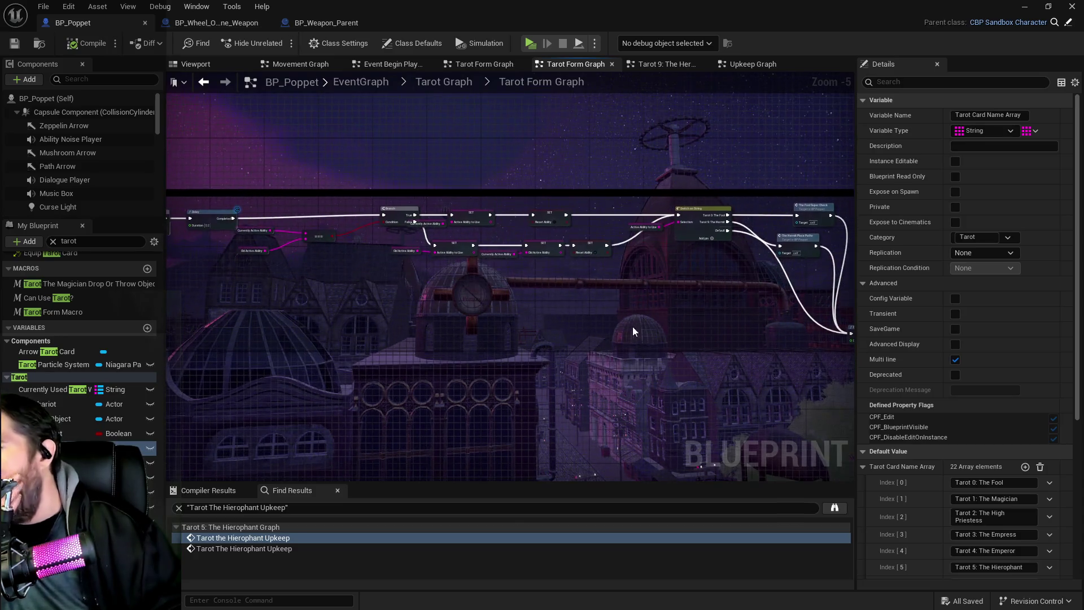
left_click_drag(443, 329, 436, 371)
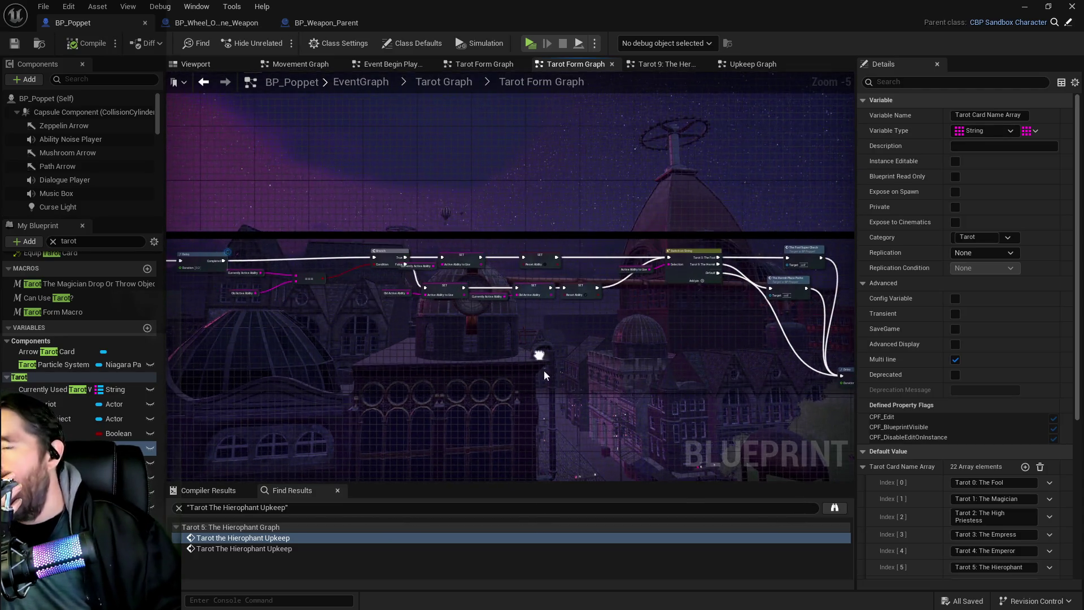
left_click(656, 64)
left_click(570, 60)
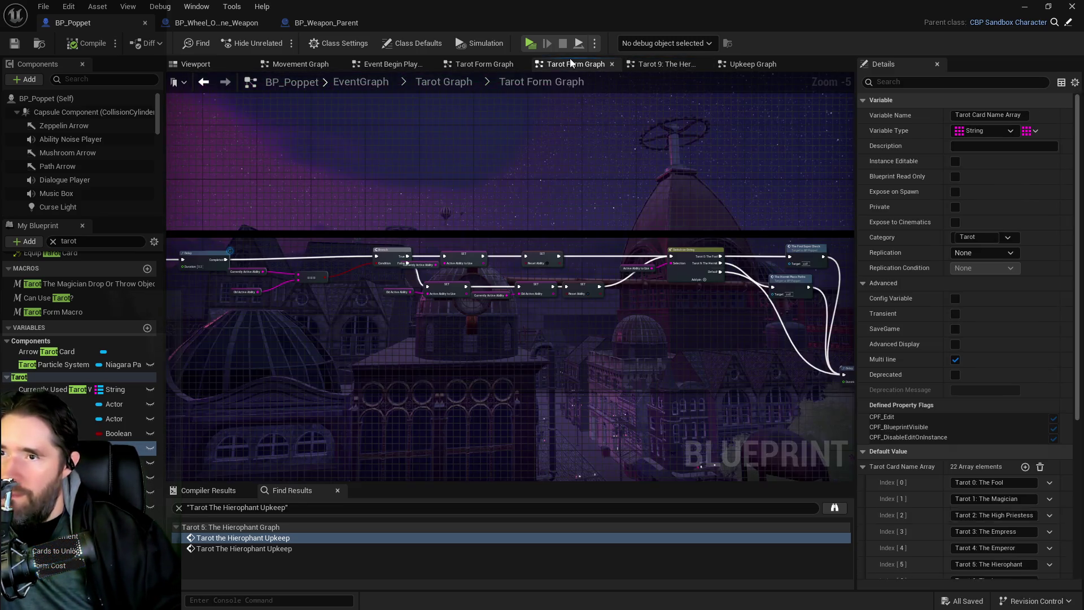
Delete the switch's Tarot 9: The Hermit case and remove The Hermit Place Paths node.
mouse_move(593, 170)
left_mouse_down()
mouse_move(617, 232)
mouse_move(576, 248)
mouse_move(633, 234)
left_mouse_up()
scroll(346, 218, "up", 3)
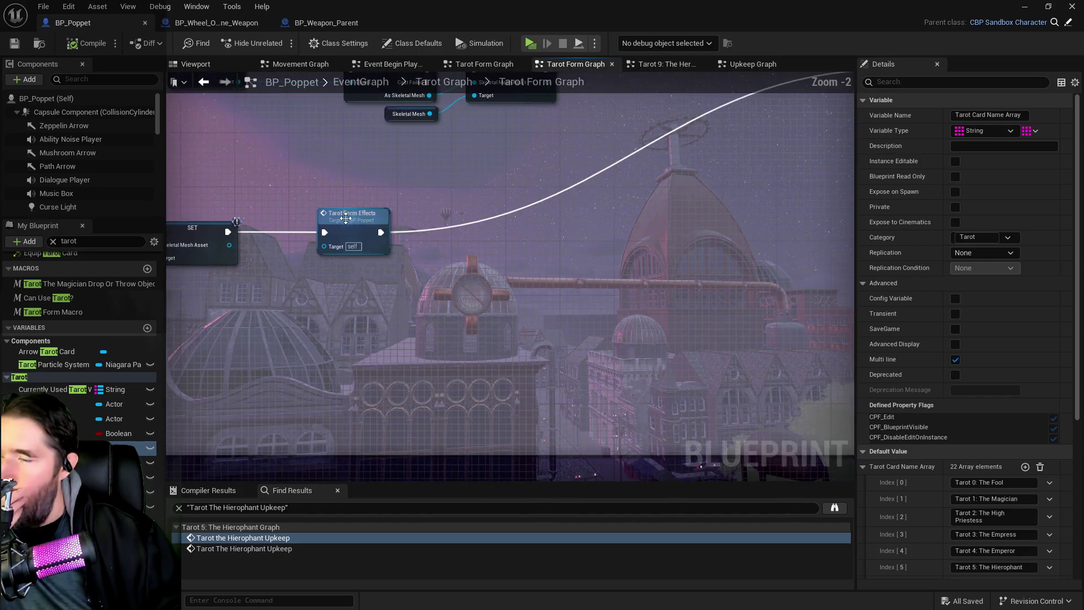
scroll(452, 263, "down", 2)
mouse_move(442, 298)
left_mouse_down()
mouse_move(535, 266)
mouse_move(689, 175)
mouse_move(436, 260)
mouse_move(317, 277)
left_mouse_up()
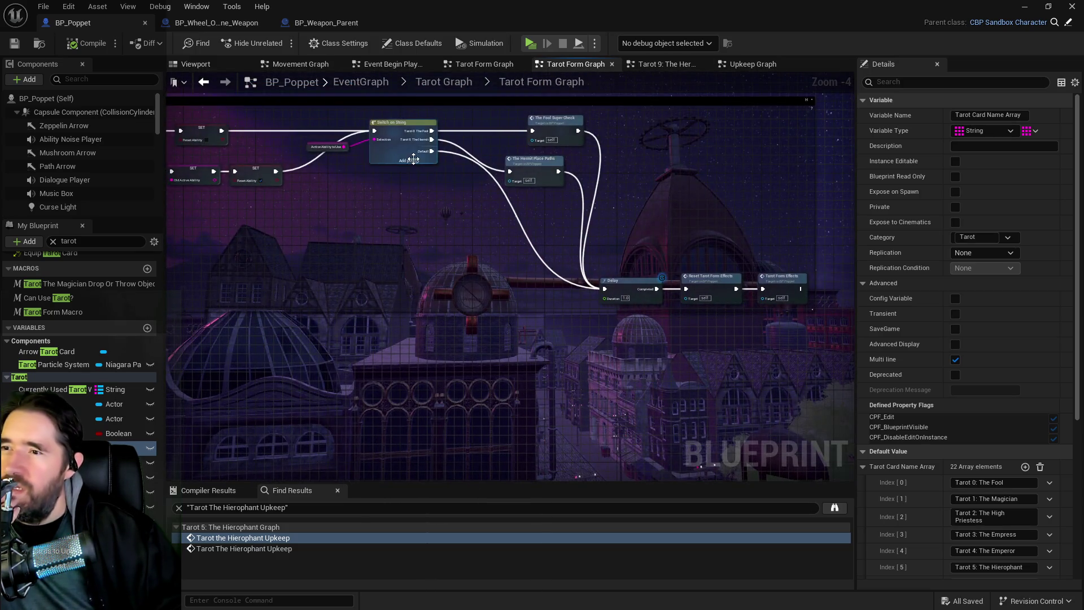
scroll(421, 152, "up", 1)
left_click(421, 153)
left_click(1035, 147)
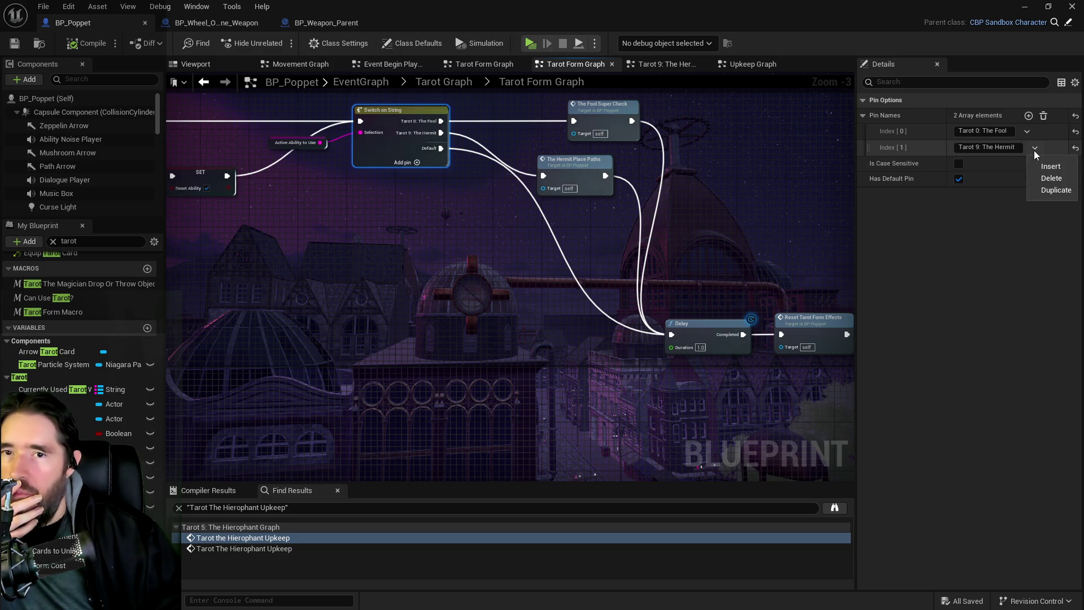
left_click(1052, 174)
left_click(573, 167)
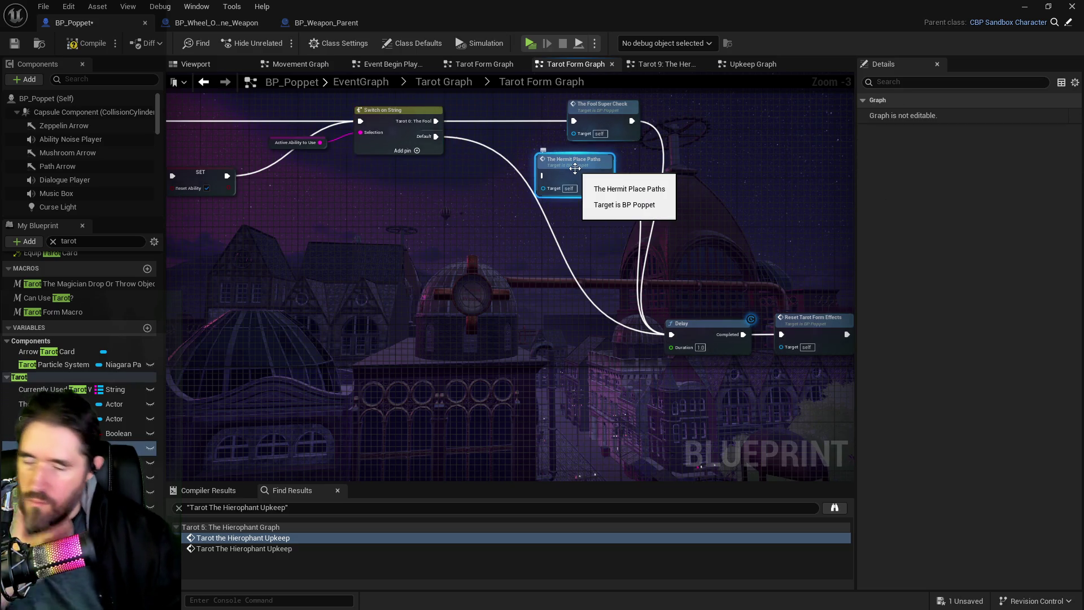
key("Delete")
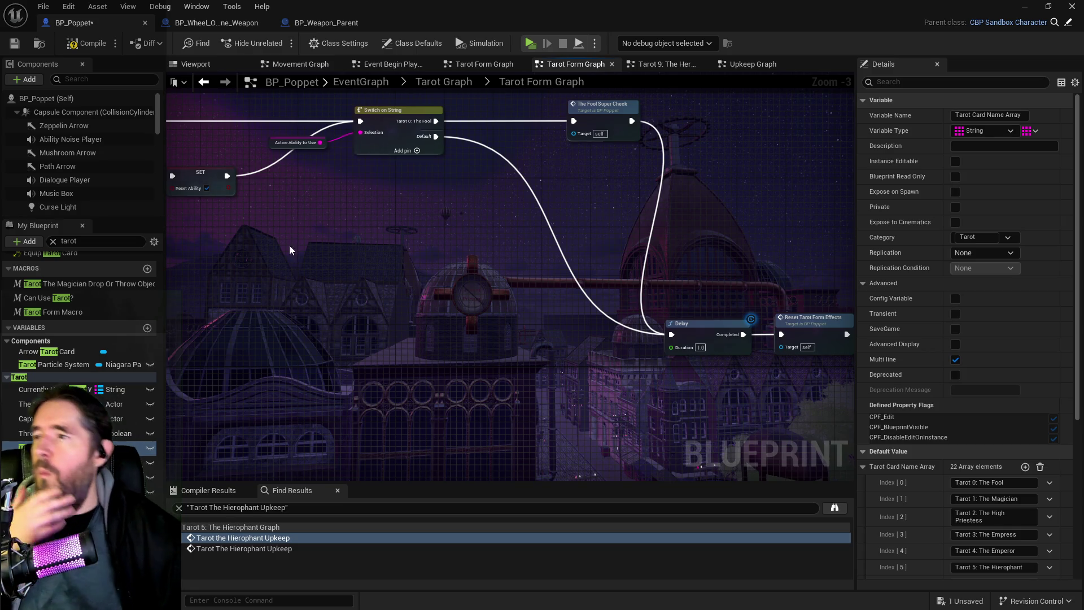
Go from the EventGraph to the Weapon Equip Graph and paste The Hermit Place Paths node there.
left_click(352, 83)
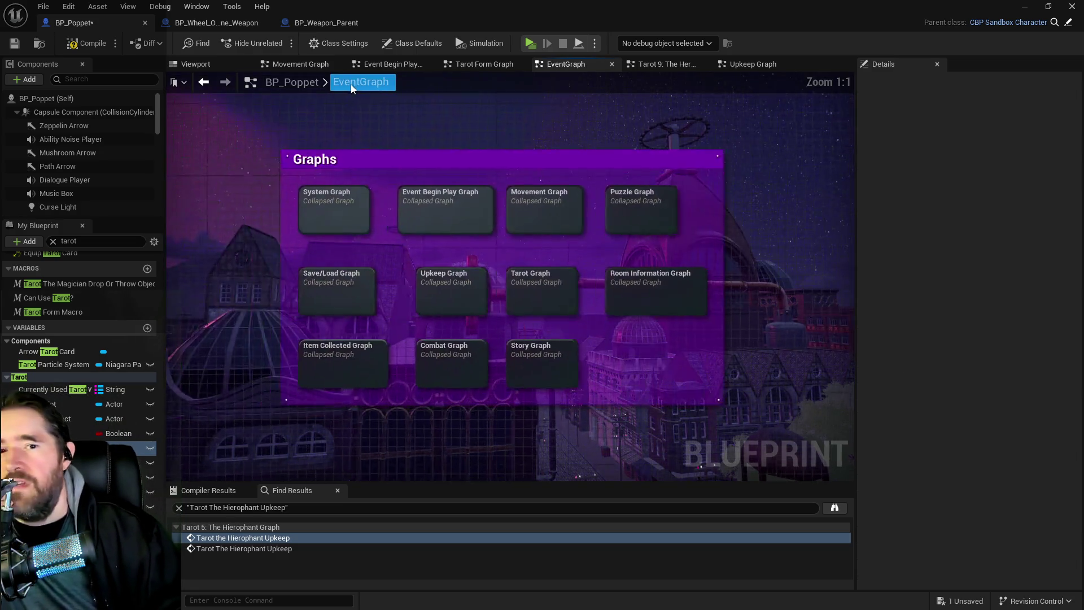
double_click(362, 222)
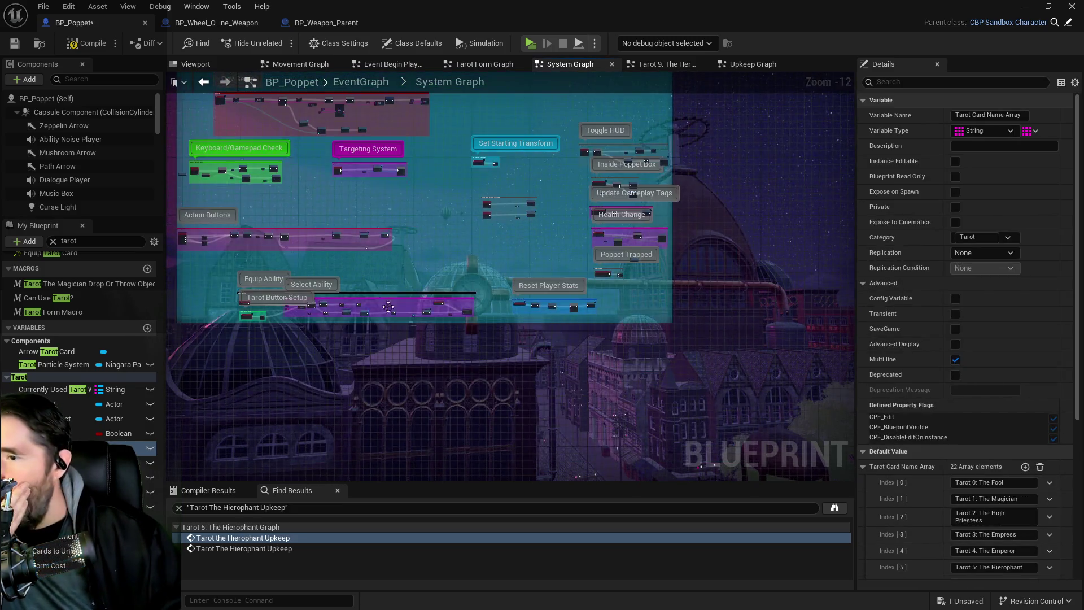
scroll(389, 307, "up", 7)
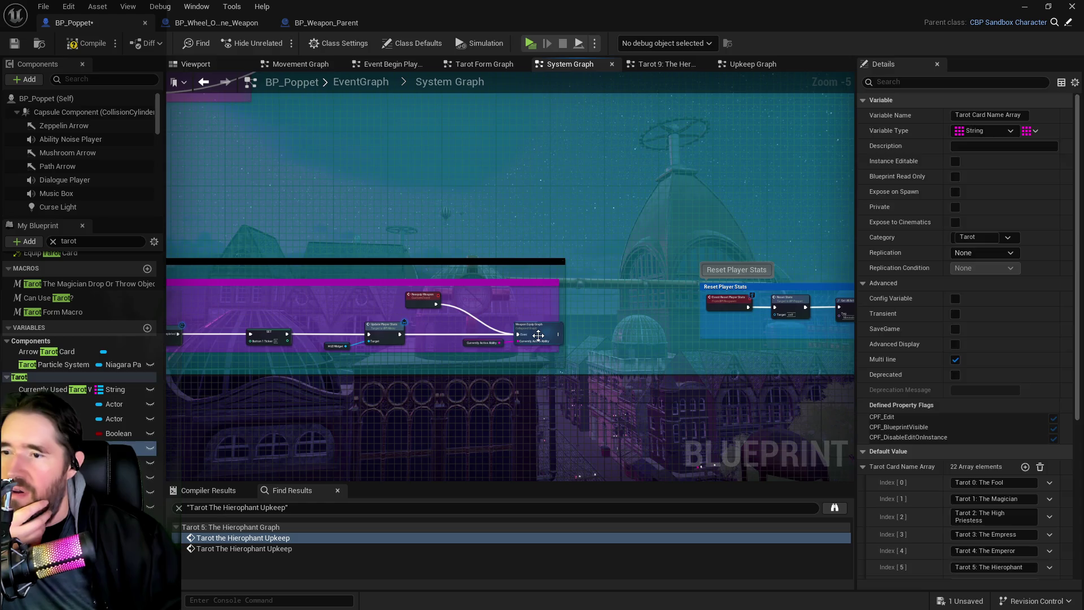
double_click(538, 335)
scroll(427, 302, "up", 9)
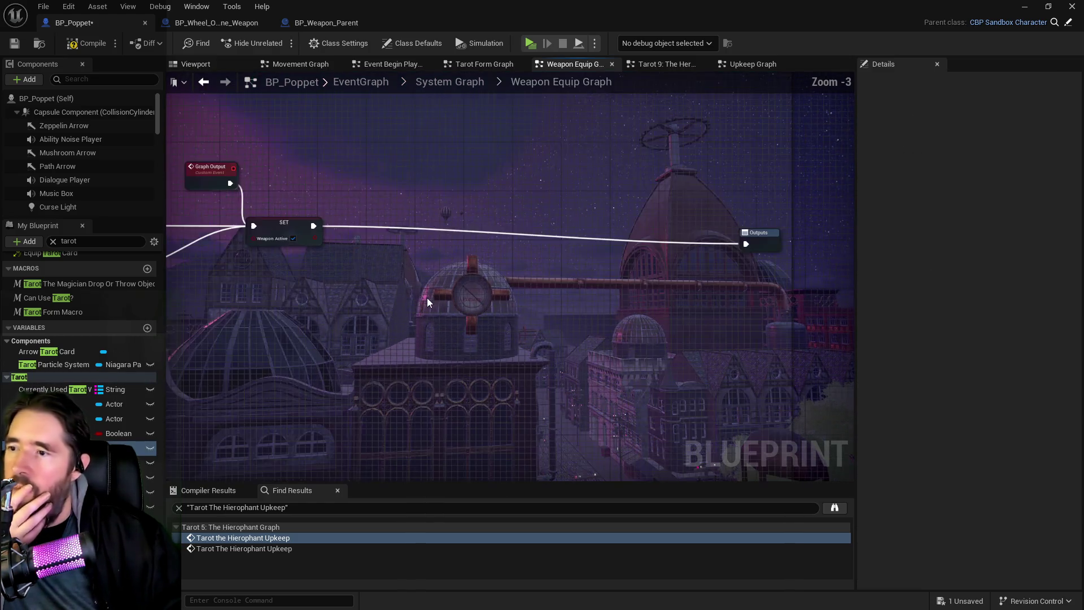
left_click_drag(427, 302, 524, 282)
right_click(570, 290)
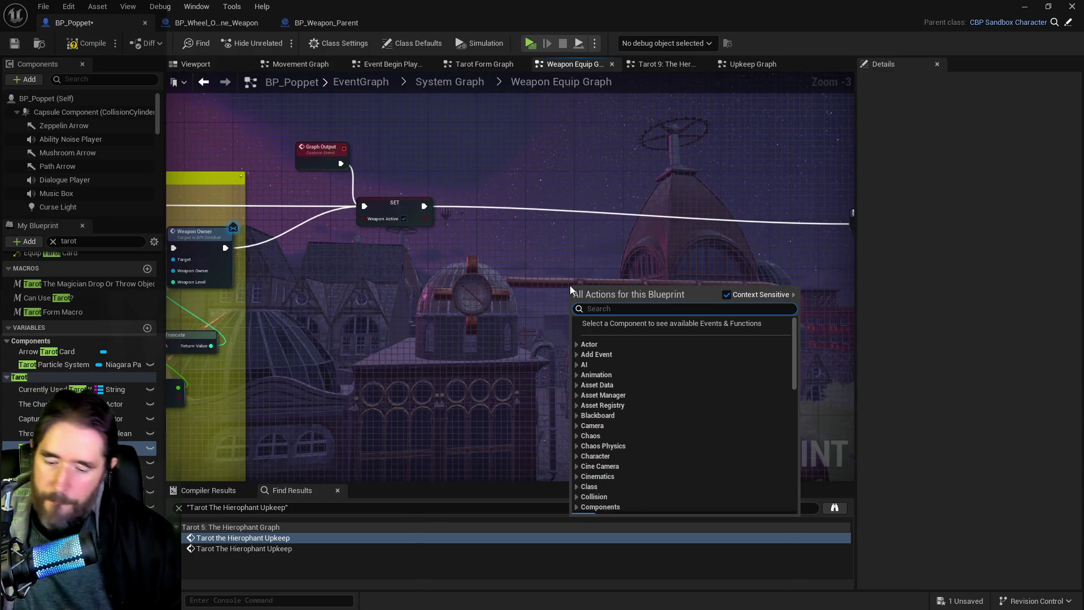
key("Escape")
key("ctrl+v")
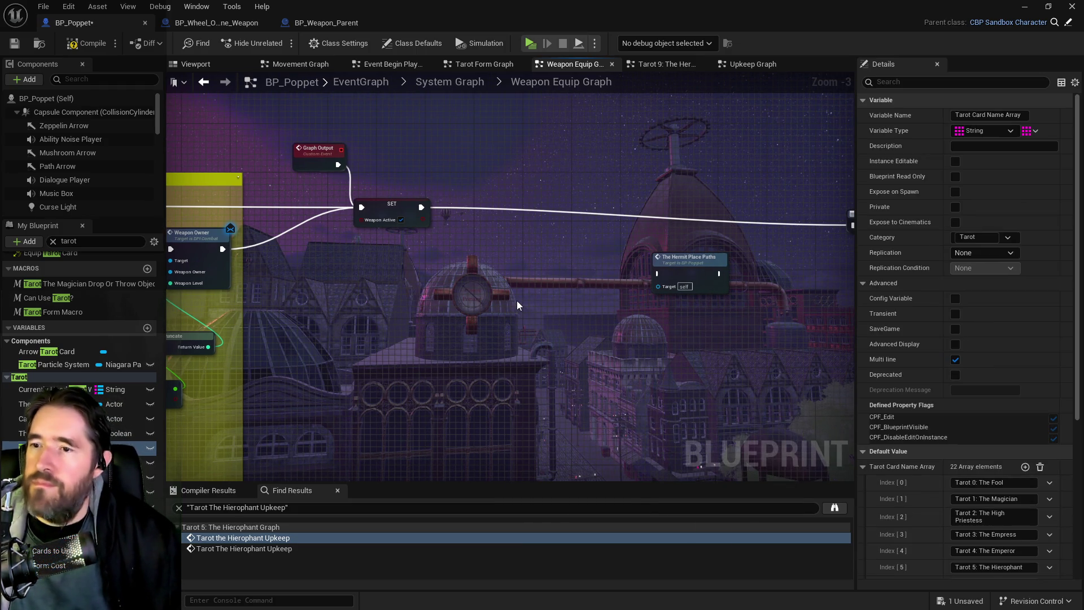
Add a Get Currently Active Ability node beside it.
right_click(518, 306)
type("get current ")
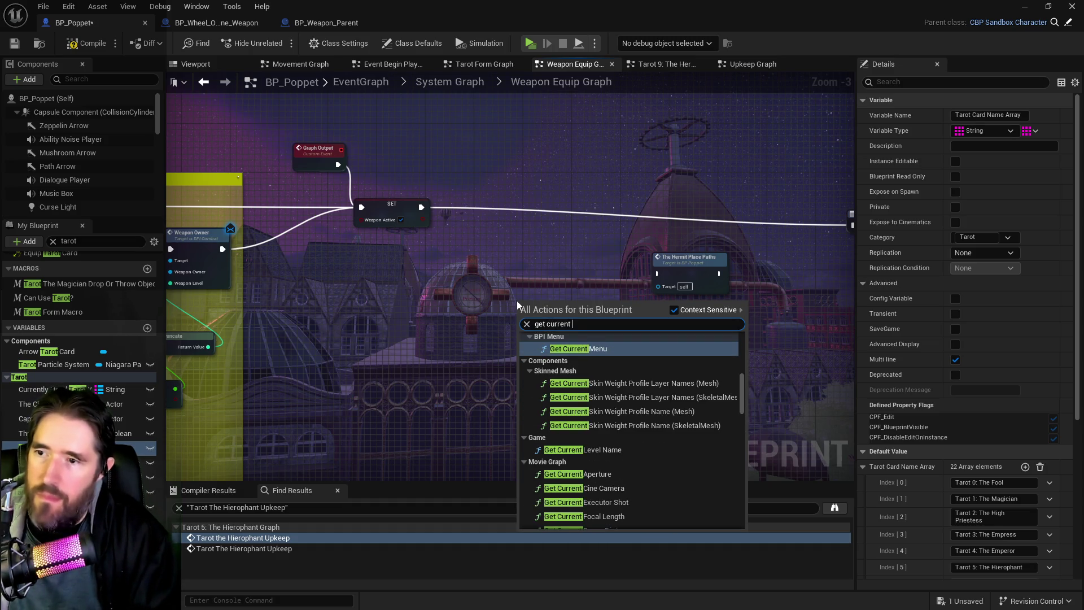
type("equi")
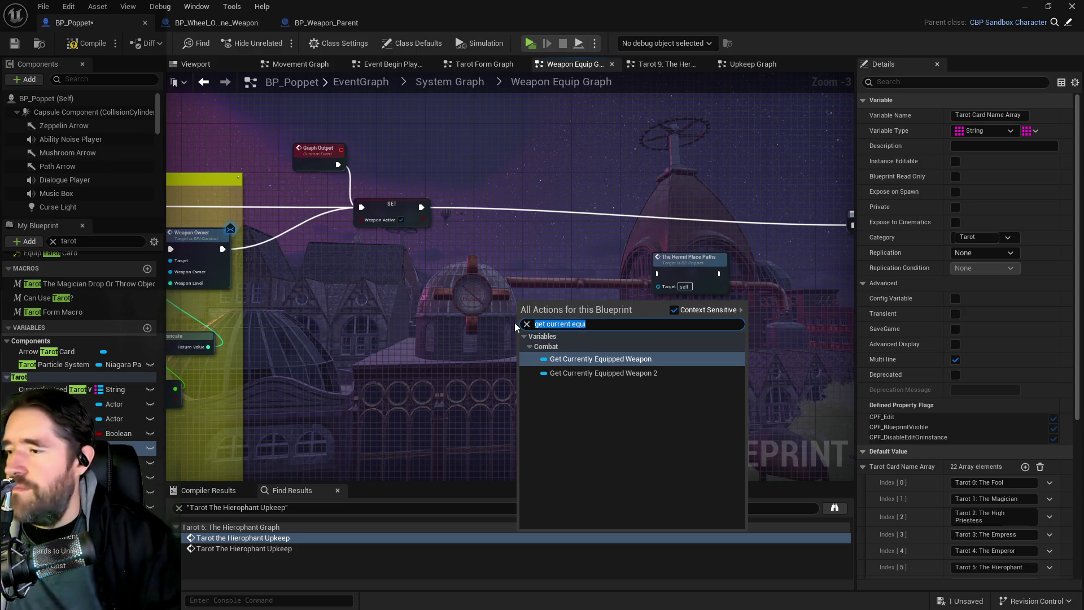
type("current ability")
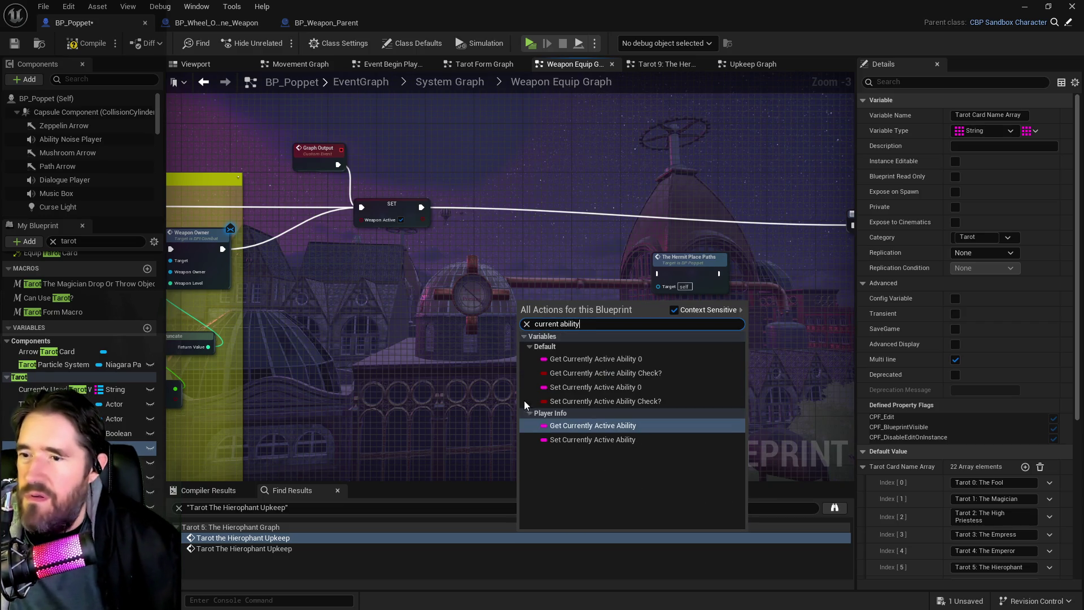
left_click(565, 428)
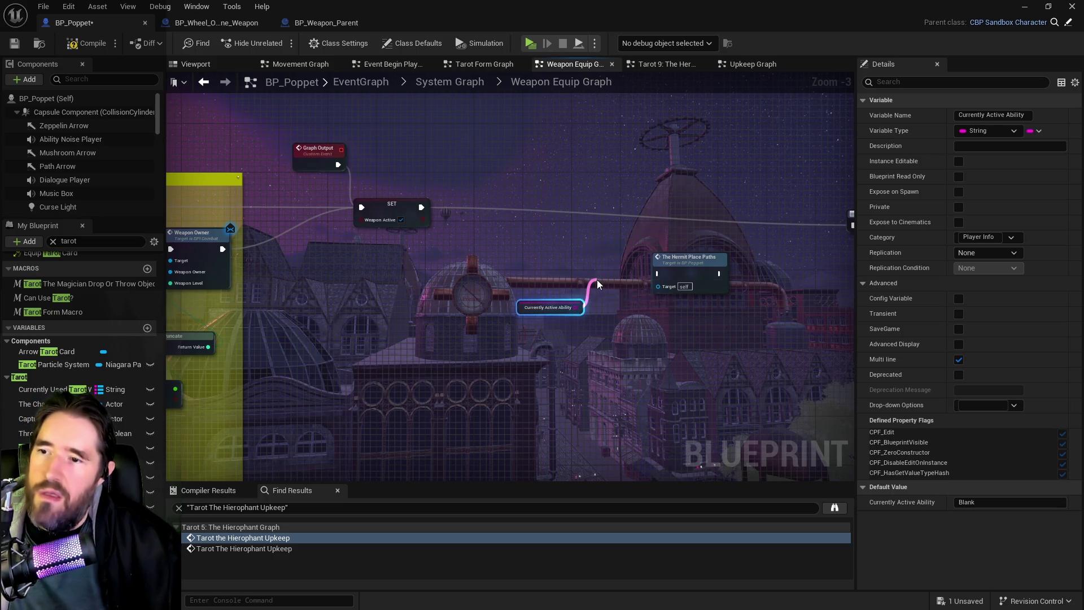
Create a Switch on String fed by Currently Active Ability and driven by the SET node.
left_click_drag(598, 284, 597, 284)
type("swit")
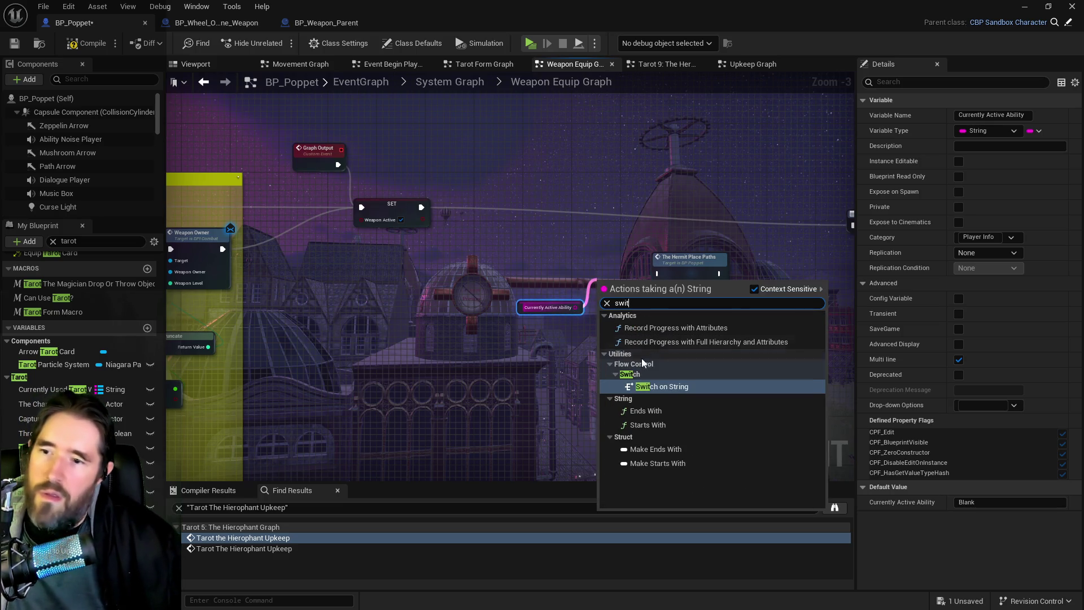
key("Return")
left_click_drag(706, 258, 743, 258)
left_click(630, 264)
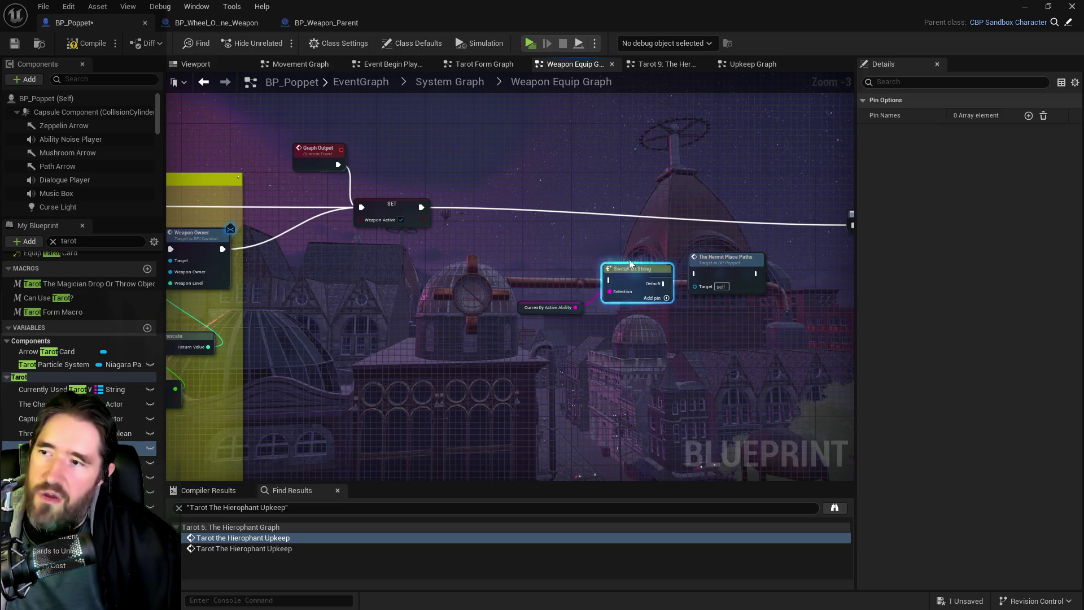
left_click_drag(630, 264, 620, 208)
left_click_drag(422, 207, 616, 224)
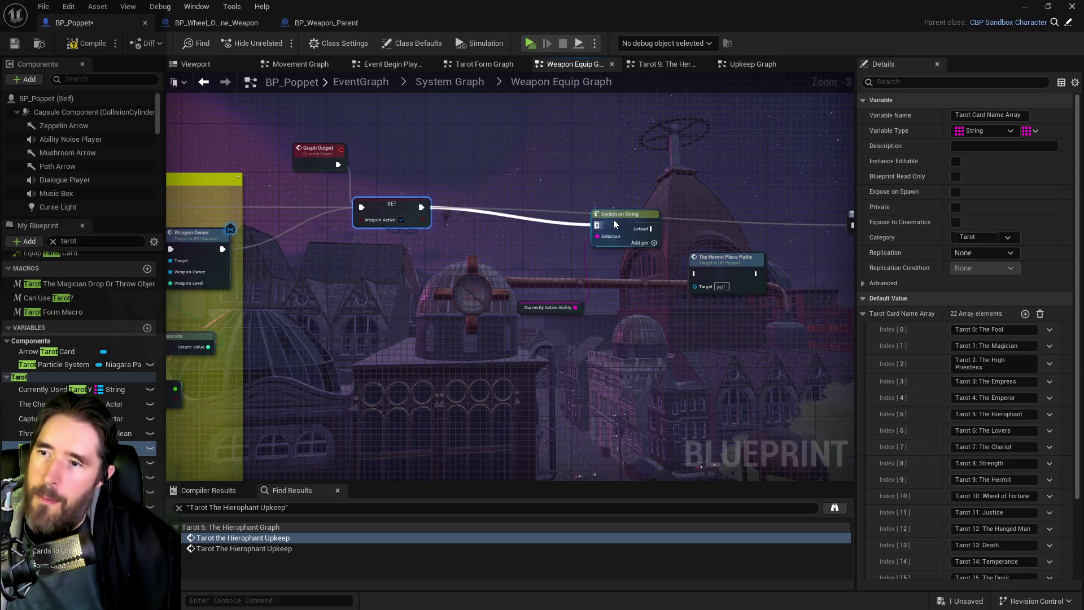
left_click(615, 224)
mouse_move(523, 230)
left_mouse_down()
mouse_move(573, 244)
mouse_move(510, 231)
mouse_move(726, 258)
left_mouse_up()
Add a new case pin to the switch, checking the Hermit and Tarot Form graphs for reference.
left_click(517, 245)
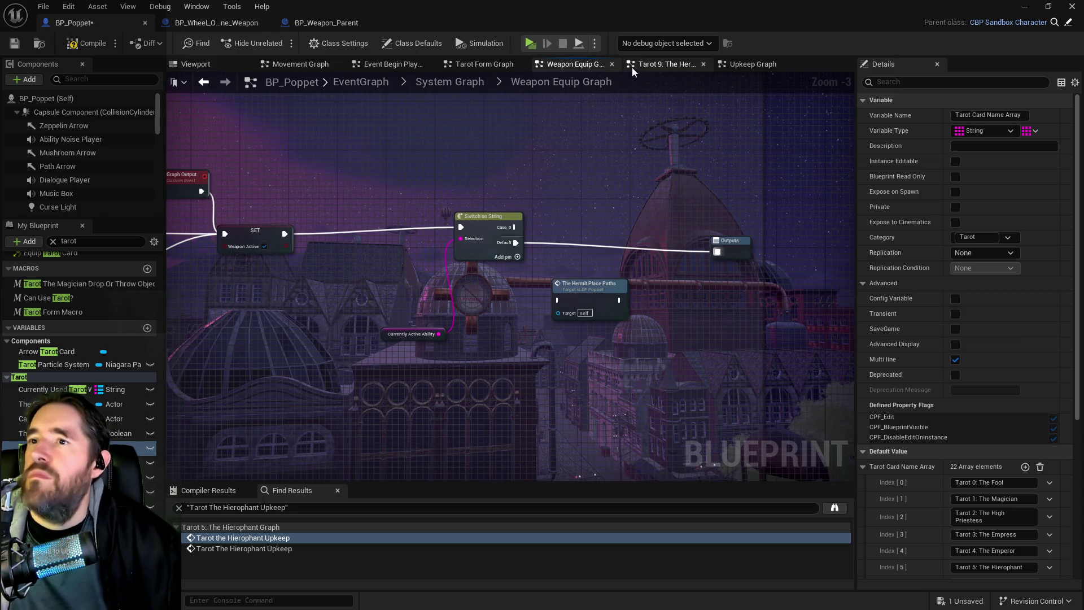
left_click(649, 64)
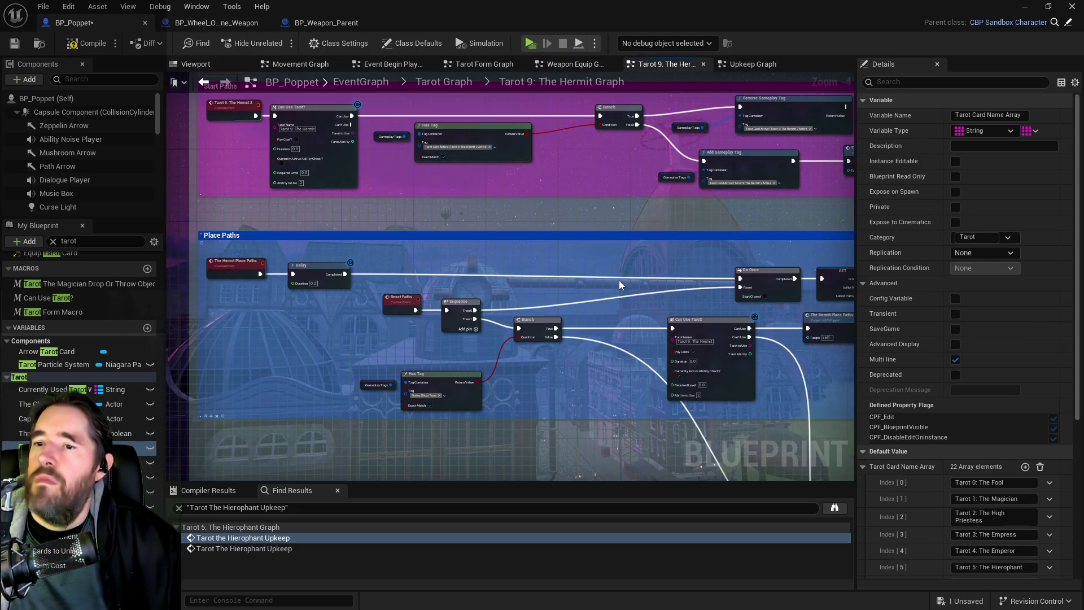
left_click(690, 339)
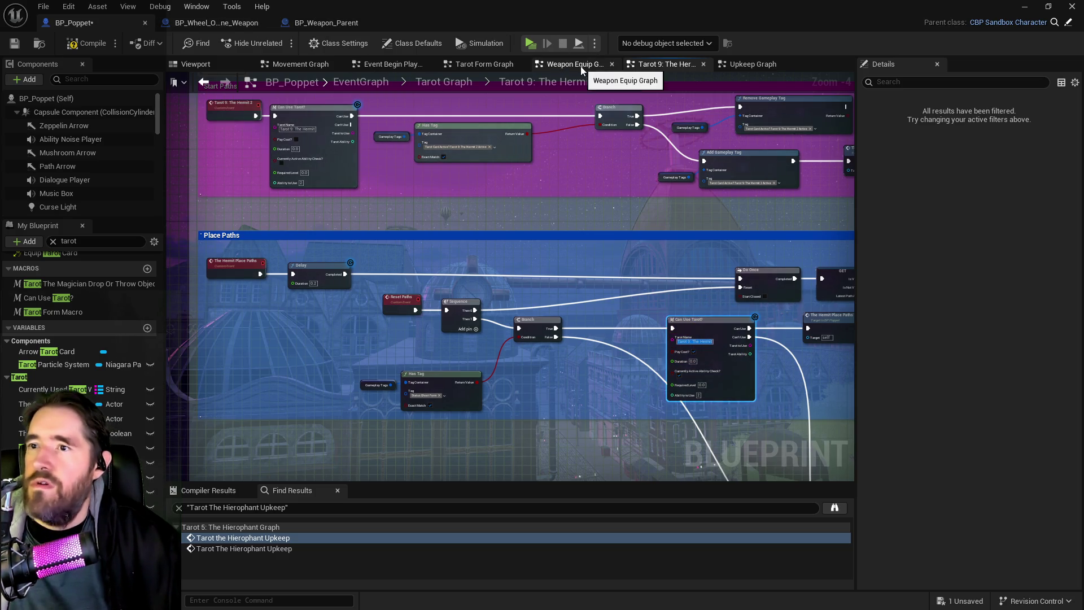
left_click(485, 64)
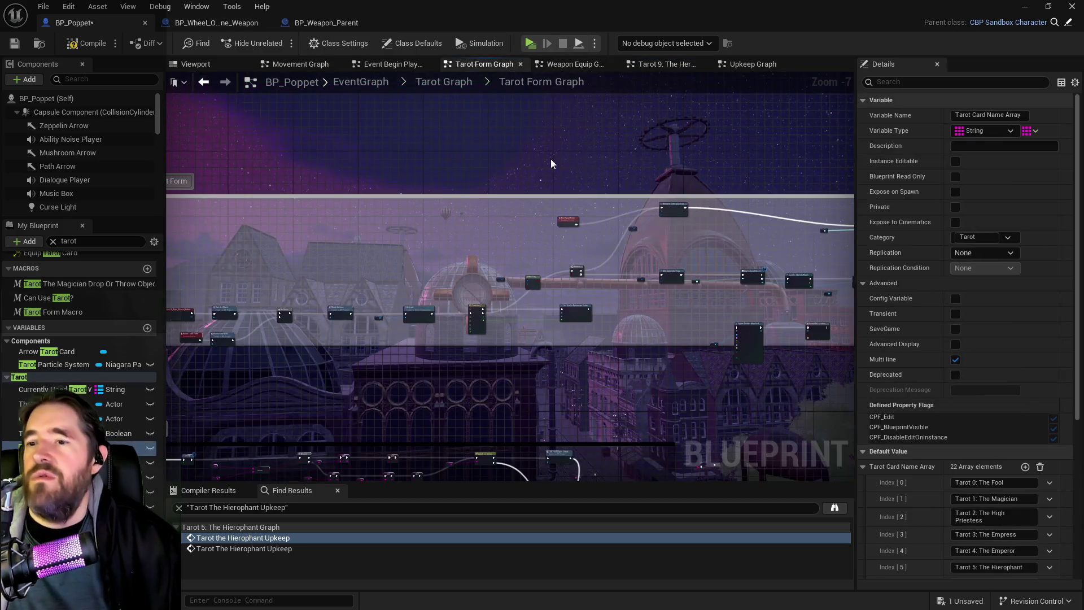
left_click(575, 64)
scroll(526, 229, "up", 1)
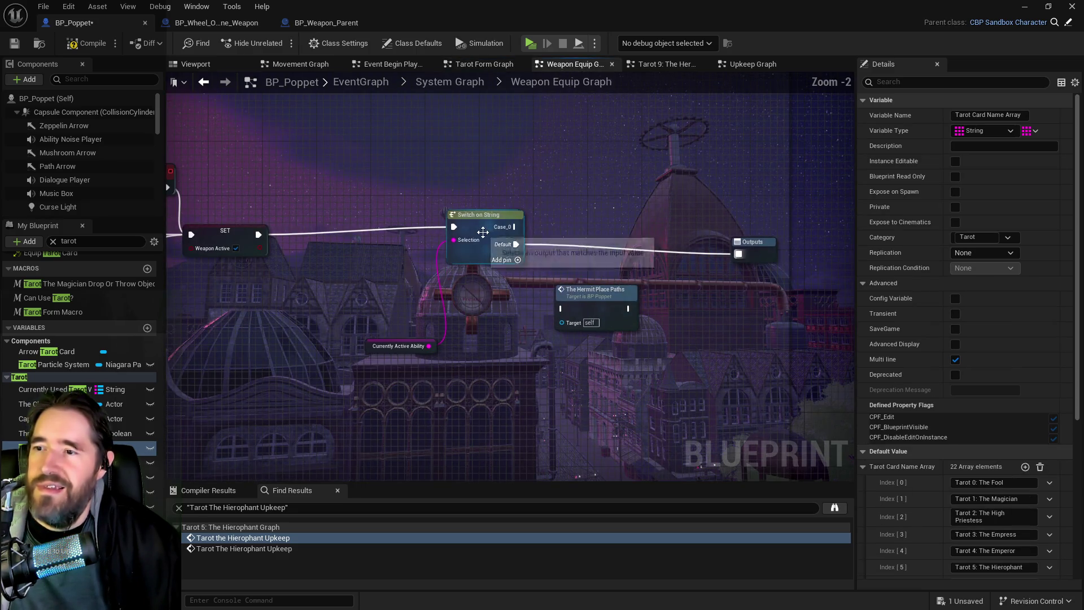
left_click(517, 229)
Name the case Tarot 9: The Hermit and route it through The Hermit Place Paths to Outputs.
left_click(988, 131)
type("Tarot 9: The Hermit")
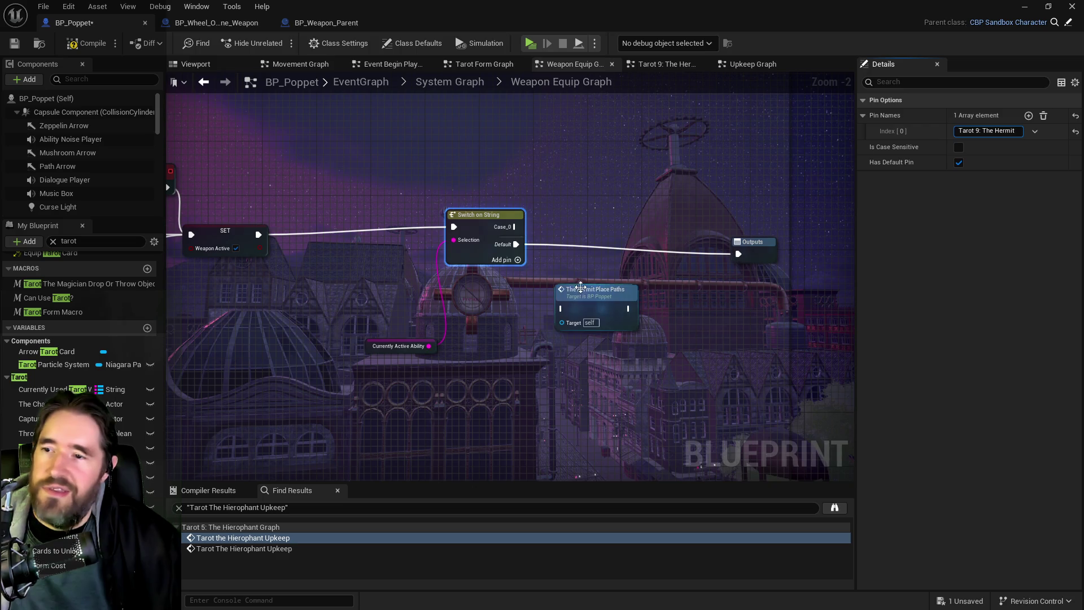
left_click_drag(593, 286, 607, 172)
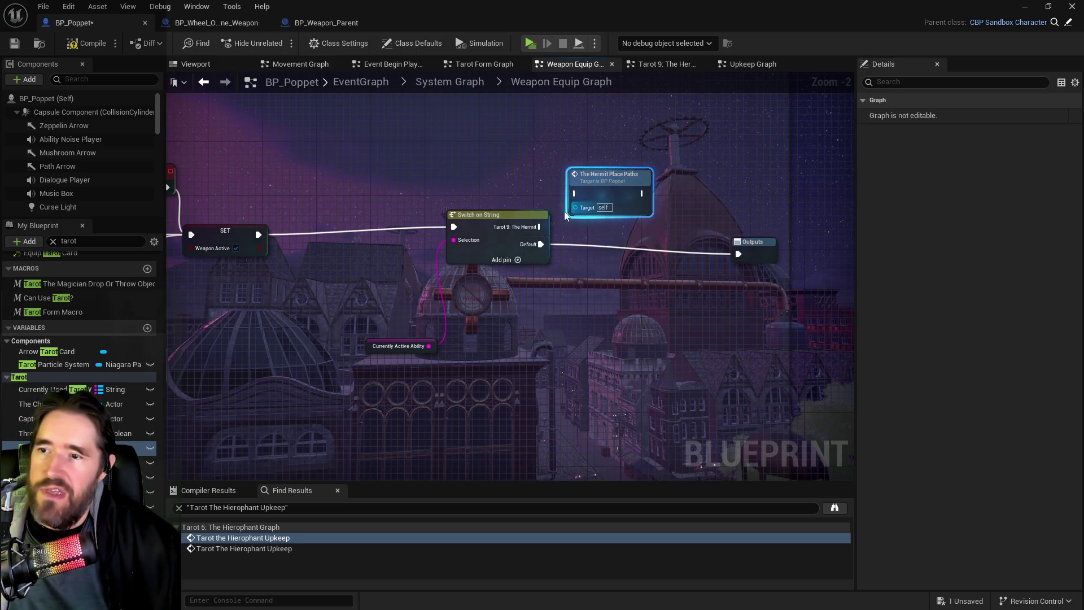
left_click_drag(541, 227, 575, 193)
left_click_drag(642, 193, 738, 254)
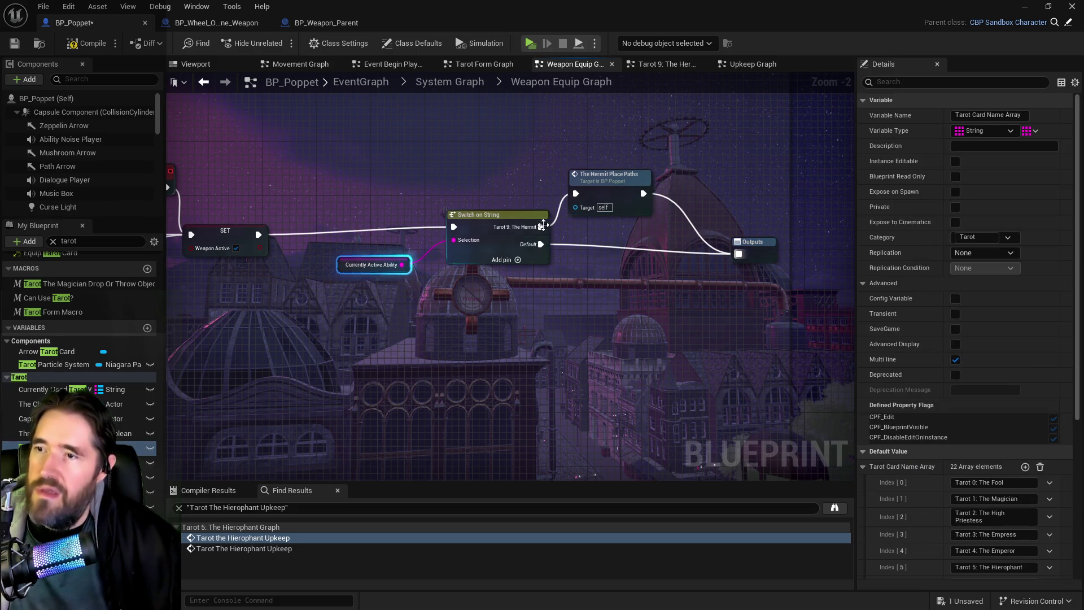
left_click_drag(607, 175, 613, 195)
left_click(754, 235)
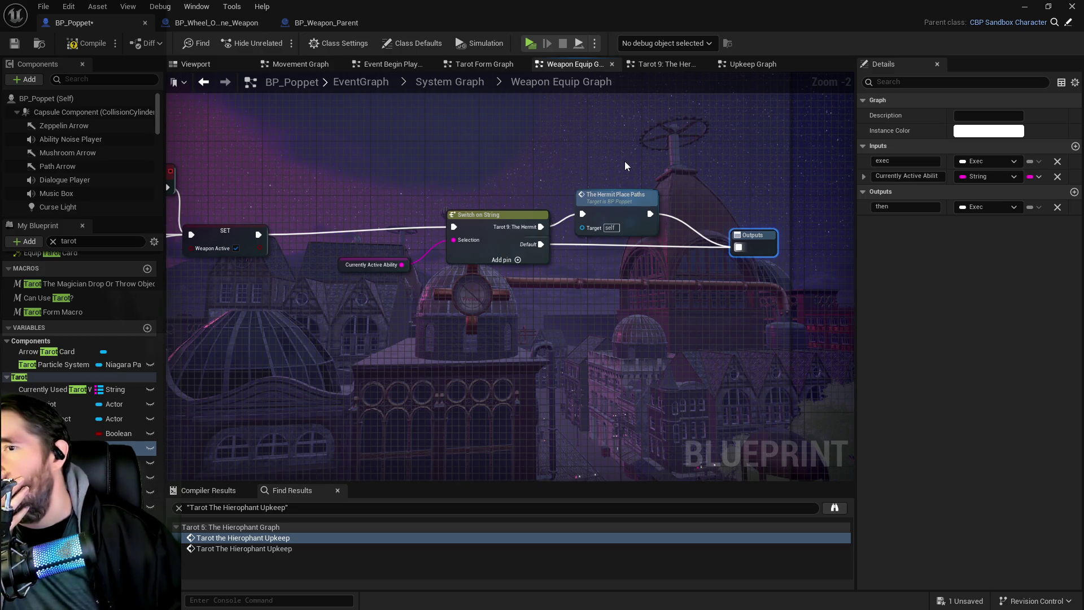
In the Hermit graph, wire the Sequence's Then 1 into the Can Use Tarot? check and pan to Destroy Paths.
left_click(654, 66)
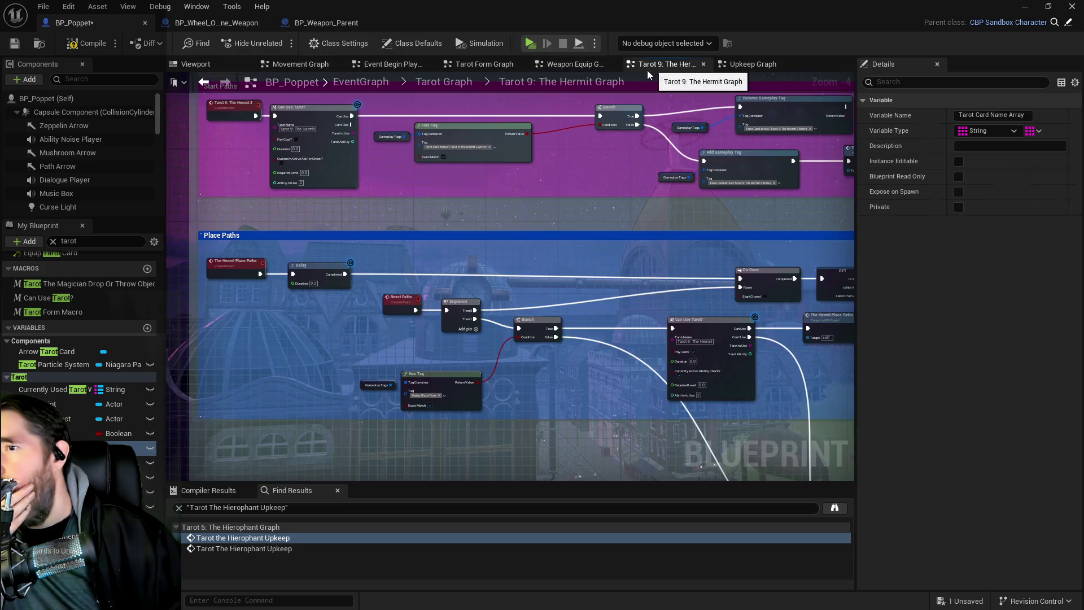
scroll(404, 192, "up", 1)
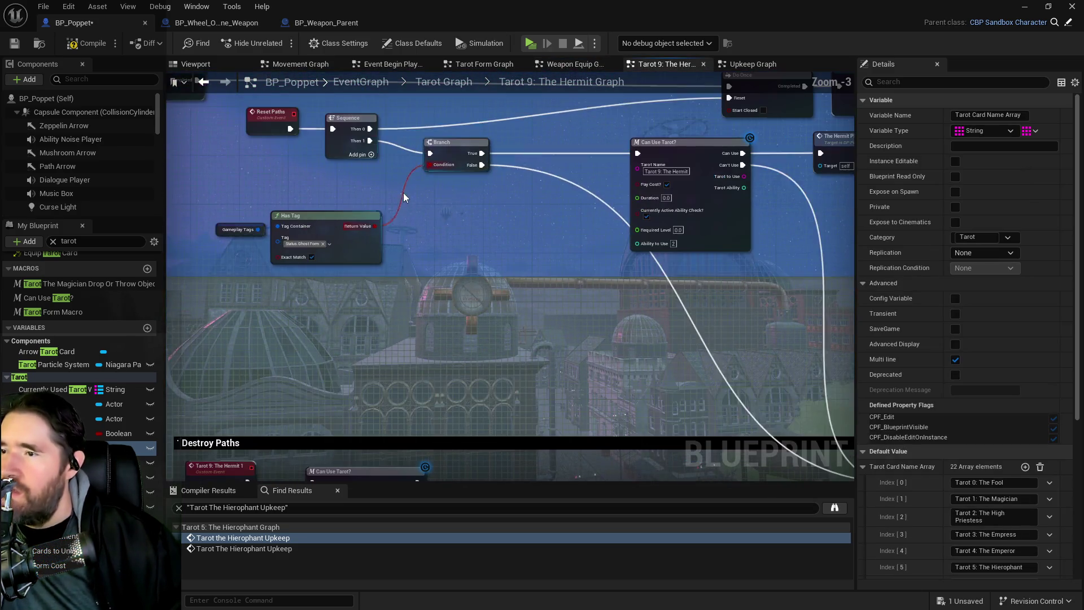
mouse_move(364, 171)
left_mouse_down()
mouse_move(587, 286)
mouse_move(405, 281)
mouse_move(249, 331)
mouse_move(276, 310)
mouse_move(465, 330)
mouse_move(736, 315)
mouse_move(732, 283)
mouse_move(649, 265)
mouse_move(371, 244)
mouse_move(426, 193)
left_mouse_up()
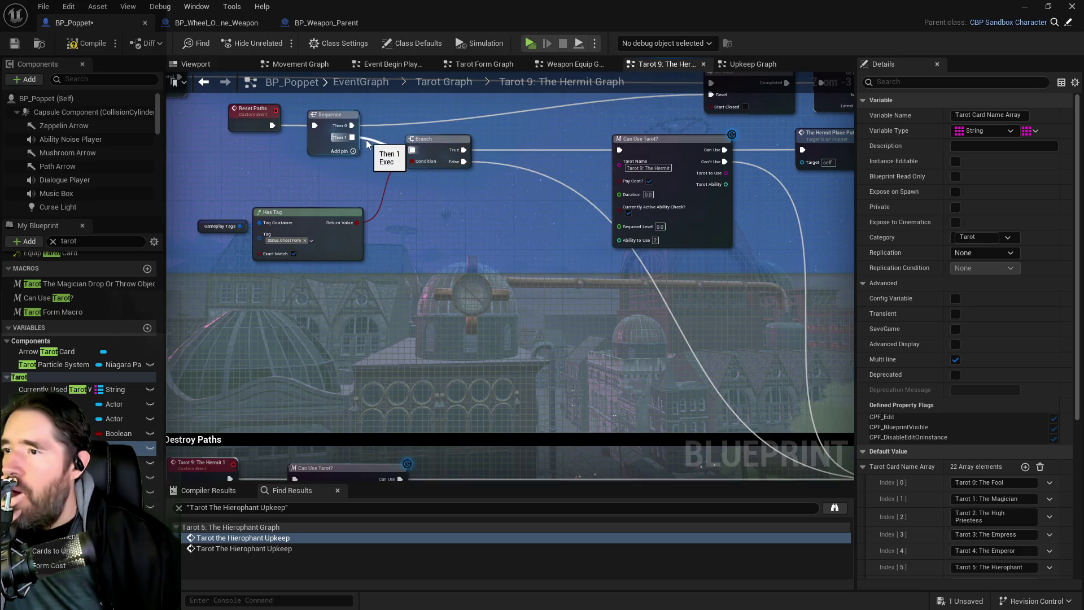
left_click_drag(352, 137, 620, 150)
left_click_drag(437, 139, 447, 231)
left_click_drag(707, 321, 473, 226)
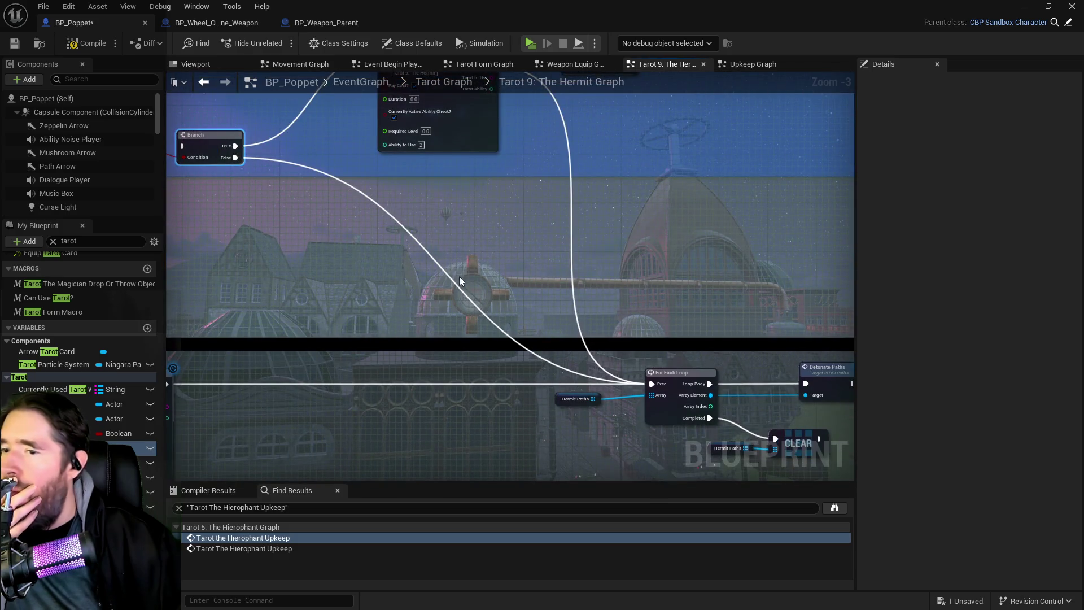
scroll(443, 304, "down", 1)
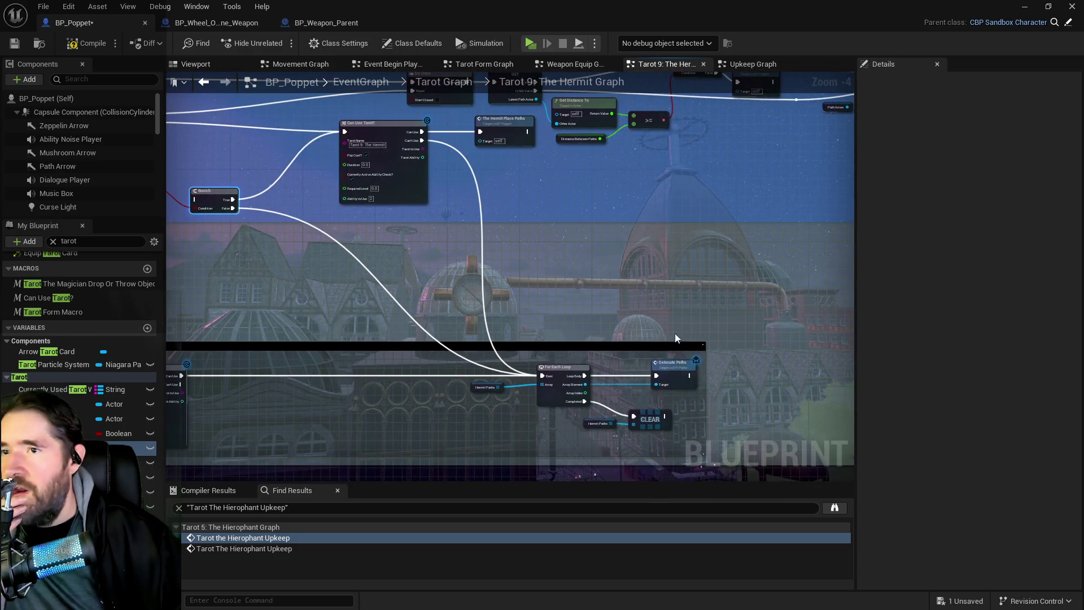
left_click_drag(382, 359, 608, 301)
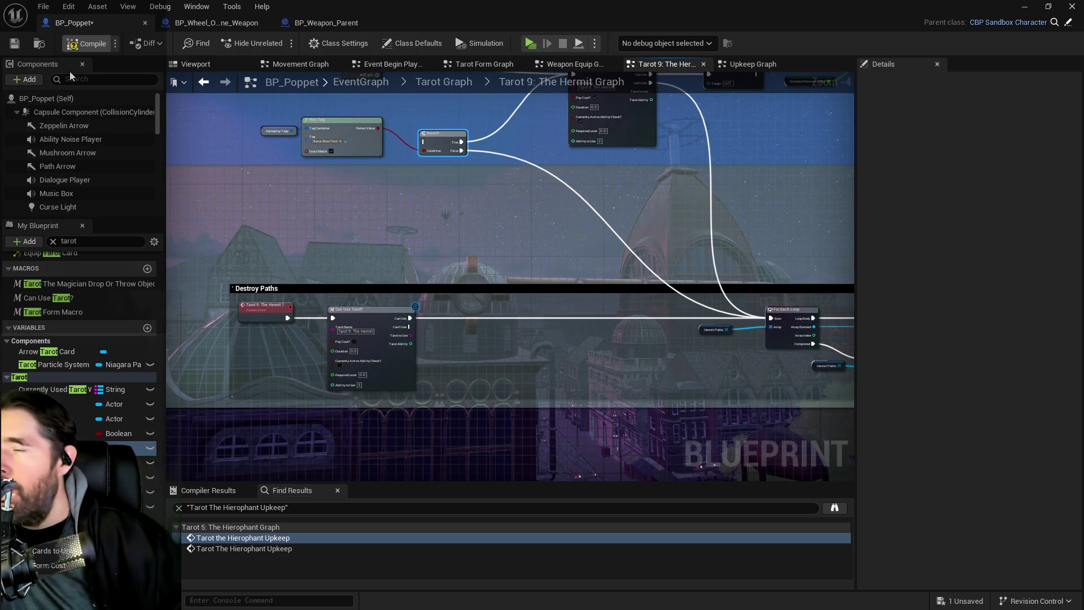
Compile BP_Poppet with F7, save it, and launch the game preview.
key("F7")
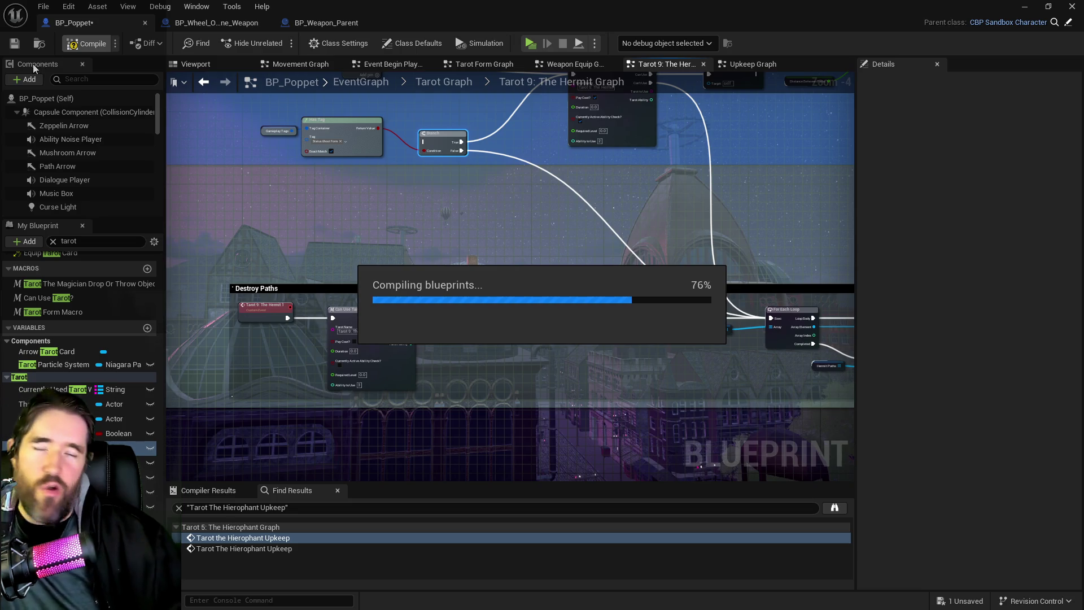
key("ctrl+s")
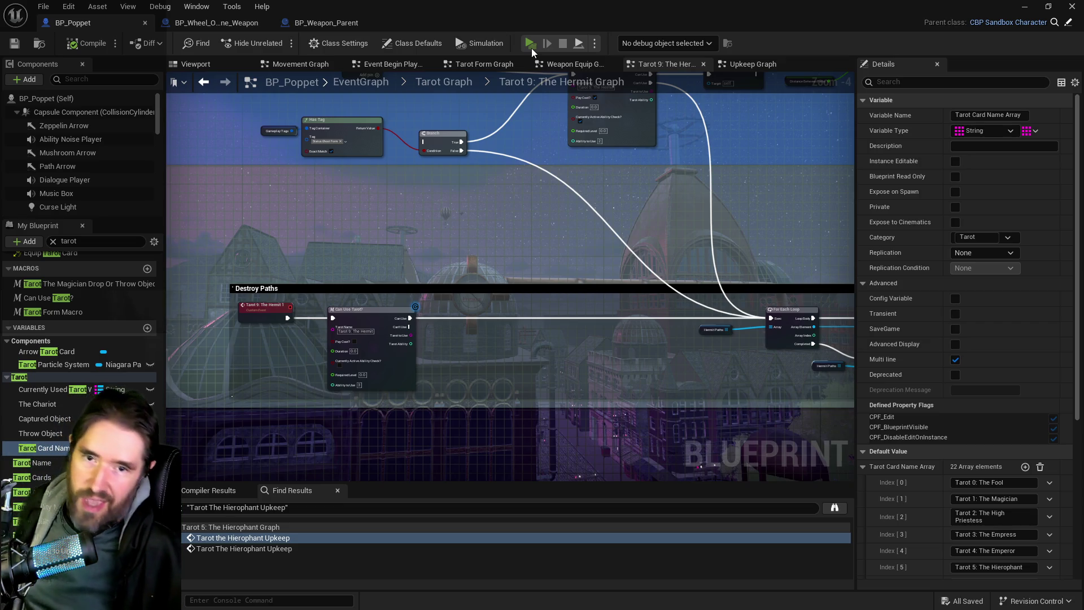
left_click(530, 48)
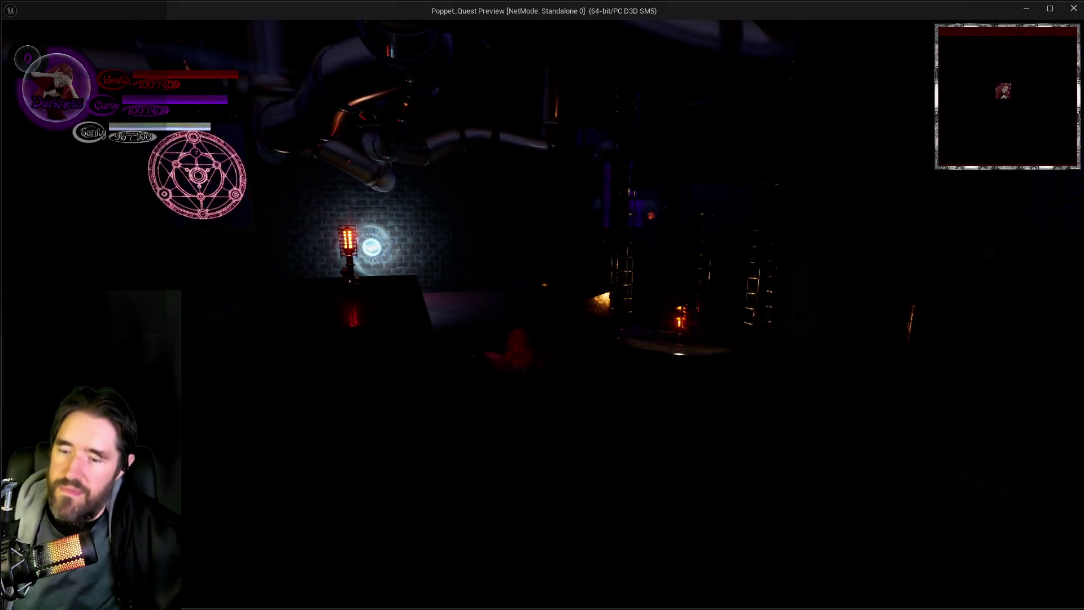
Toggle the in-game tarot card menu with Tab to review the 22 cards, then resume play.
key("Tab")
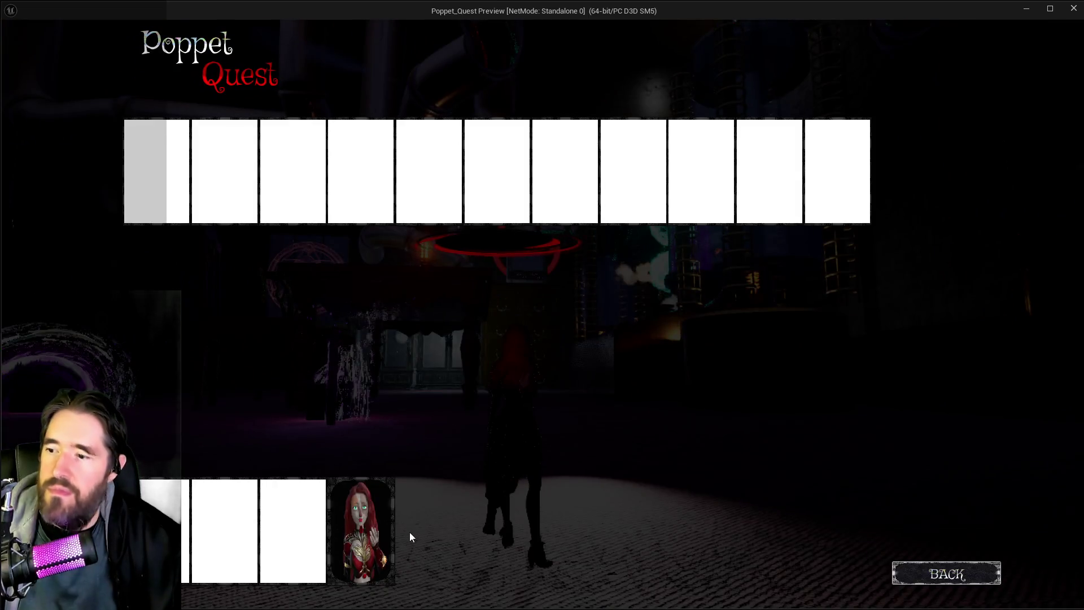
key("Tab")
key("Tab")
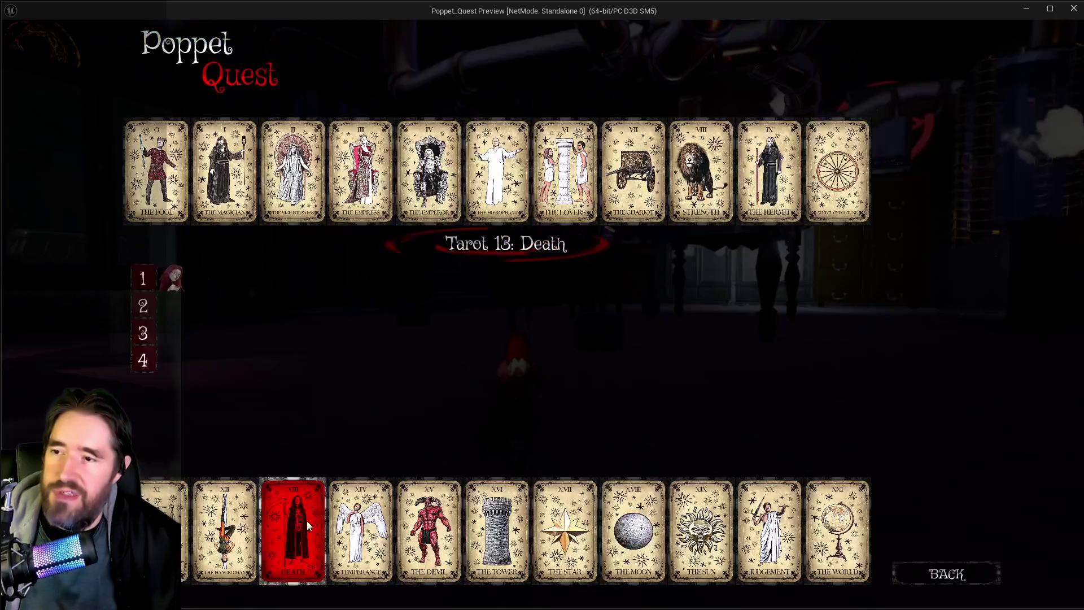
key("Tab")
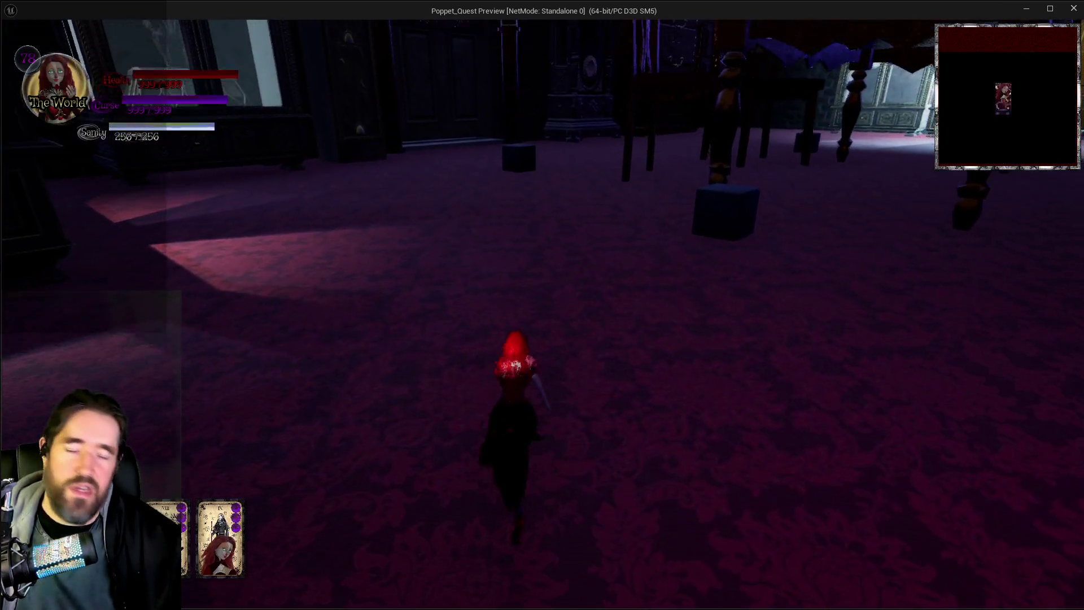
Run through the first room fighting enemies with the Hermit portal and burst attacks.
key("w")
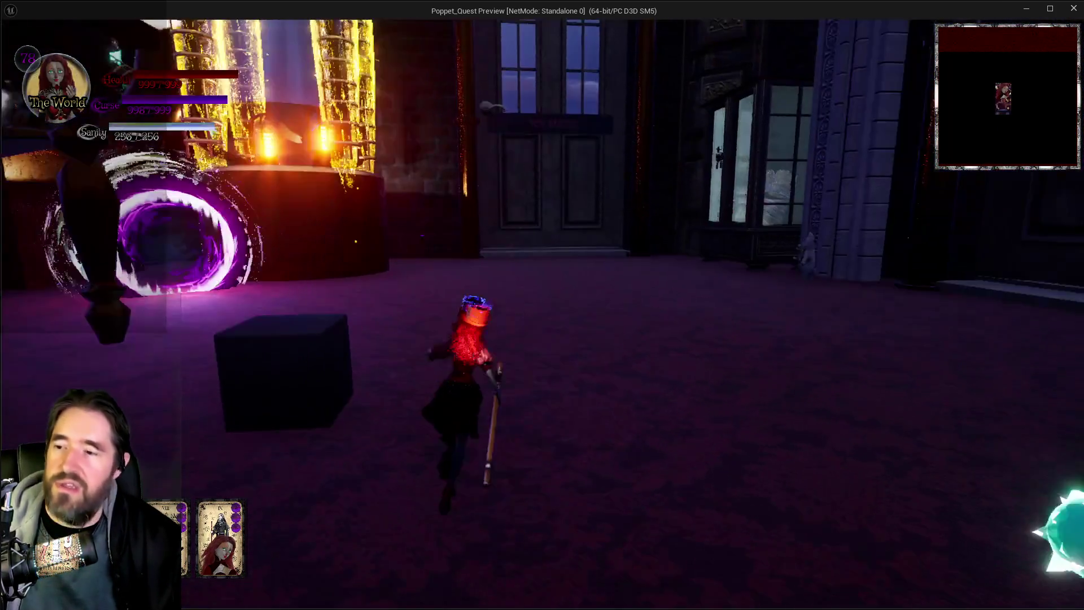
key("w")
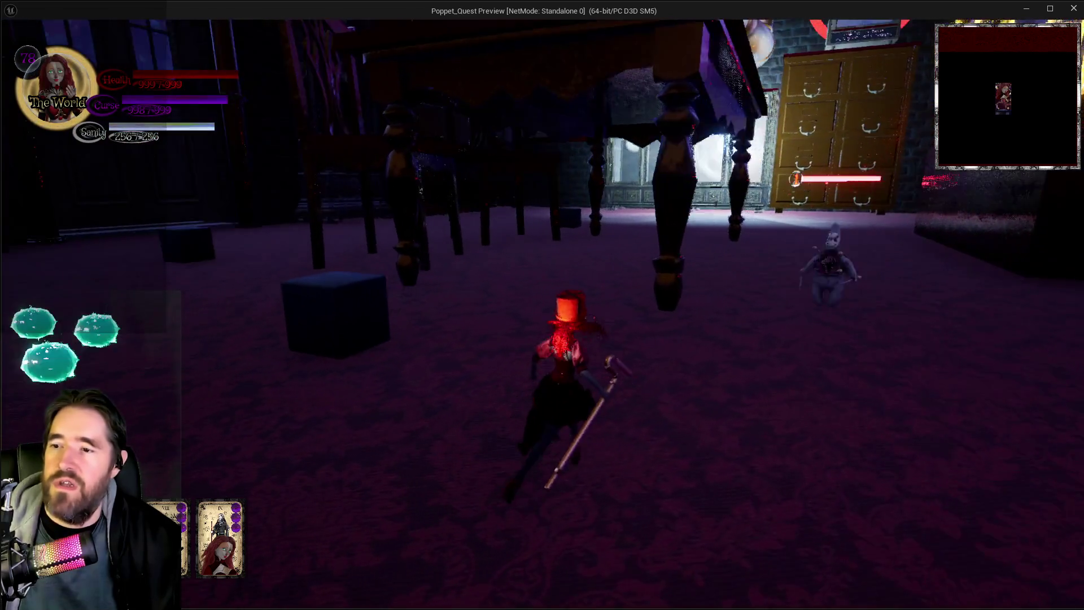
key("w")
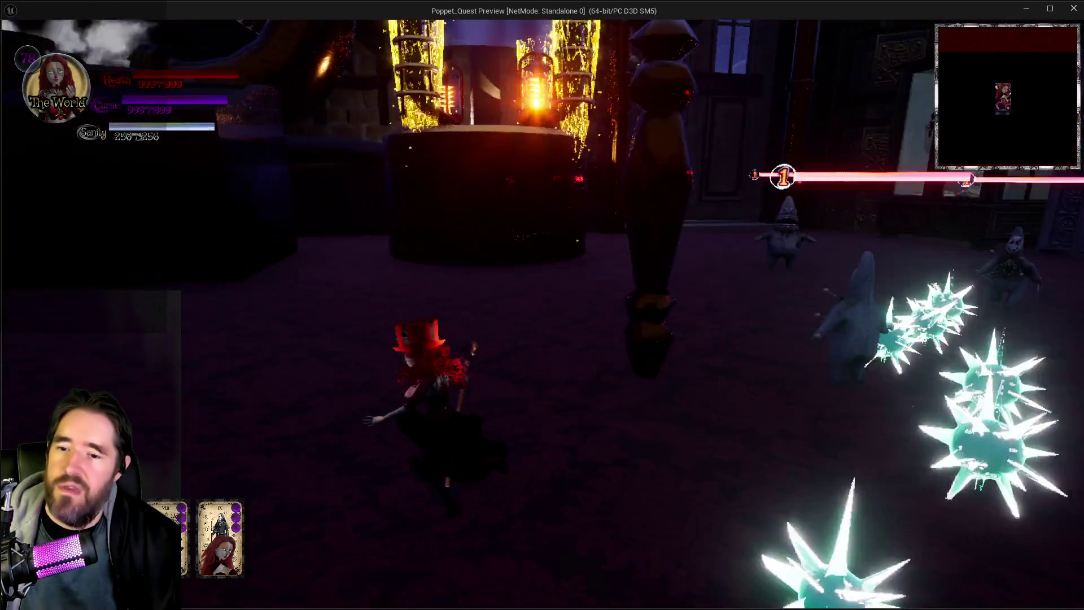
key("w")
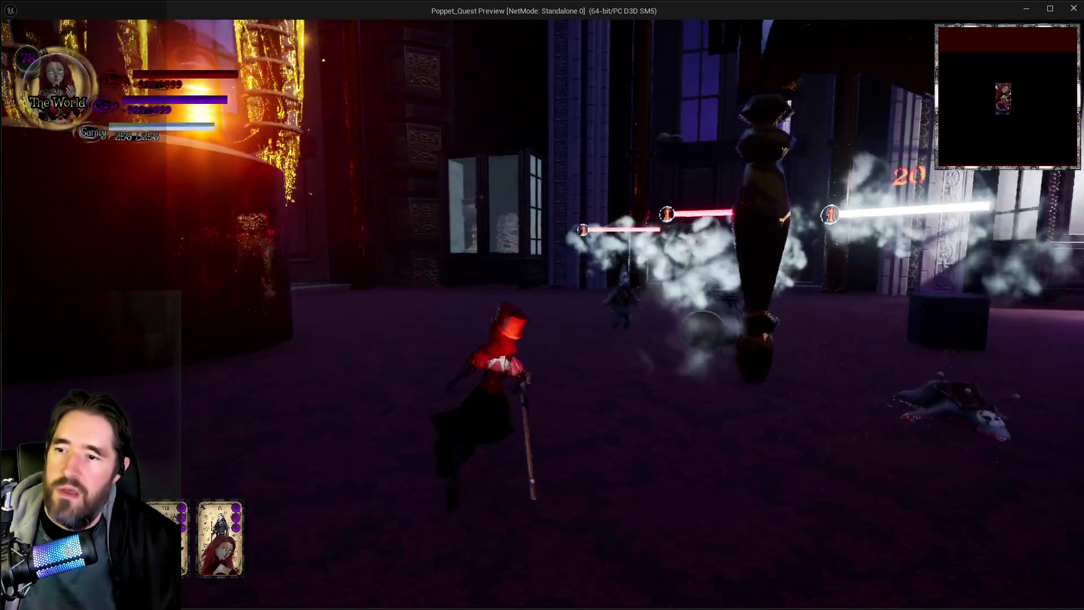
key("w")
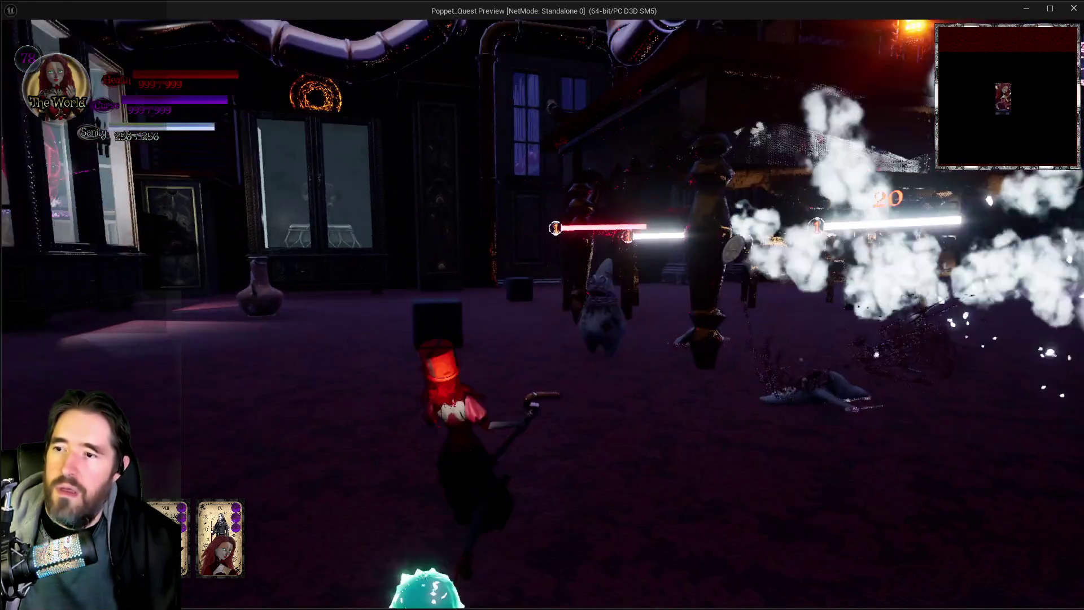
key("w")
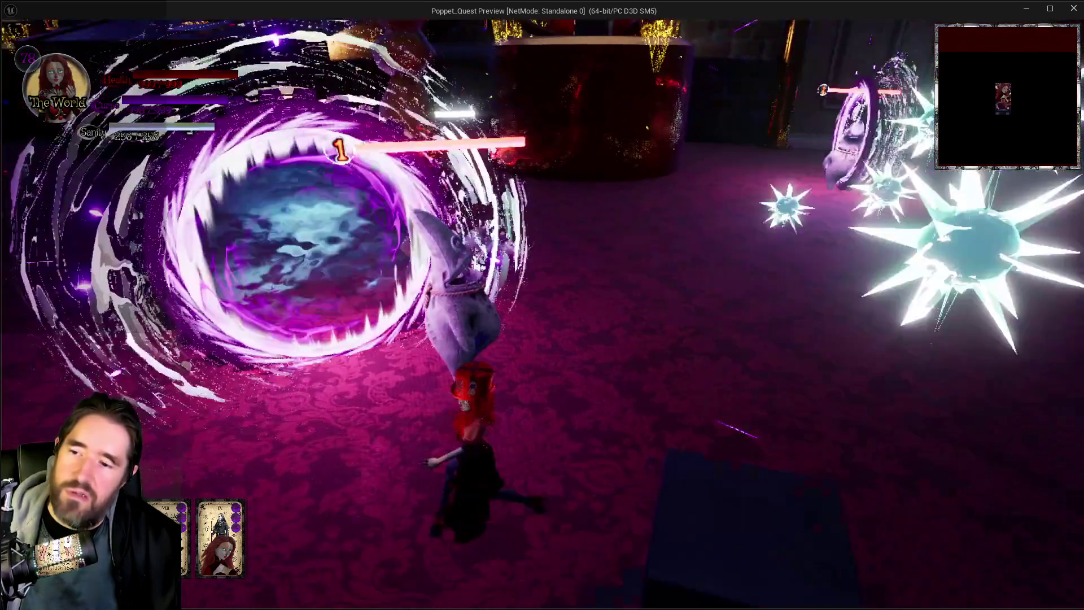
key("w")
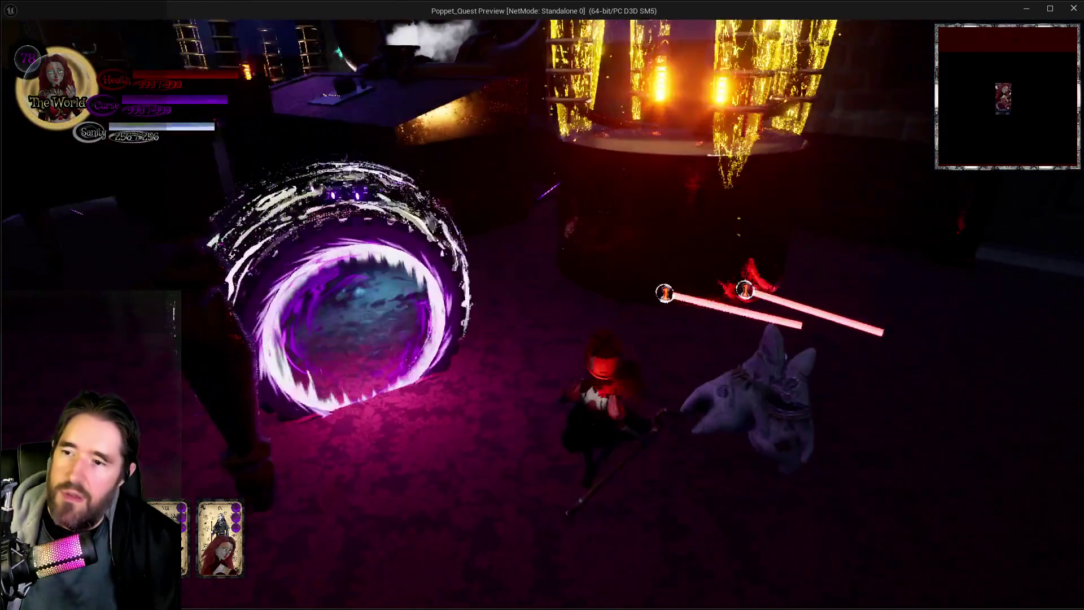
key("w")
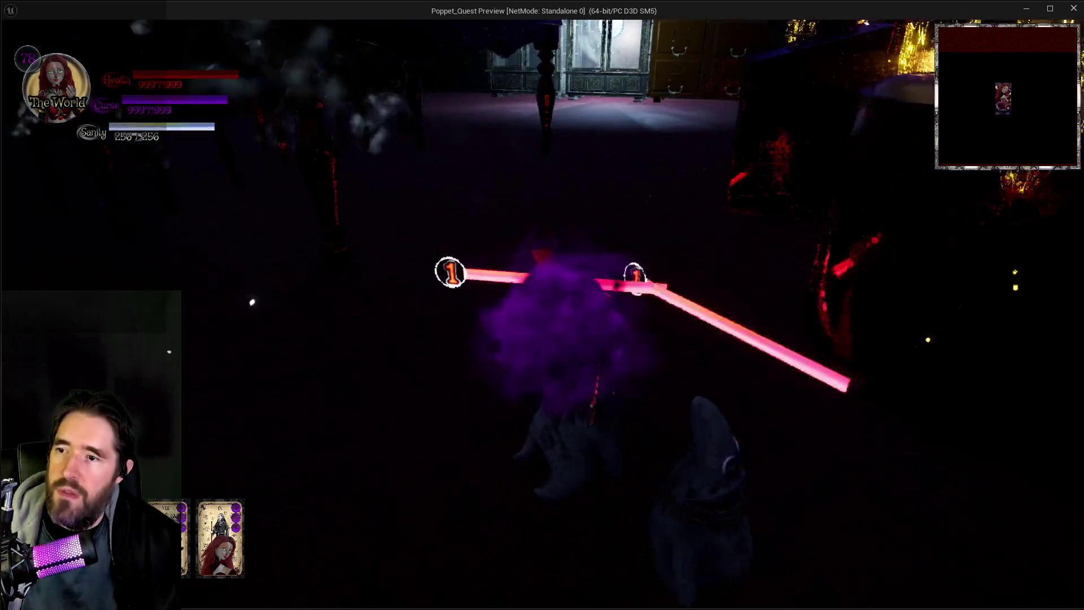
key("w")
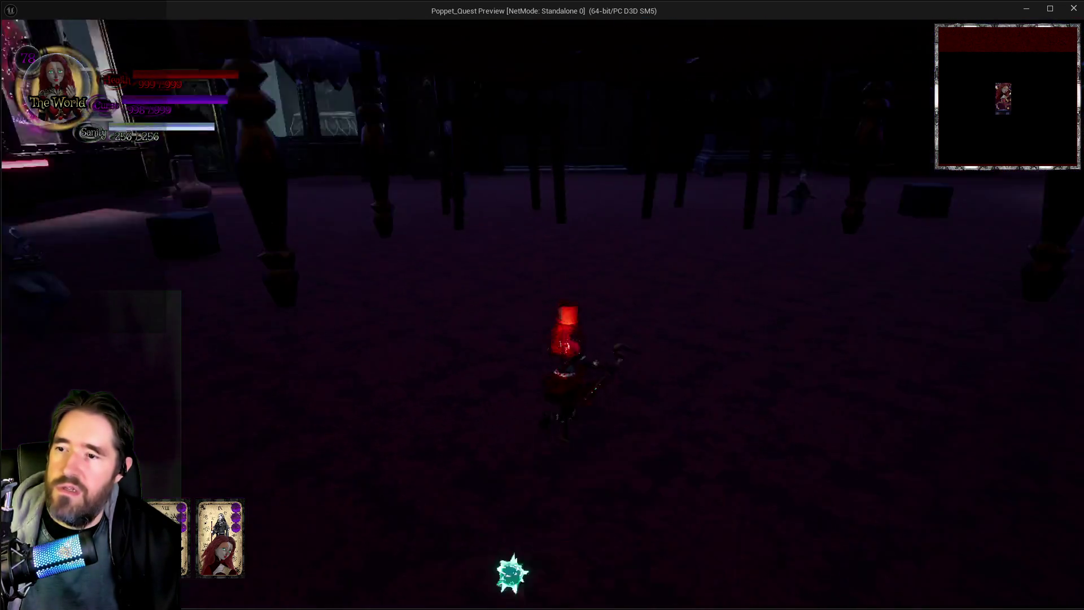
key("w")
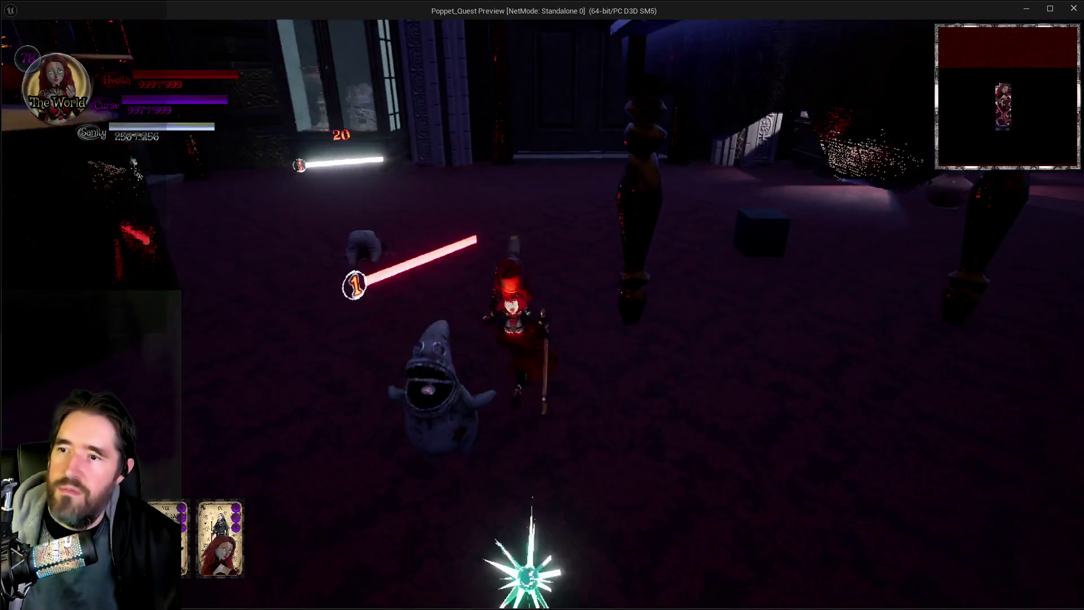
key("w")
key("w")
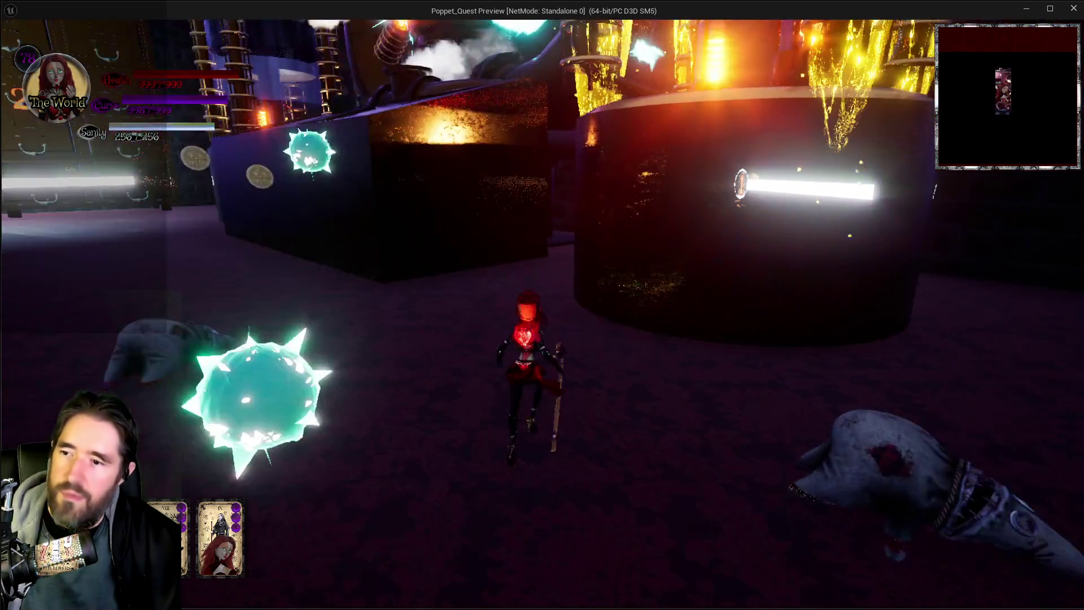
key("w")
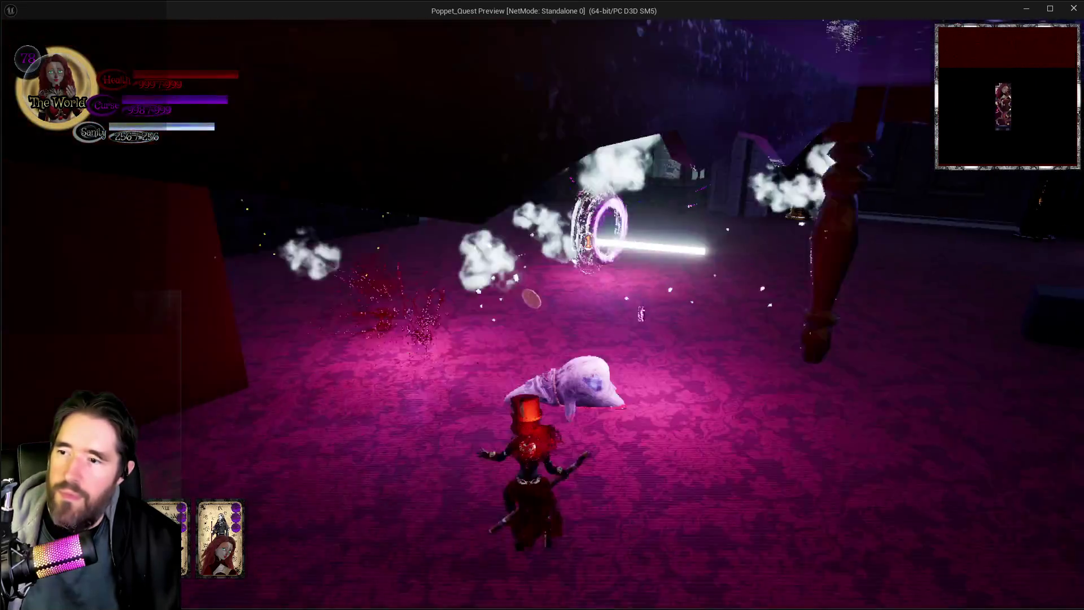
key("w")
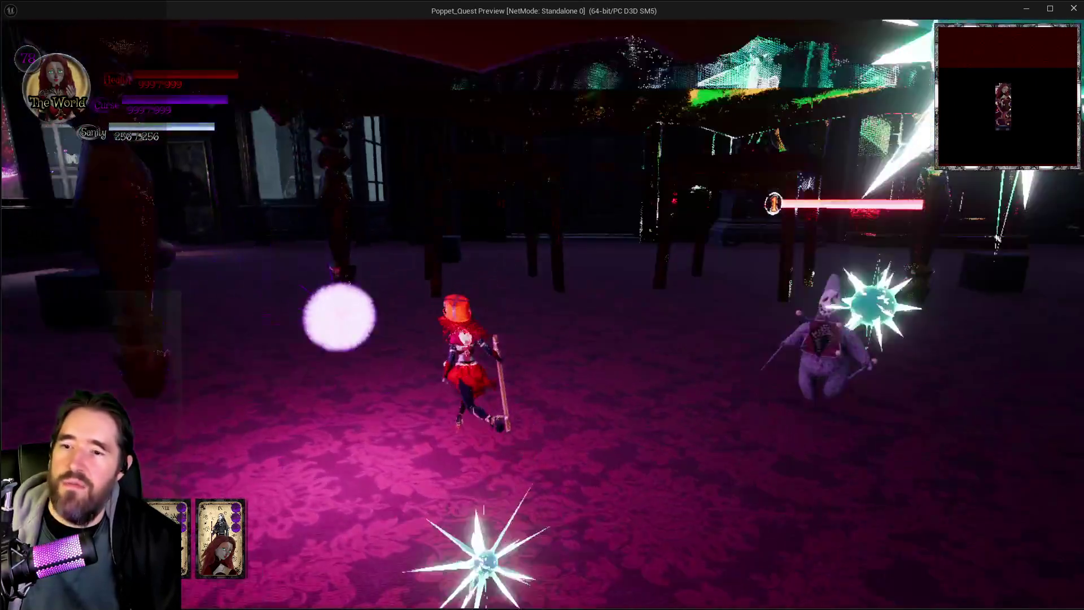
key("w")
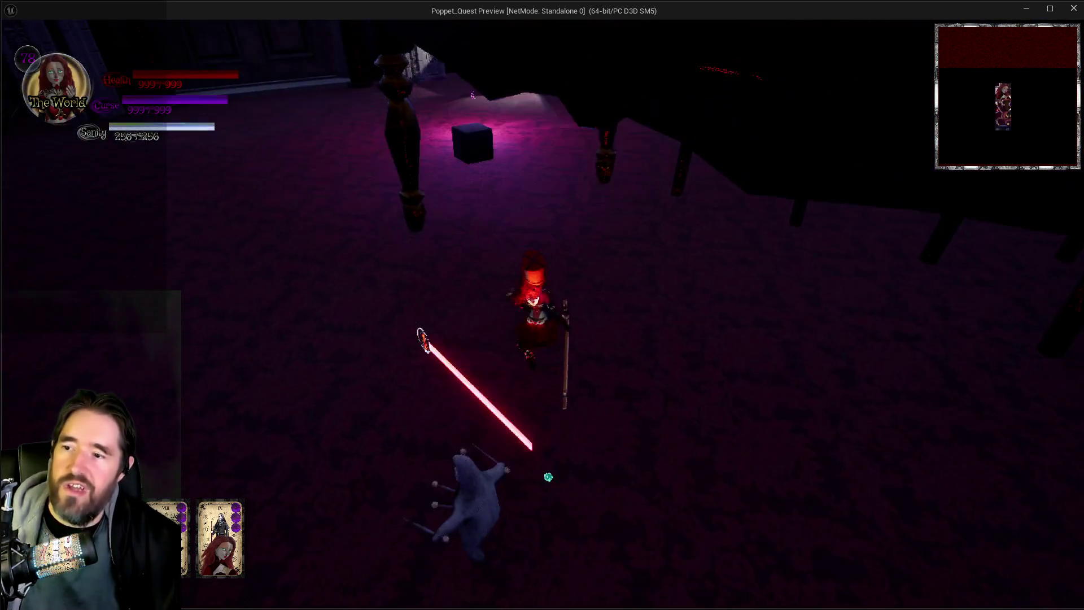
Fight the ghosts spawning at the purple portal, then travel through it.
key("w")
key("w")
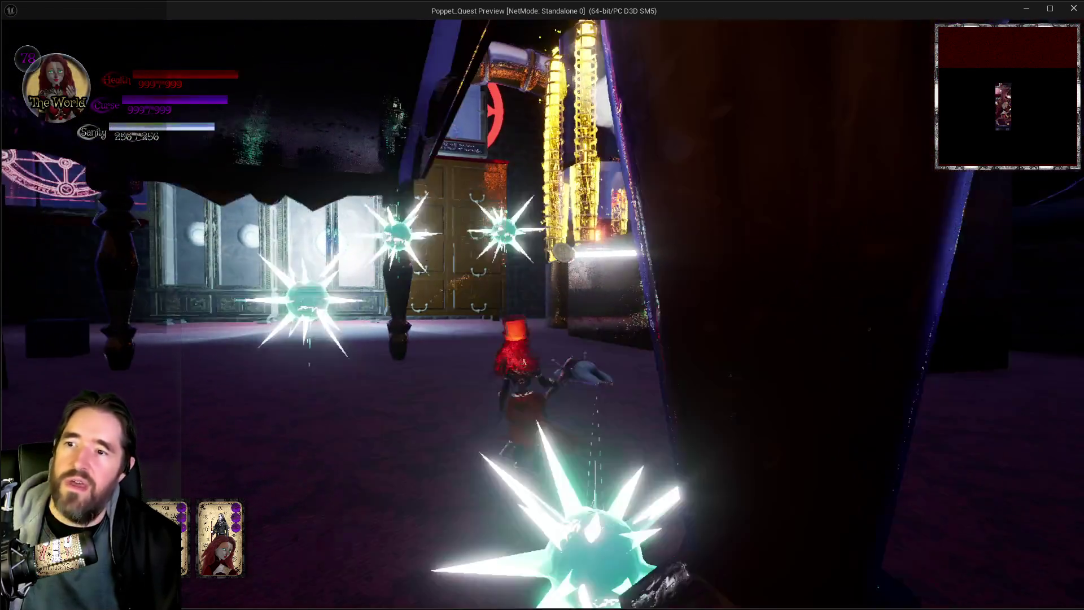
key("w")
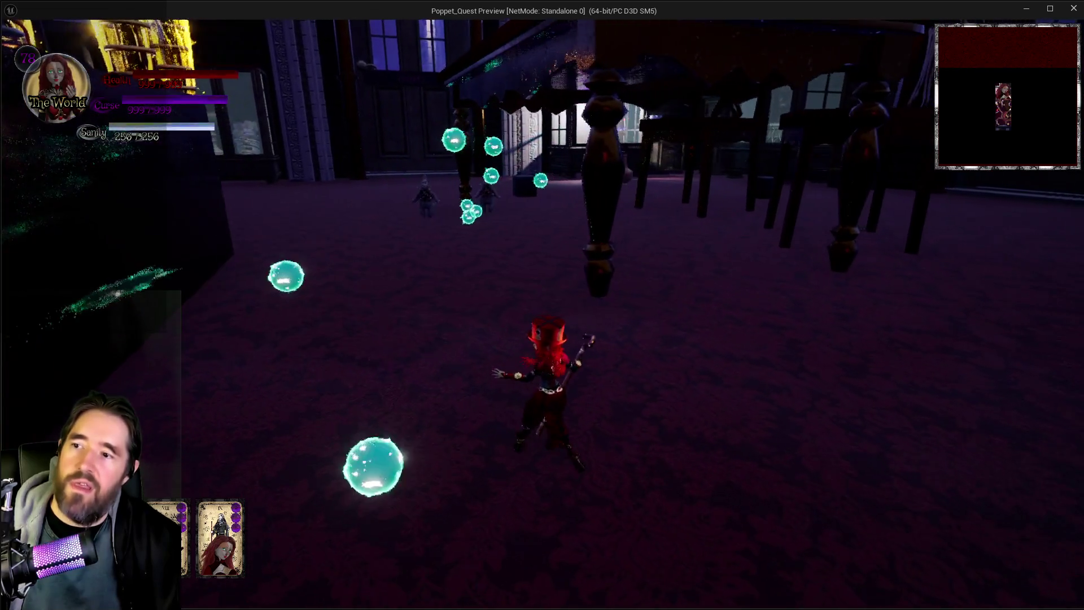
key("w")
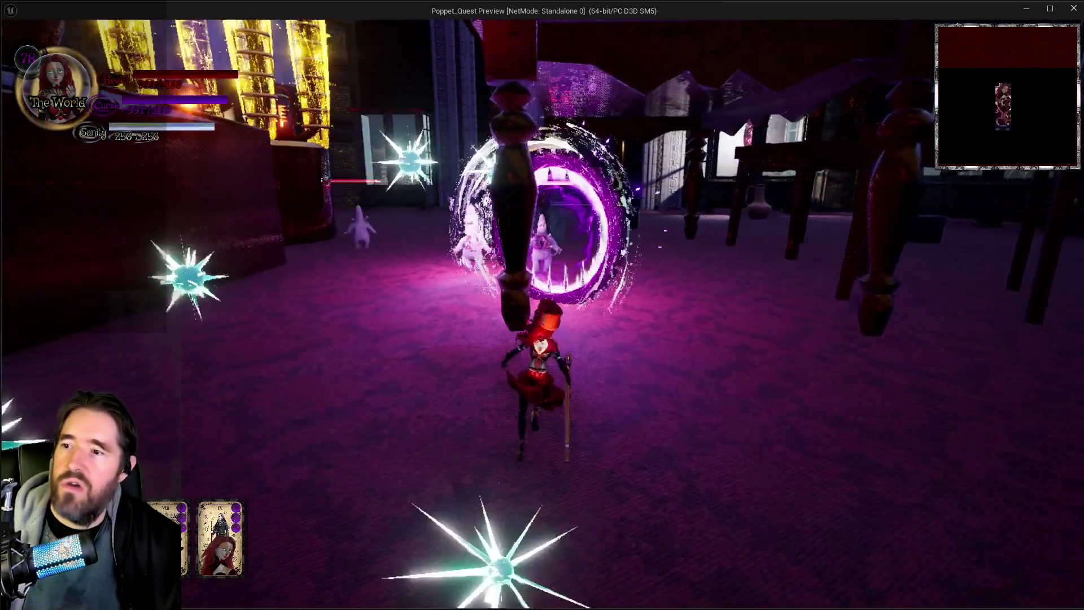
key("w")
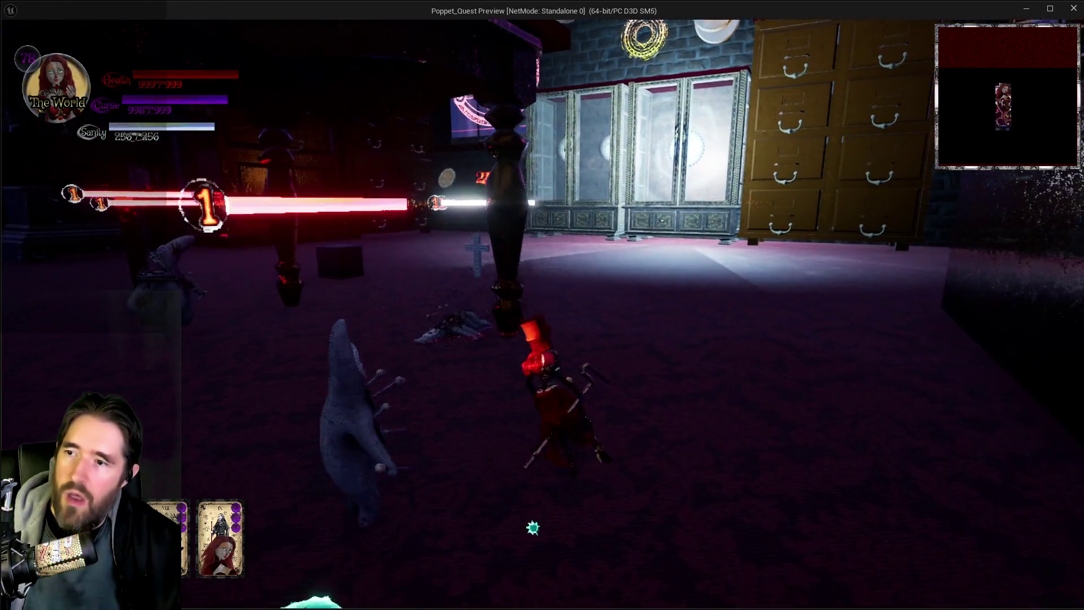
key("w")
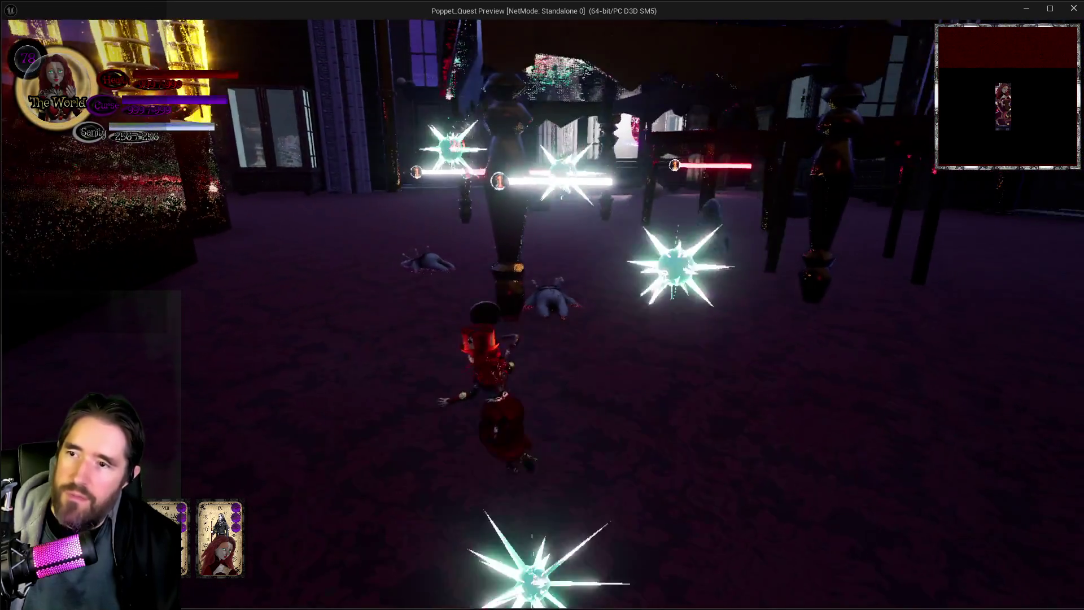
key("w")
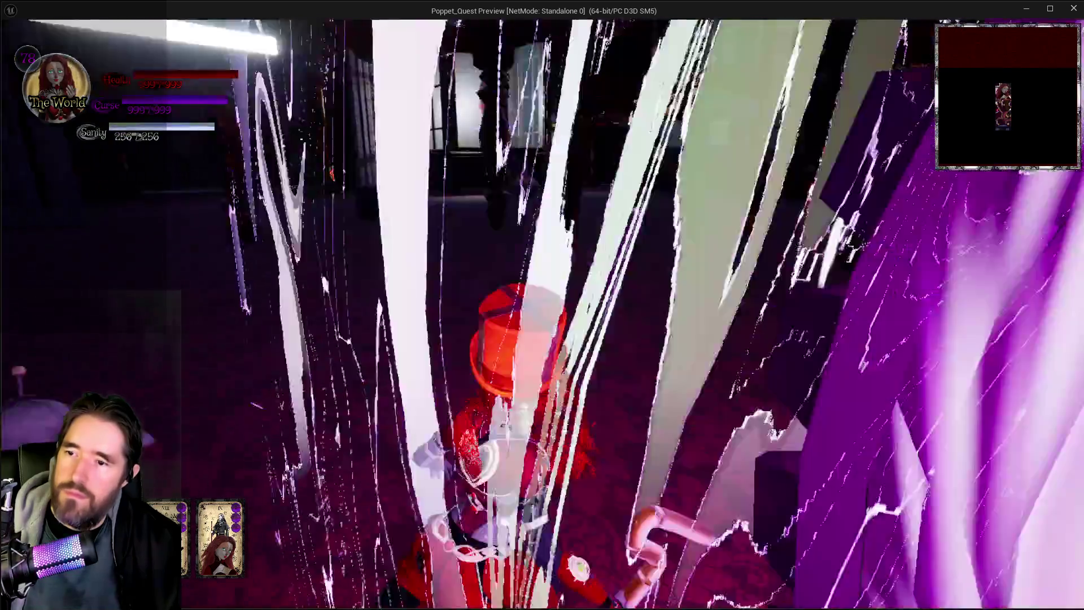
key("w")
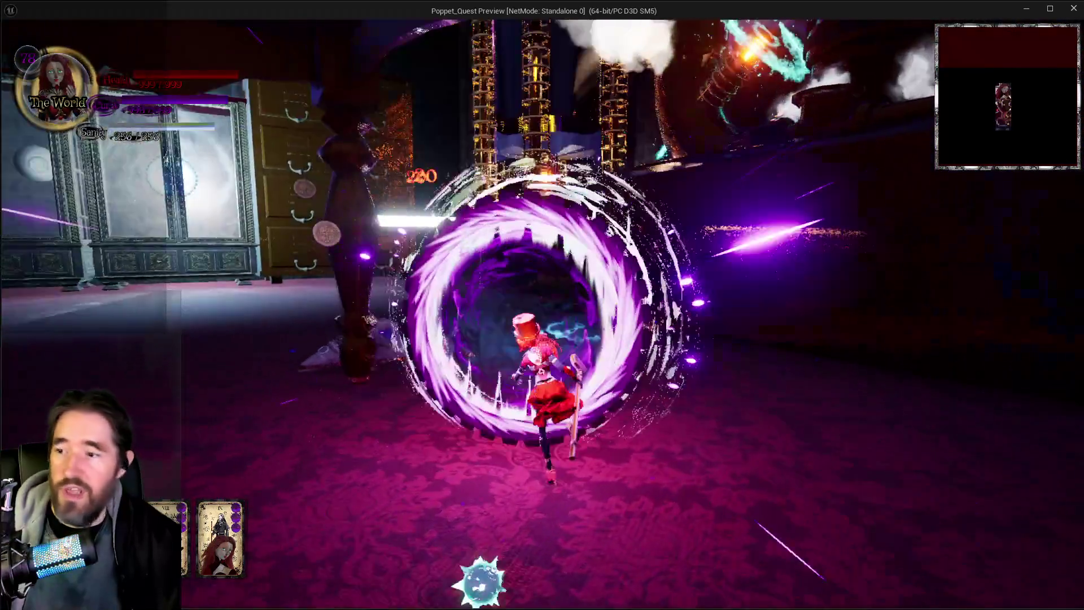
key("w")
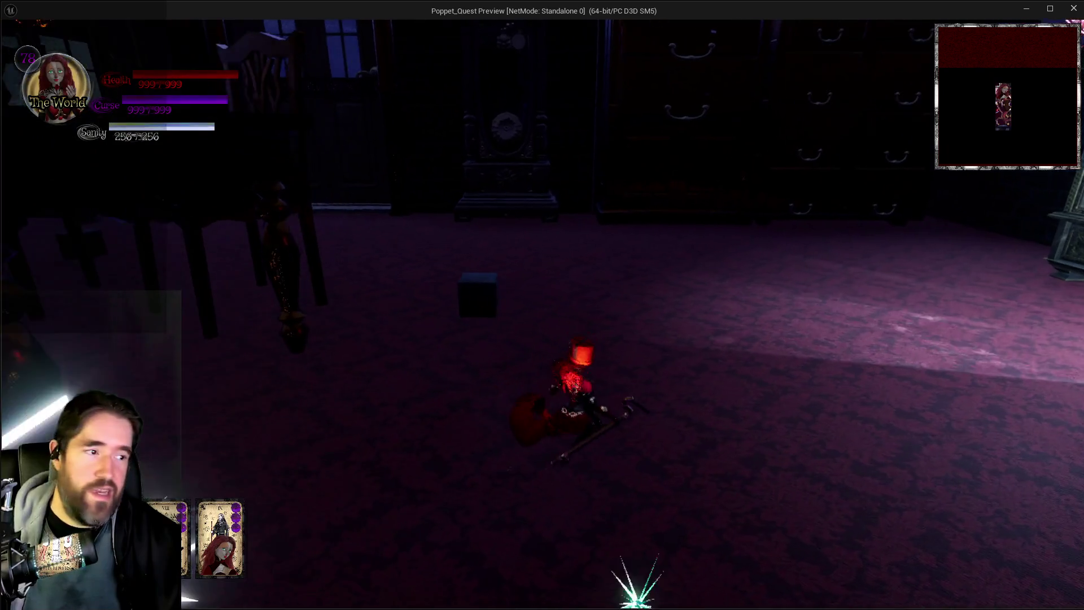
Run through the dark rooms and pipe hall, fighting enemies and triggering a trail of ice spikes.
key("w")
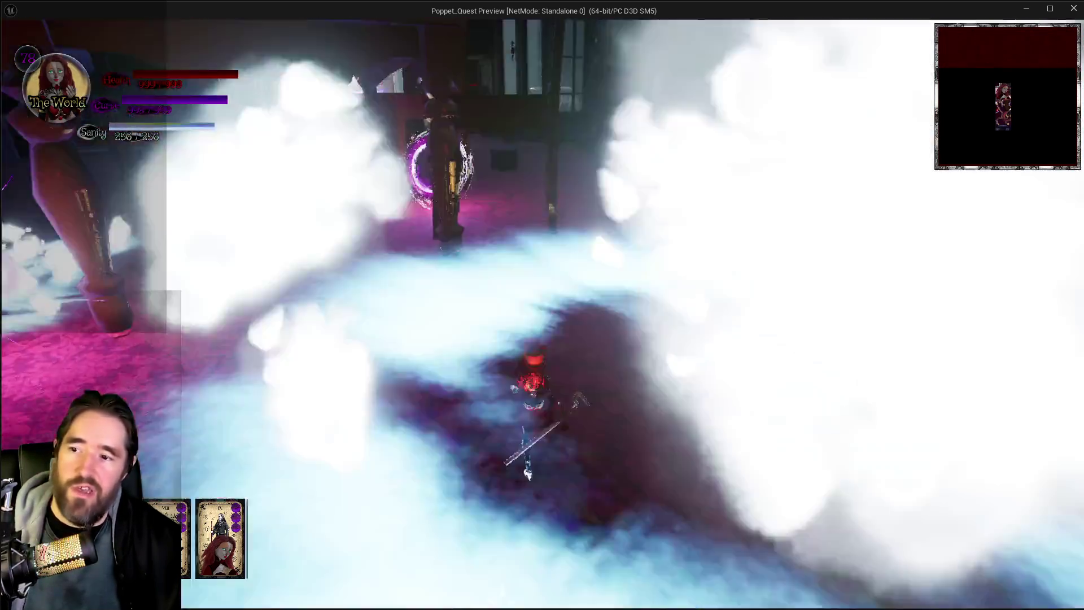
key("w")
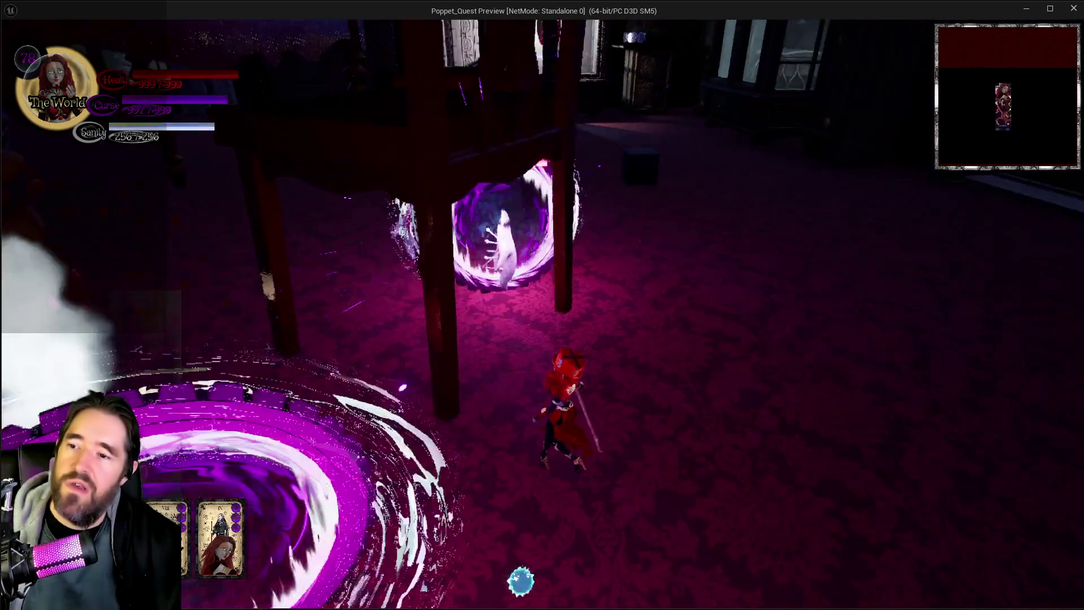
key("w")
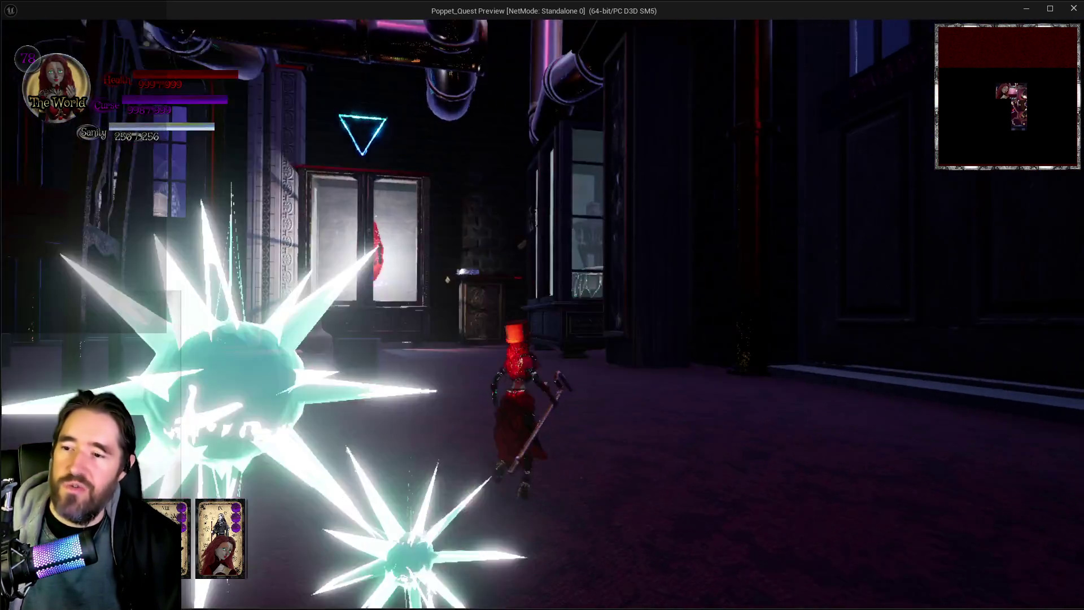
key("w")
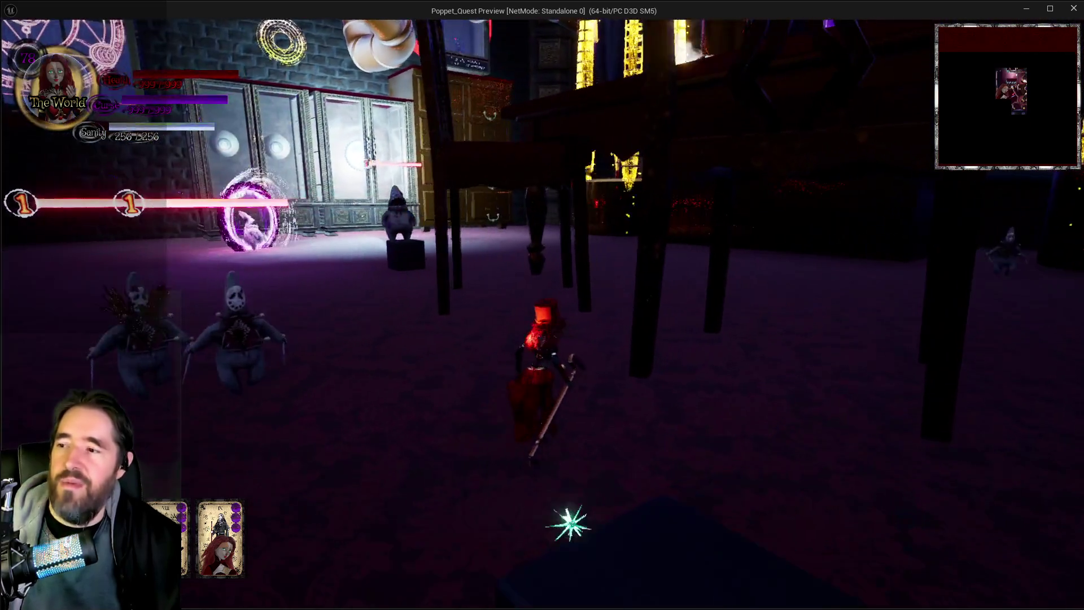
key("w")
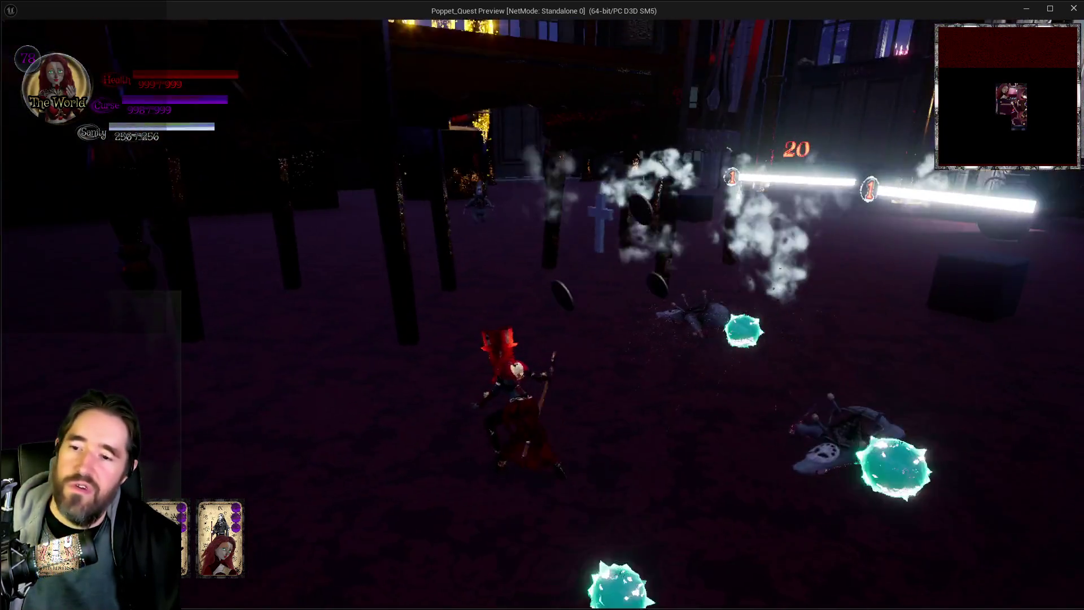
key("w")
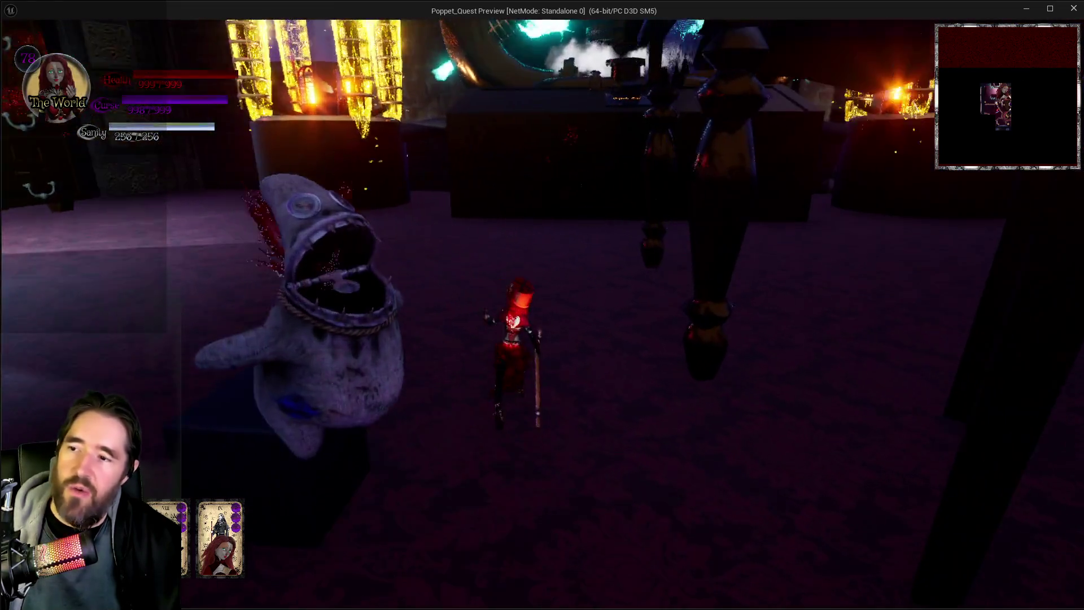
key("w")
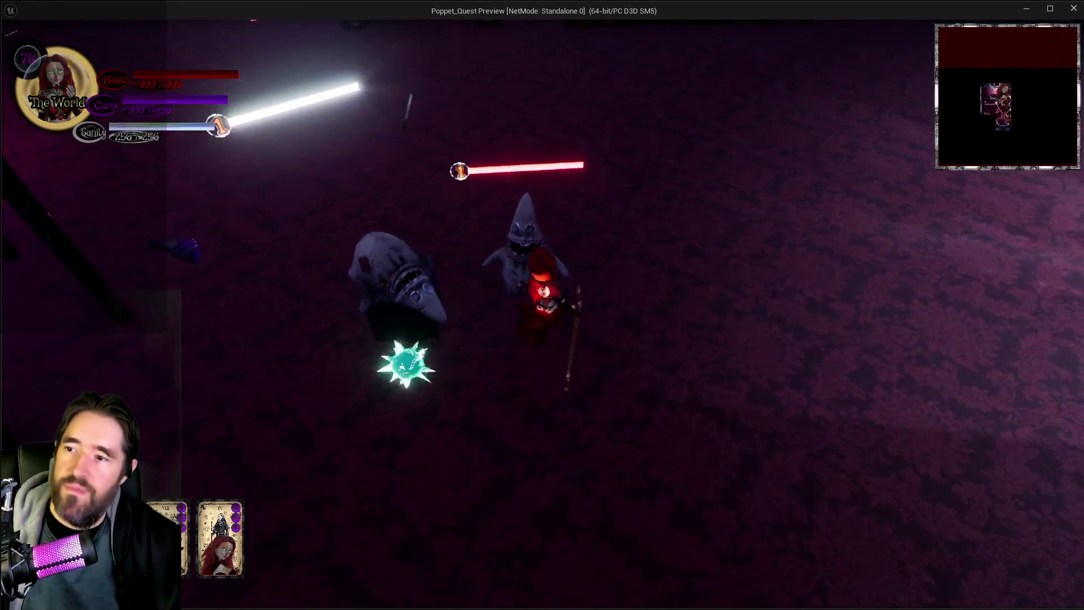
key("w")
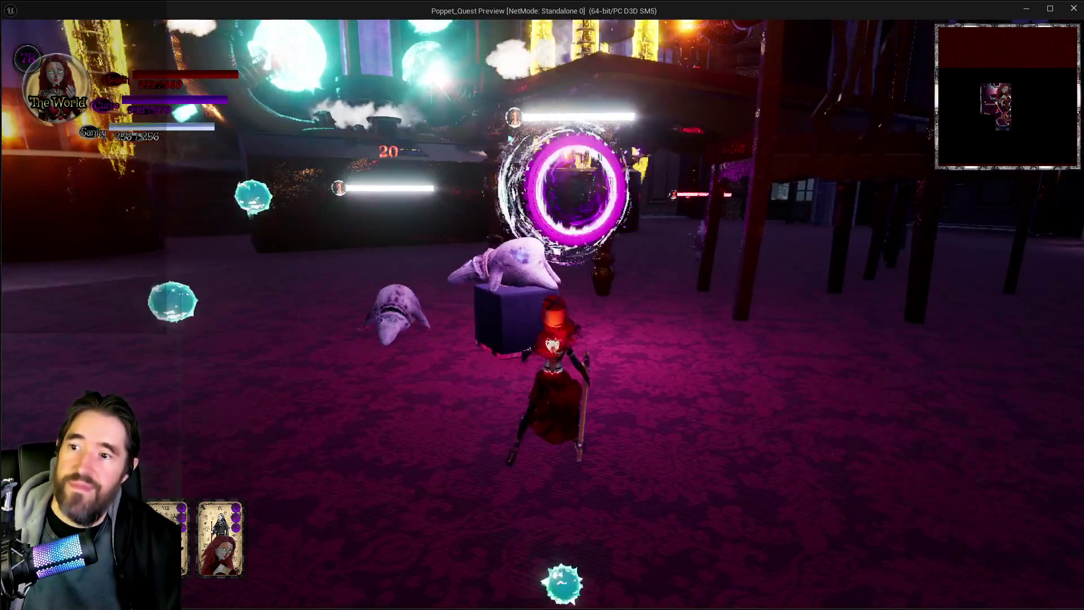
key("w")
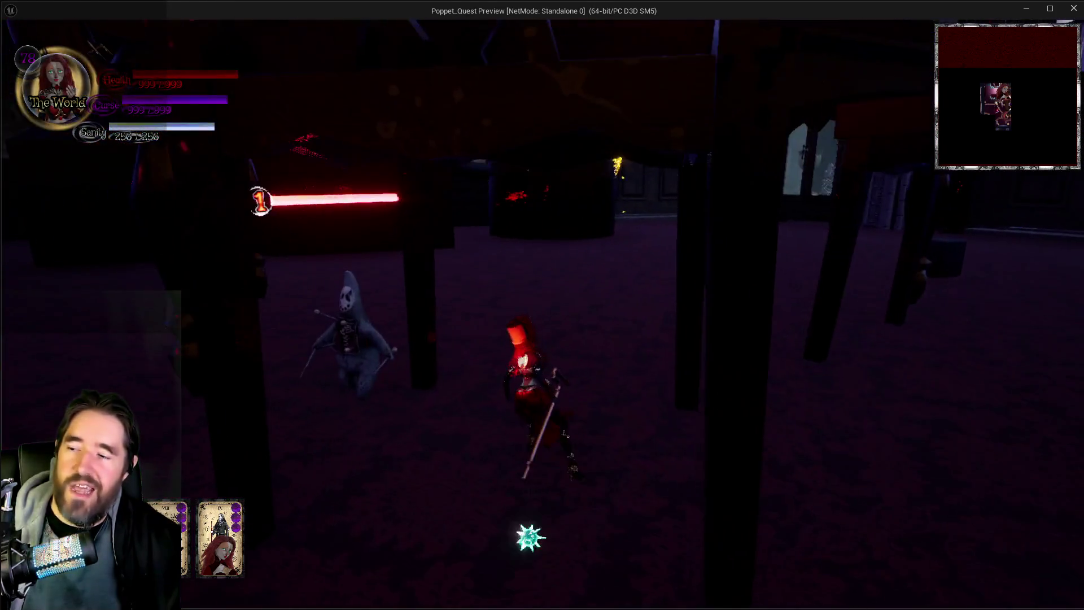
key("w")
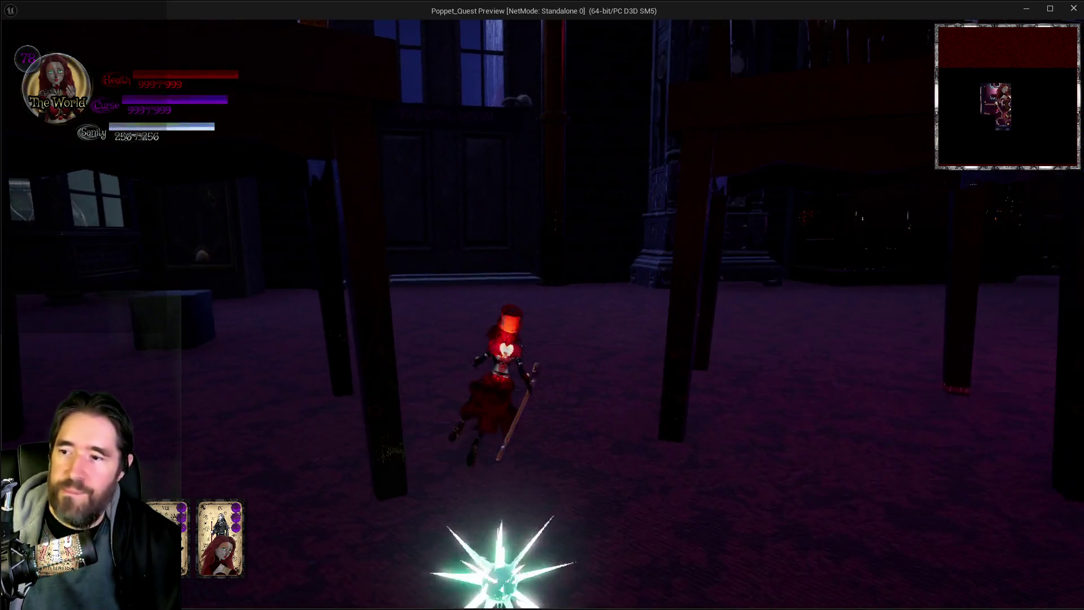
key("w")
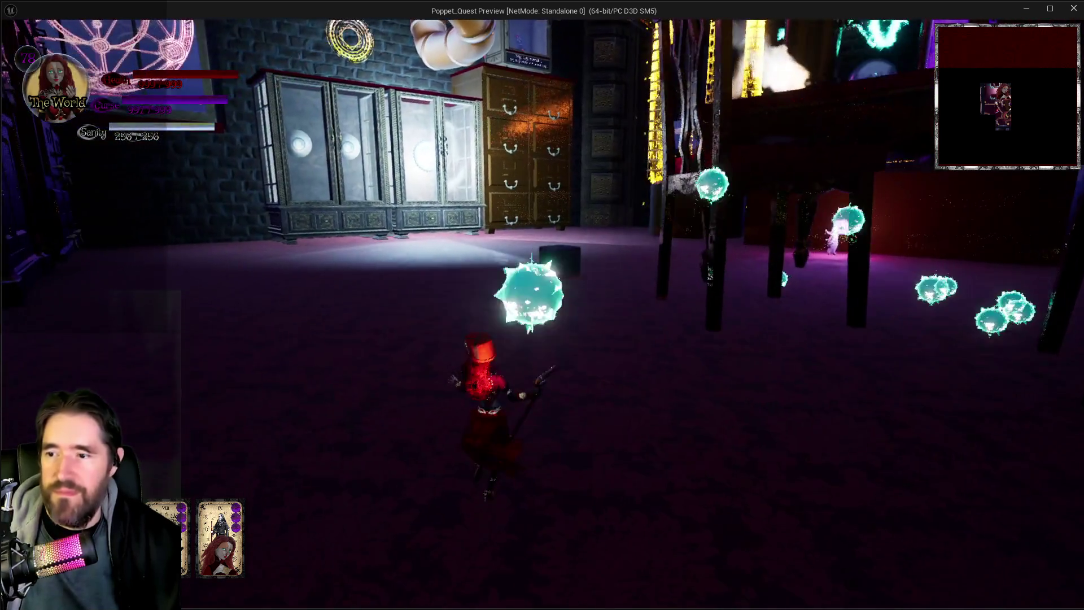
key("w")
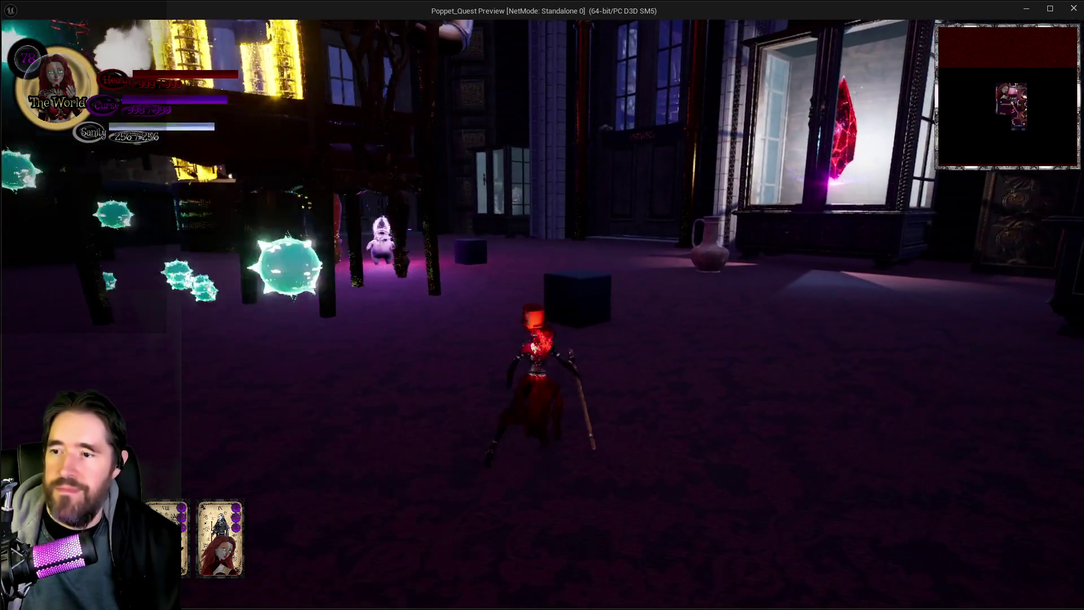
key("w")
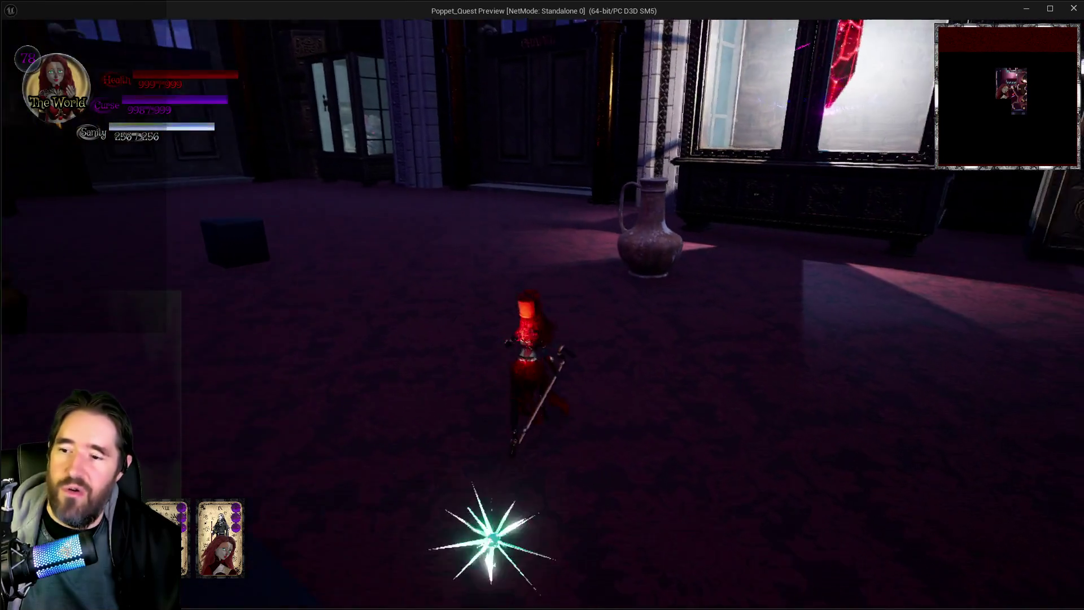
key("w")
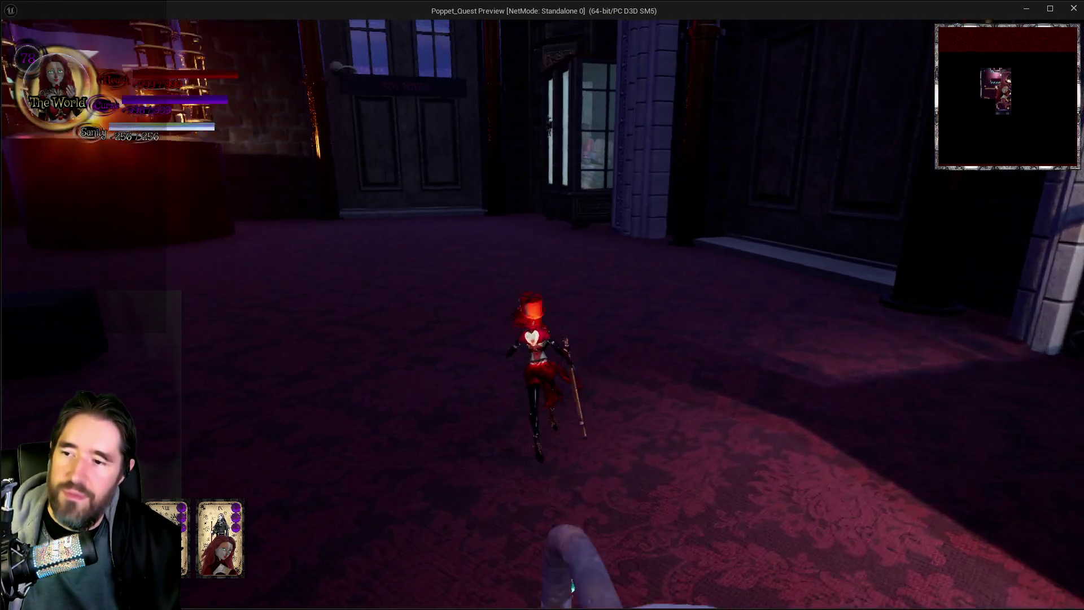
key("w")
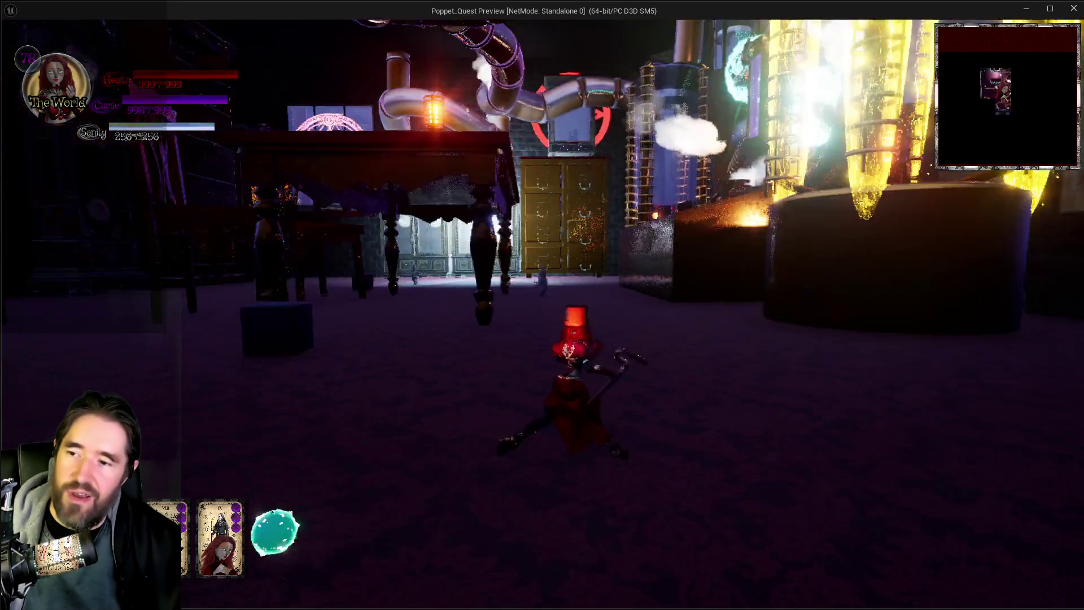
key("w")
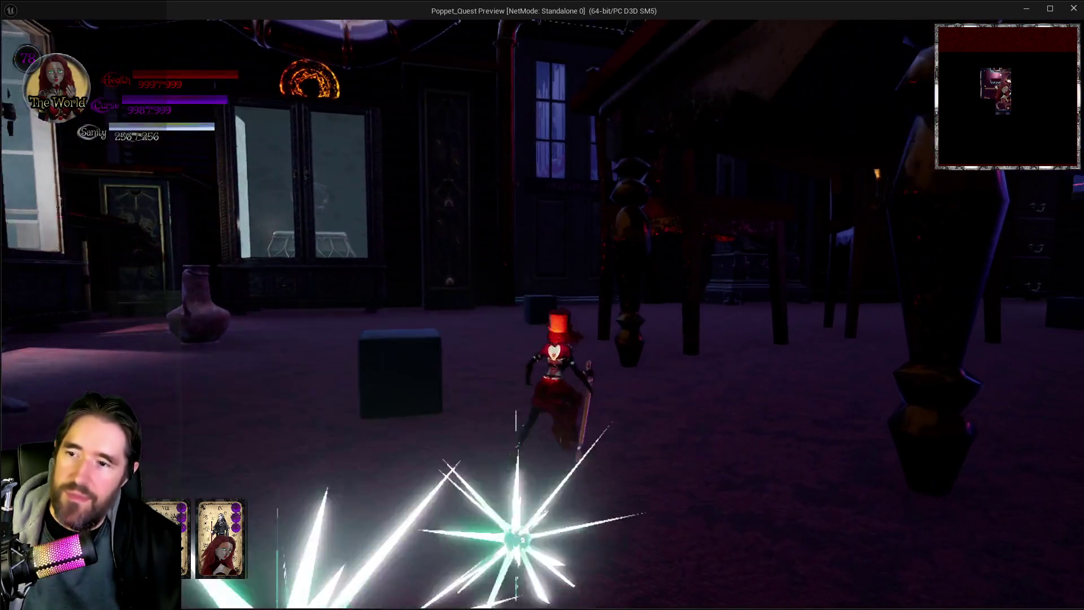
key("w")
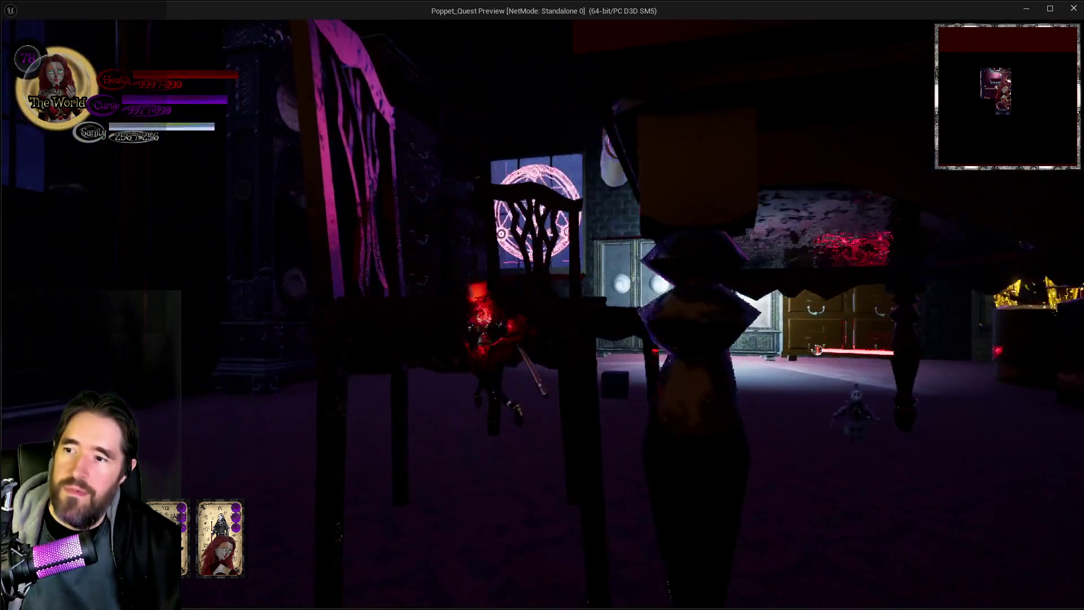
key("w")
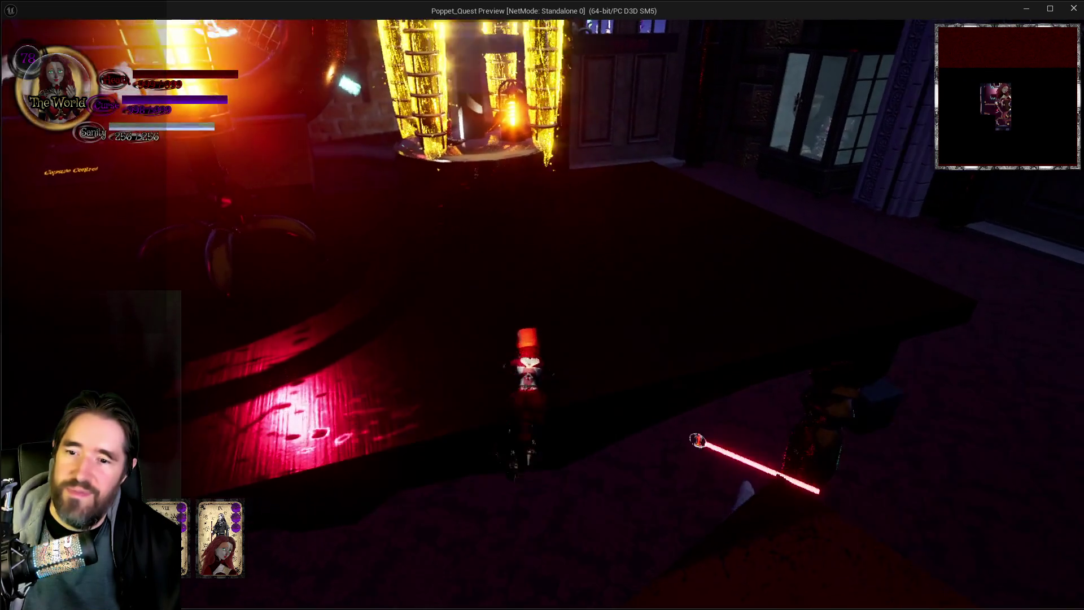
key("w")
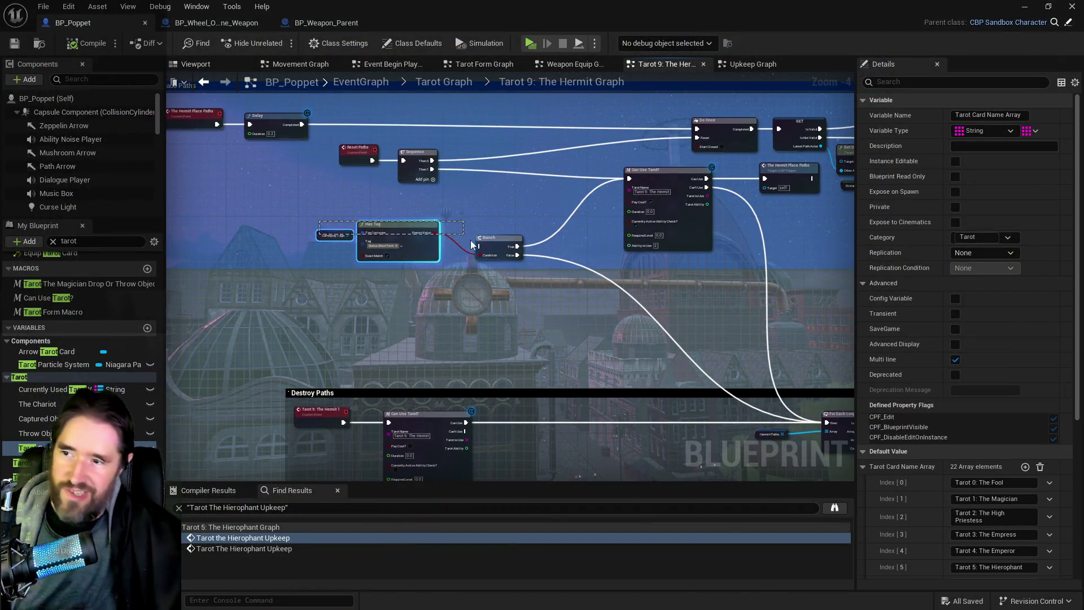
Delete the Has Tag, Gameplay Tags and Branch nodes from the Hermit graph.
left_click_drag(472, 245, 489, 246)
key("Delete")
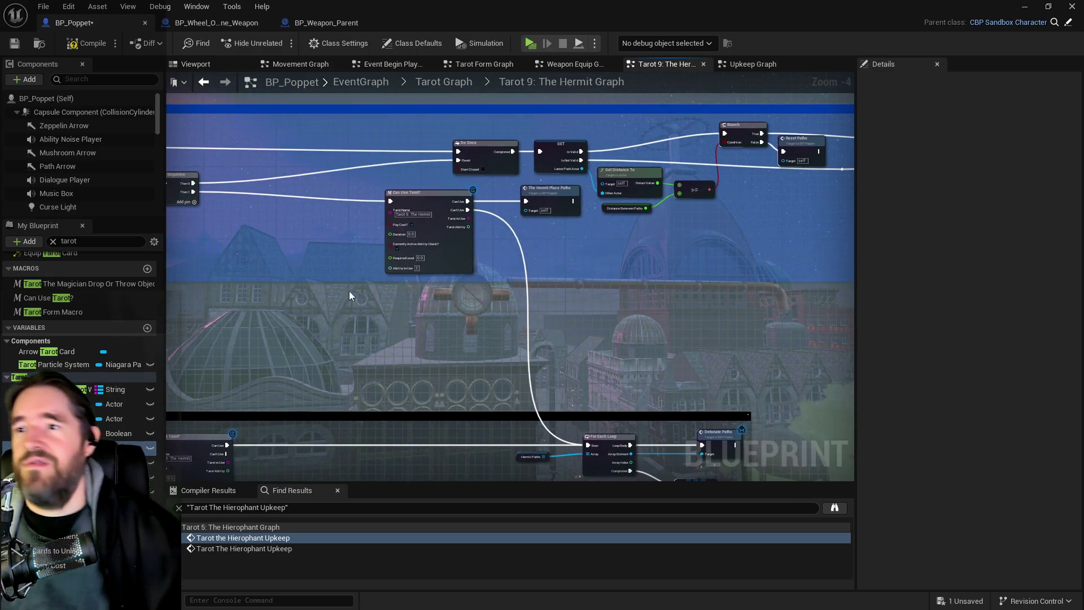
left_click_drag(548, 413, 789, 232)
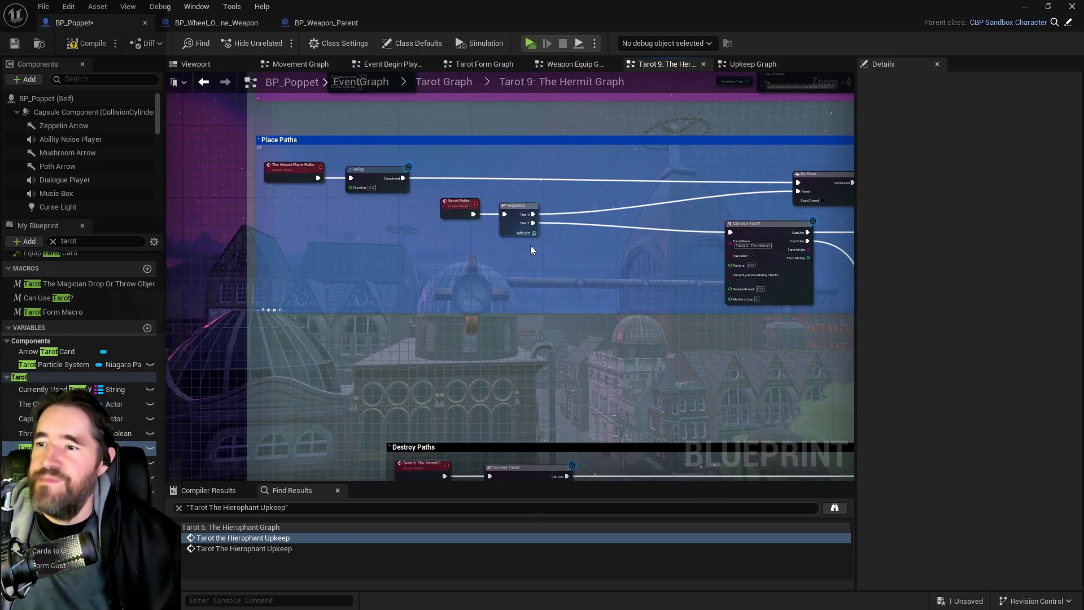
left_click_drag(531, 251, 428, 210)
Move Reset Paths, Sequence, Can Use Tarot and Hermit Place Paths lower, then frame the Hermit comment boxes.
left_click_drag(250, 201, 336, 217)
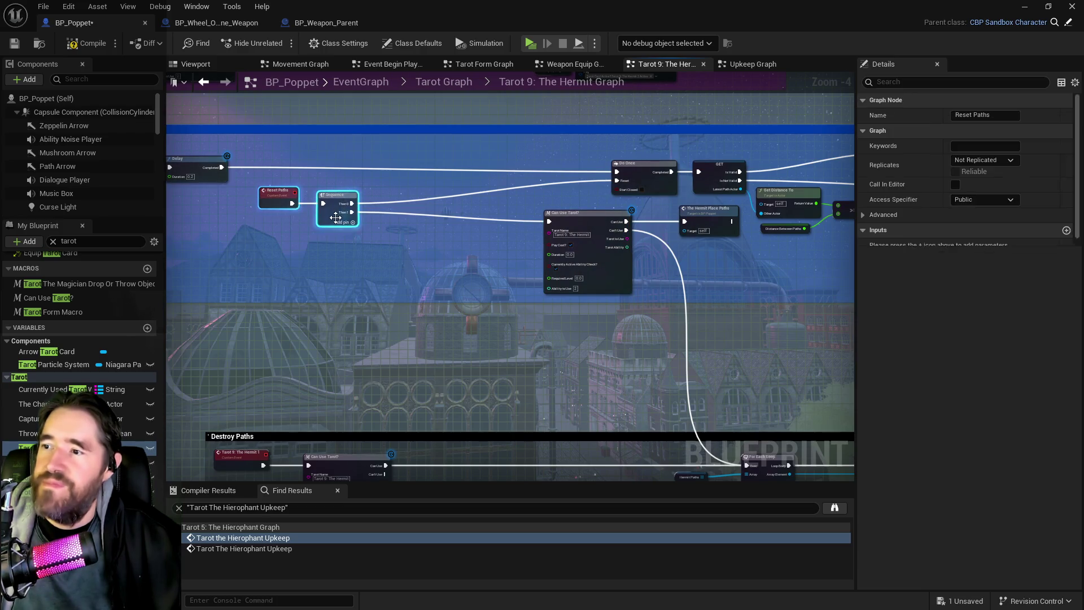
left_click(587, 214, "ctrl")
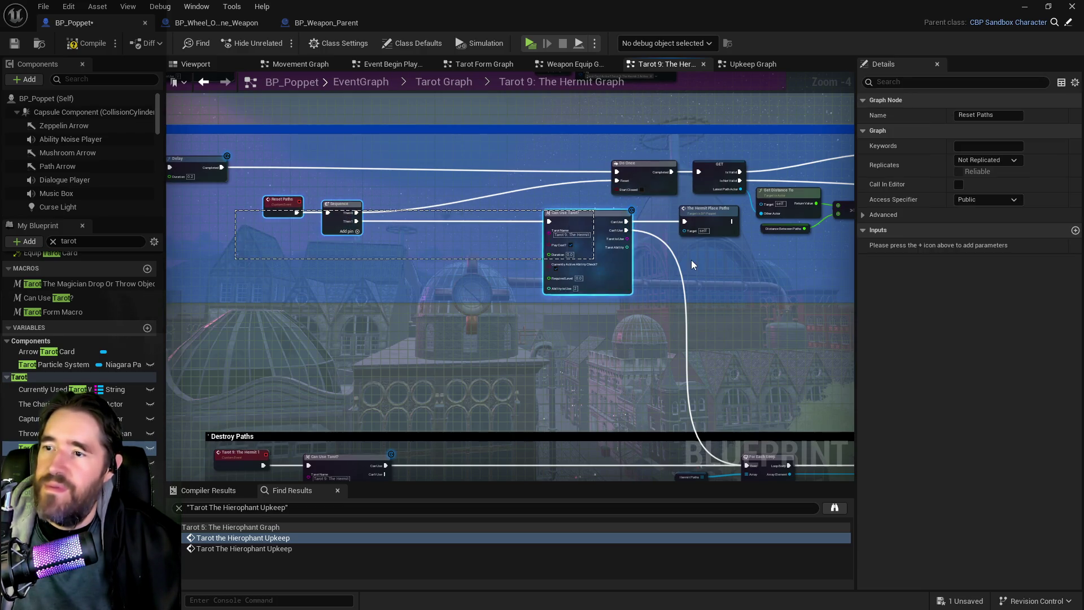
left_click(706, 208, "ctrl")
mouse_move(703, 231)
left_mouse_down()
mouse_move(698, 290)
mouse_move(584, 294)
mouse_move(364, 283)
mouse_move(338, 300)
mouse_move(376, 279)
mouse_move(182, 245)
left_mouse_up()
scroll(698, 290, "down", 1)
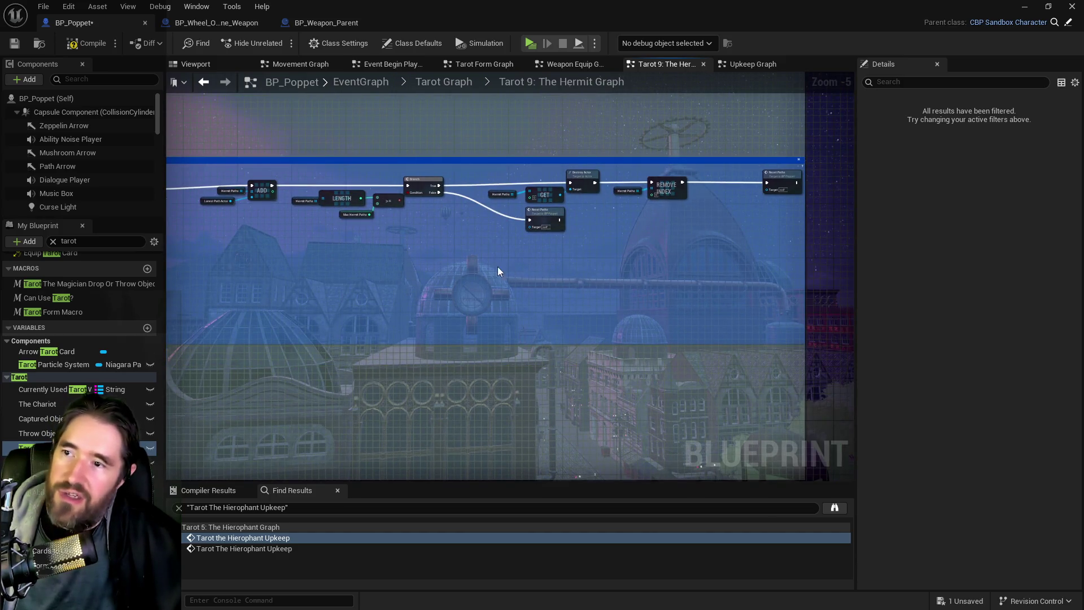
scroll(489, 312, "down", 5)
mouse_move(487, 311)
left_mouse_down()
mouse_move(839, 369)
mouse_move(898, 400)
left_mouse_up()
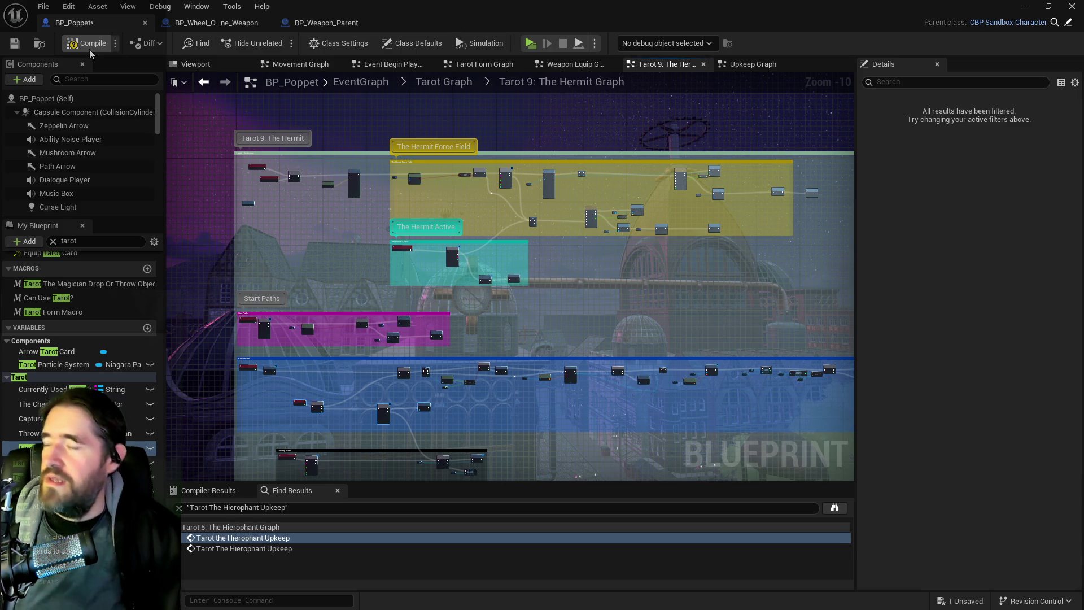
Compile BP_Poppet with F7 and save it.
key("F7")
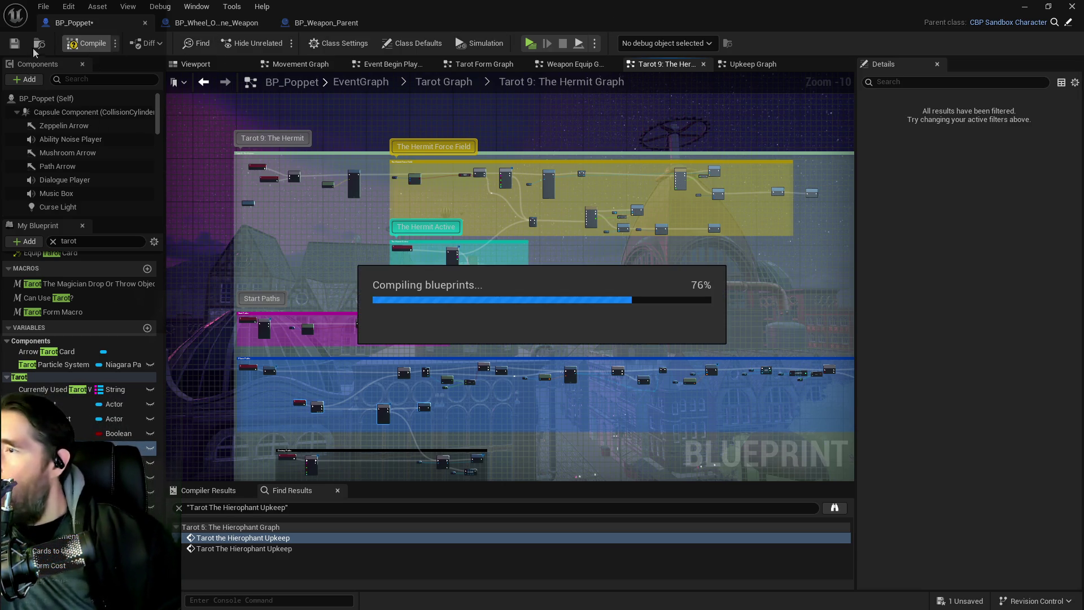
left_click(17, 40)
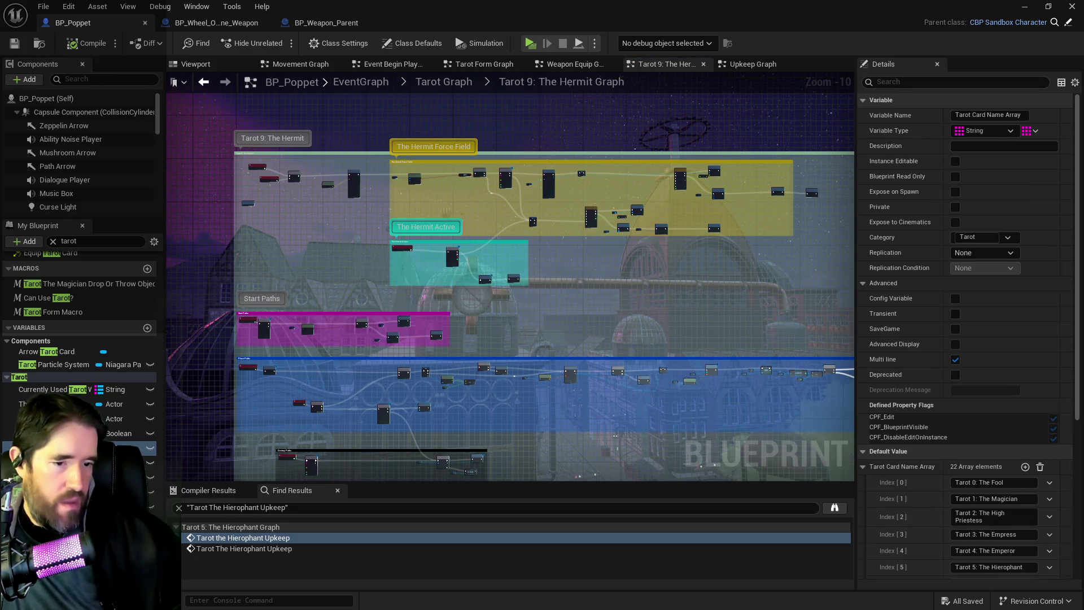
Switch to the tarot abilities document and add an asterisk before the Tarot 9: The Hermit heading.
key("alt+Tab")
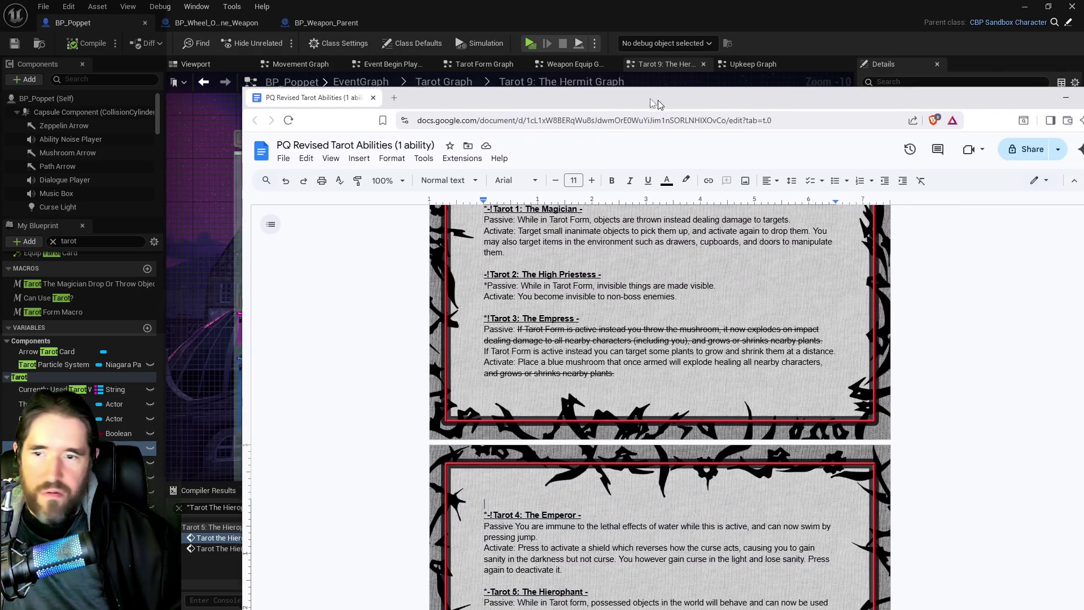
scroll(503, 529, "down", 8)
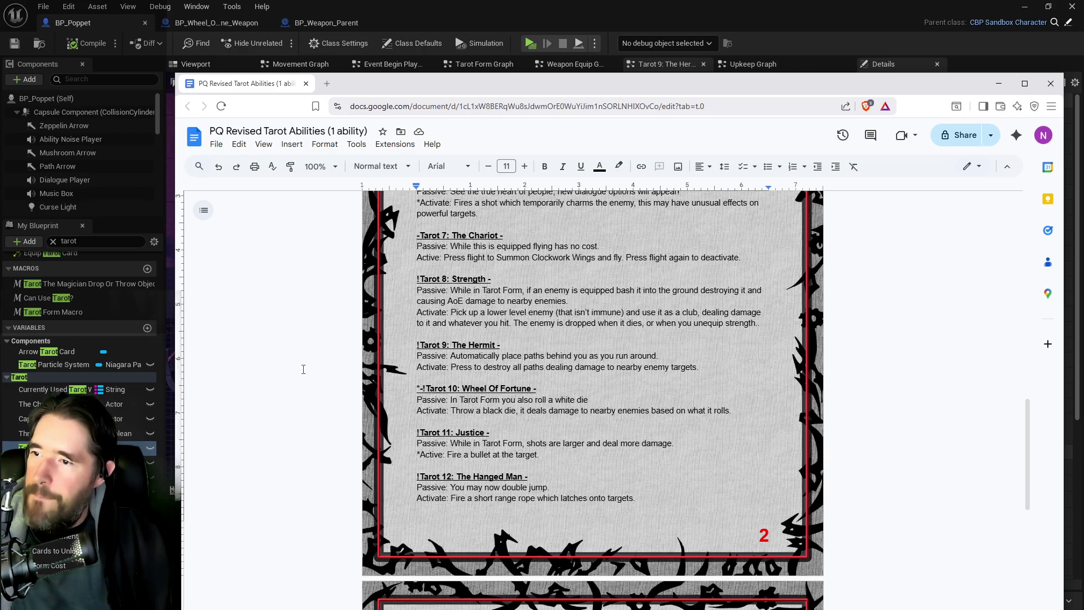
left_click(417, 345)
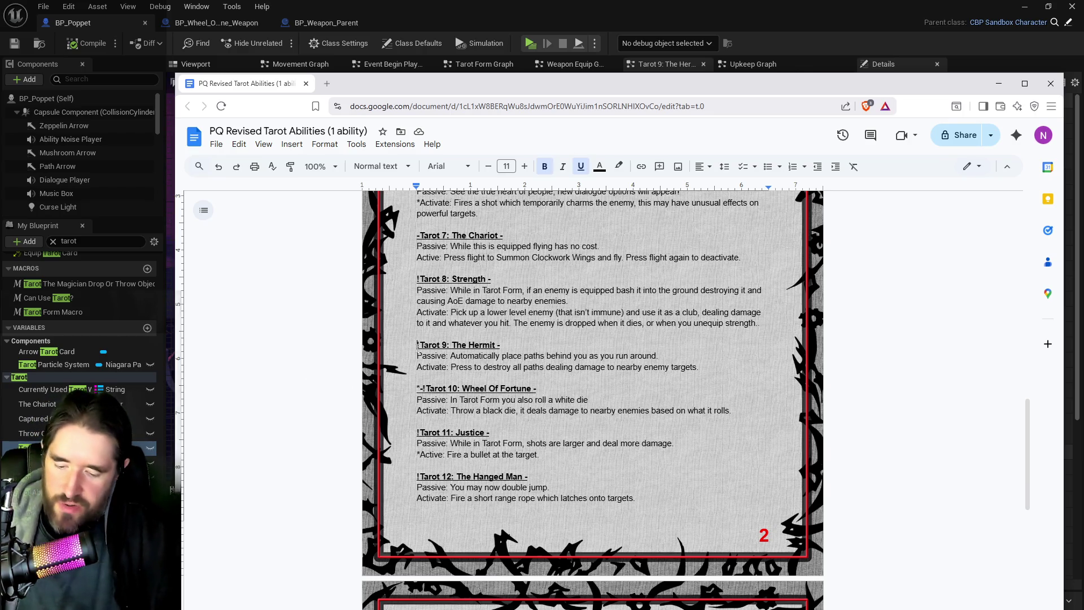
type("*")
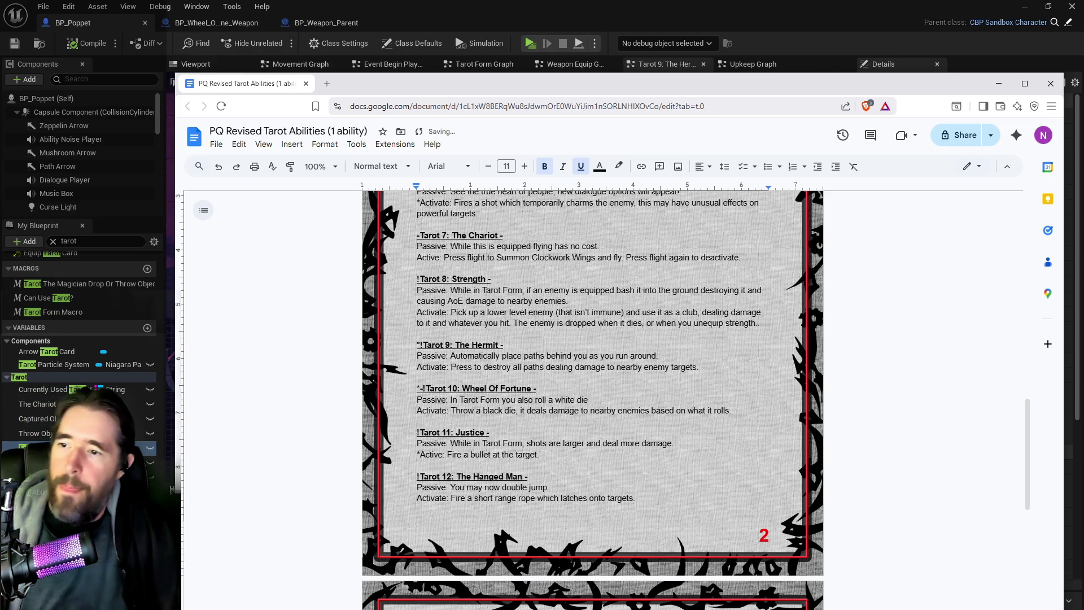
Delete the stray marker before Tarot 10 and the exclamation mark before Tarot 9.
left_click(423, 389)
key("BackSpace")
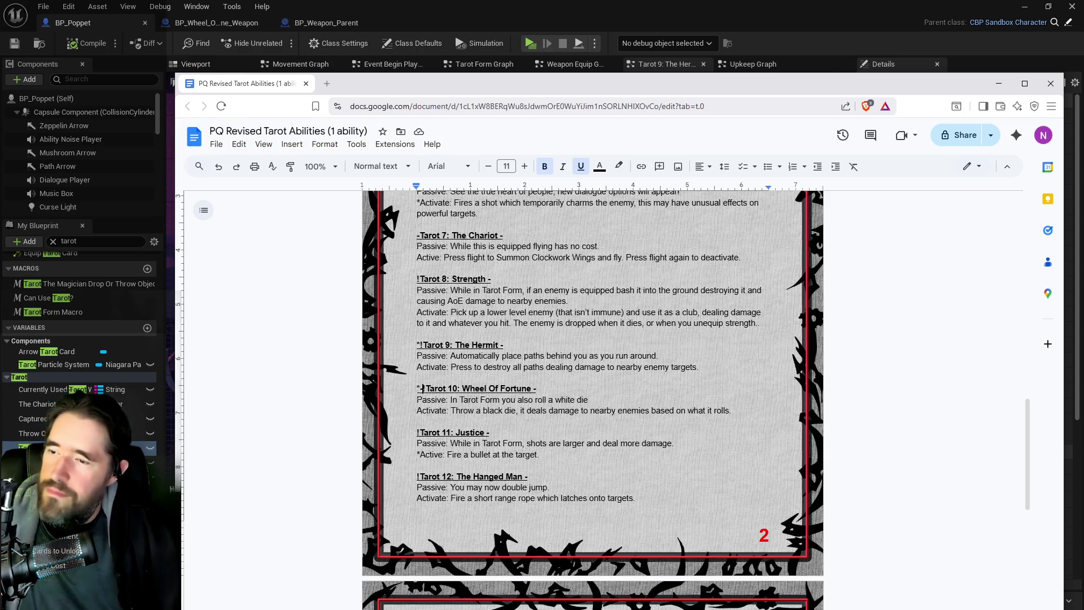
scroll(592, 396, "up", 5)
scroll(593, 395, "down", 5)
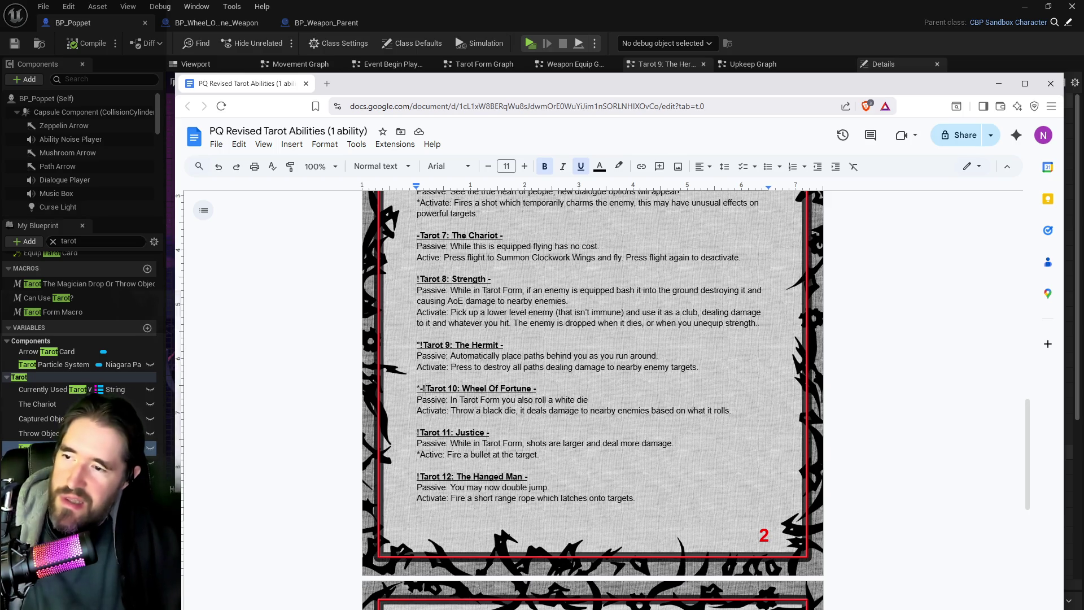
key("shift+Left")
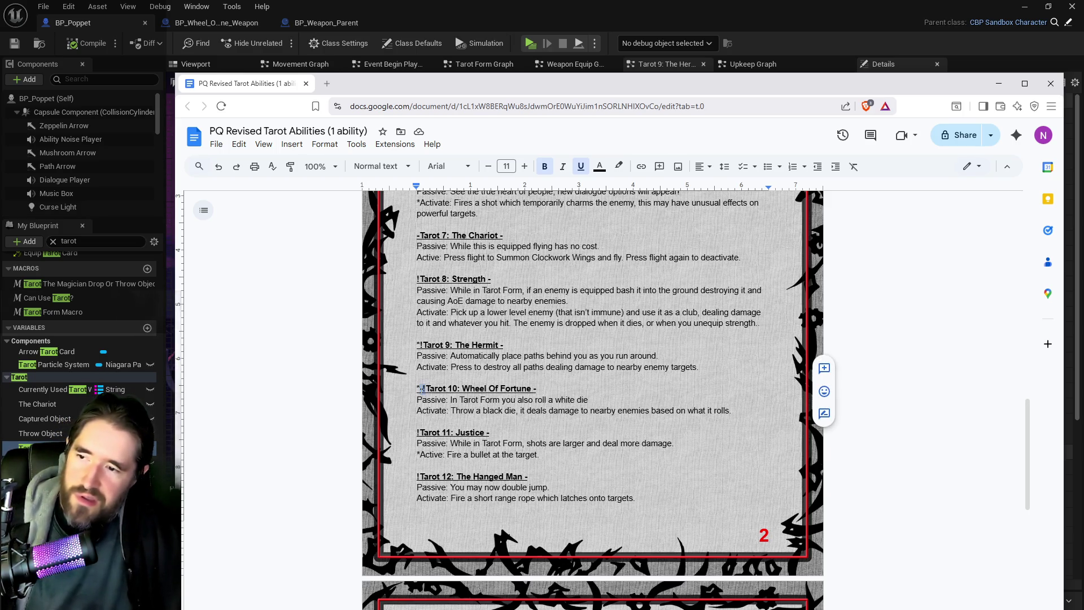
key("BackSpace")
left_click(423, 345)
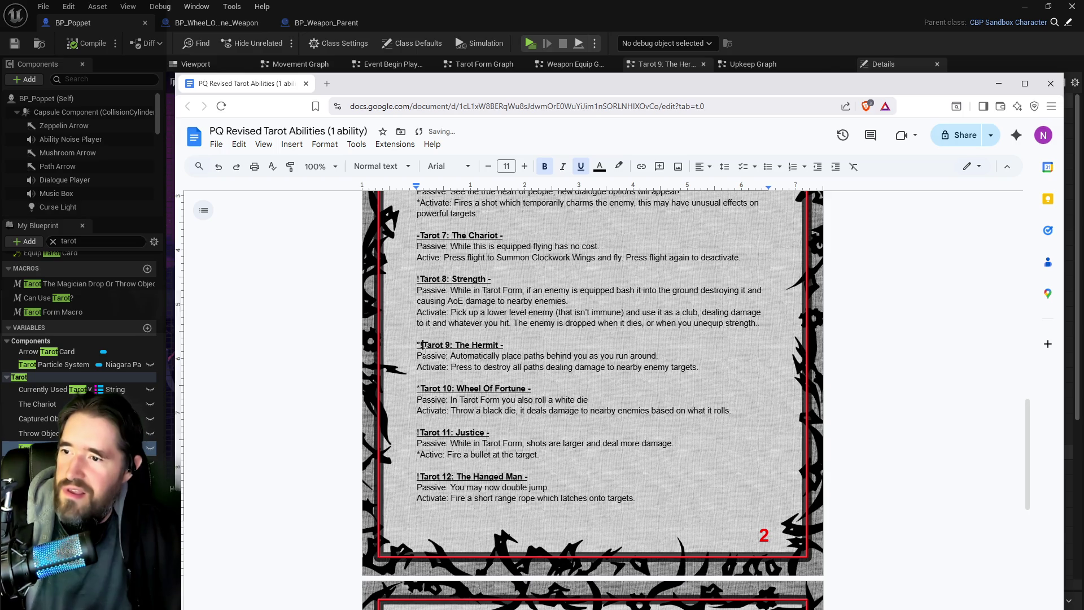
key("BackSpace")
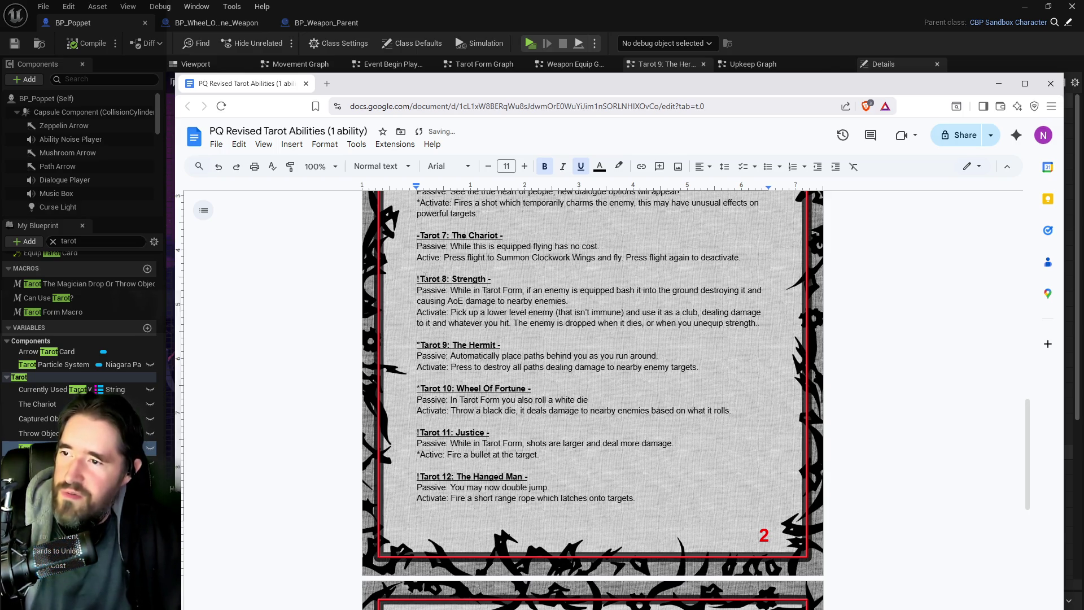
type("!")
Remove the stray markers from the Tarot 8 Strength, Tarot 7 Chariot, Hierophant and Tarot 4 headings.
left_click(421, 279)
key("BackSpace")
scroll(422, 279, "up", 2)
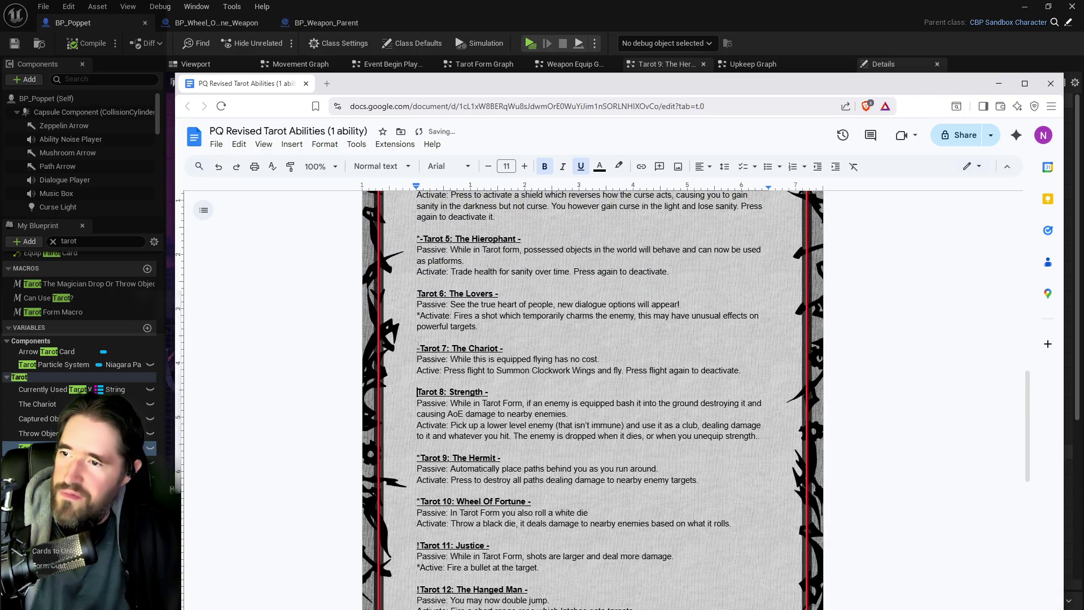
left_click(420, 348)
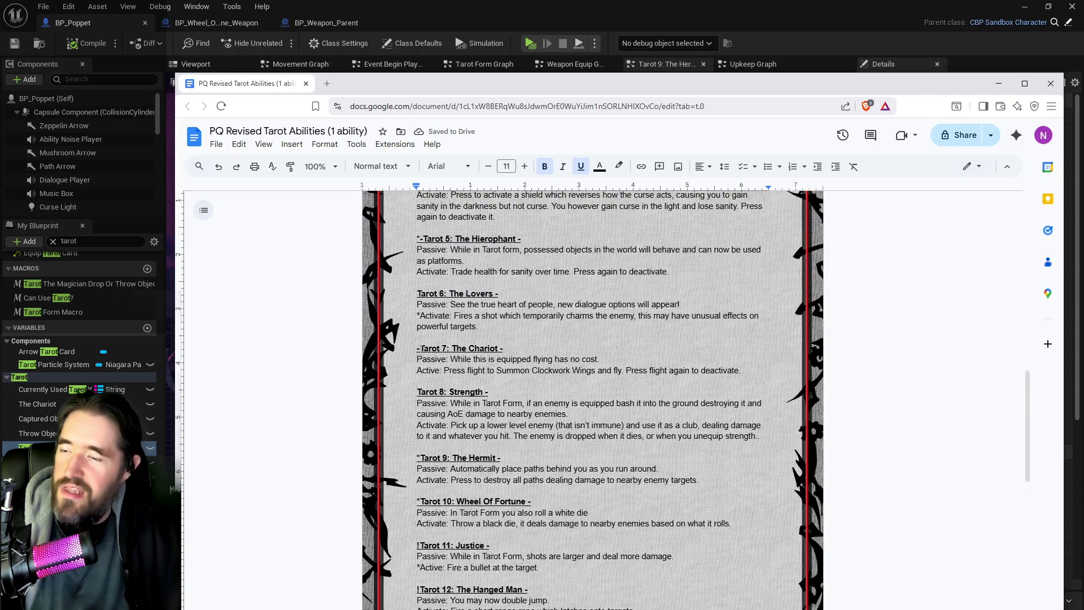
key("BackSpace")
scroll(593, 395, "up", 1)
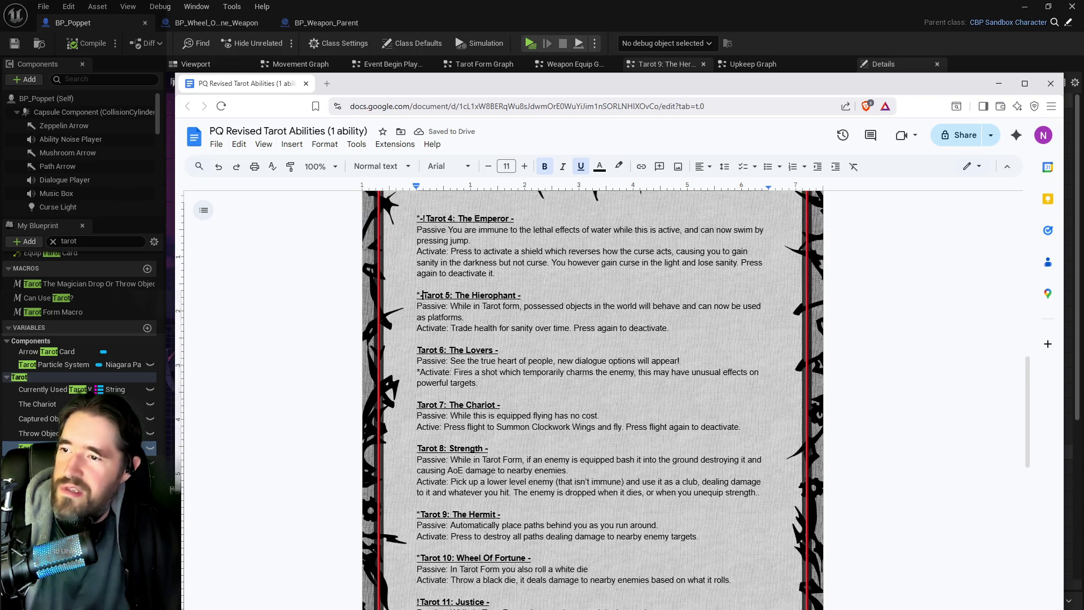
key("BackSpace")
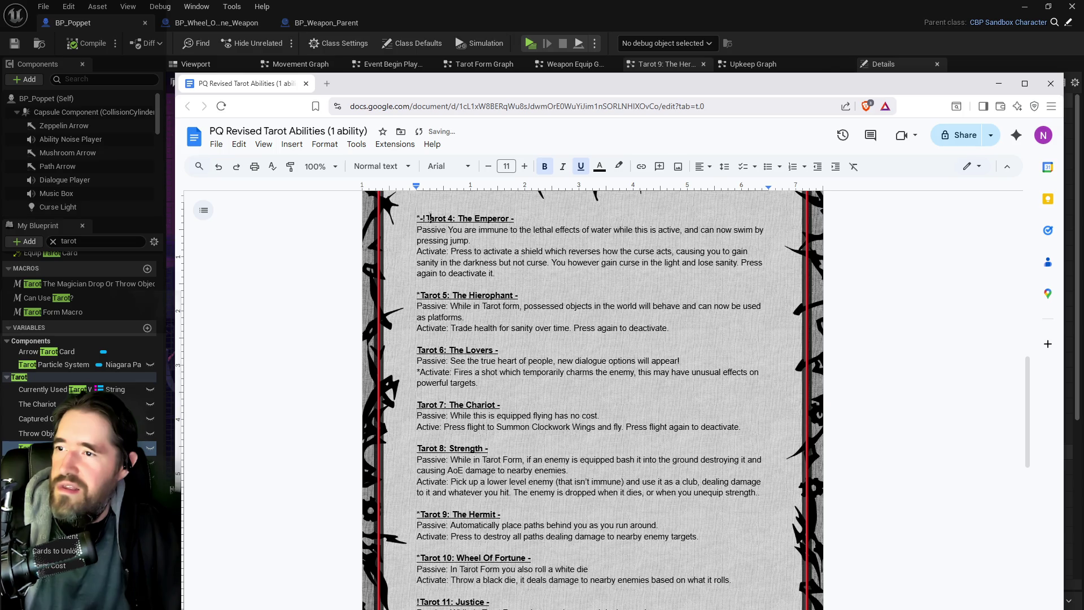
key("BackSpace")
key("BackSpace")
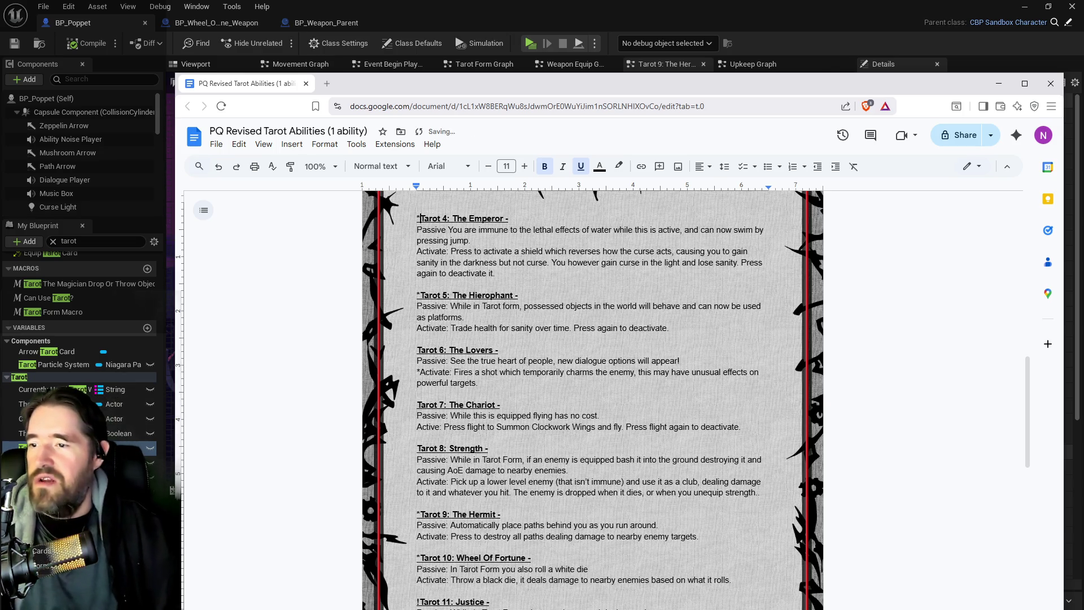
scroll(593, 395, "up", 6)
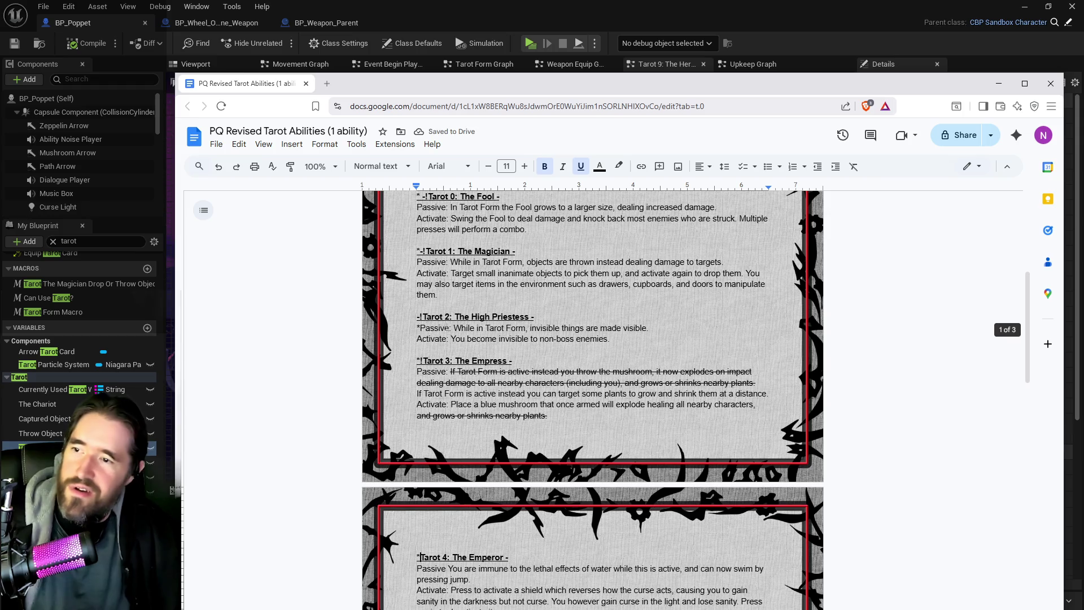
Remove the markers from the Empress, High Priestess, Magician and Fool headings (Tarot 3 to 0).
left_click(422, 361)
key("BackSpace")
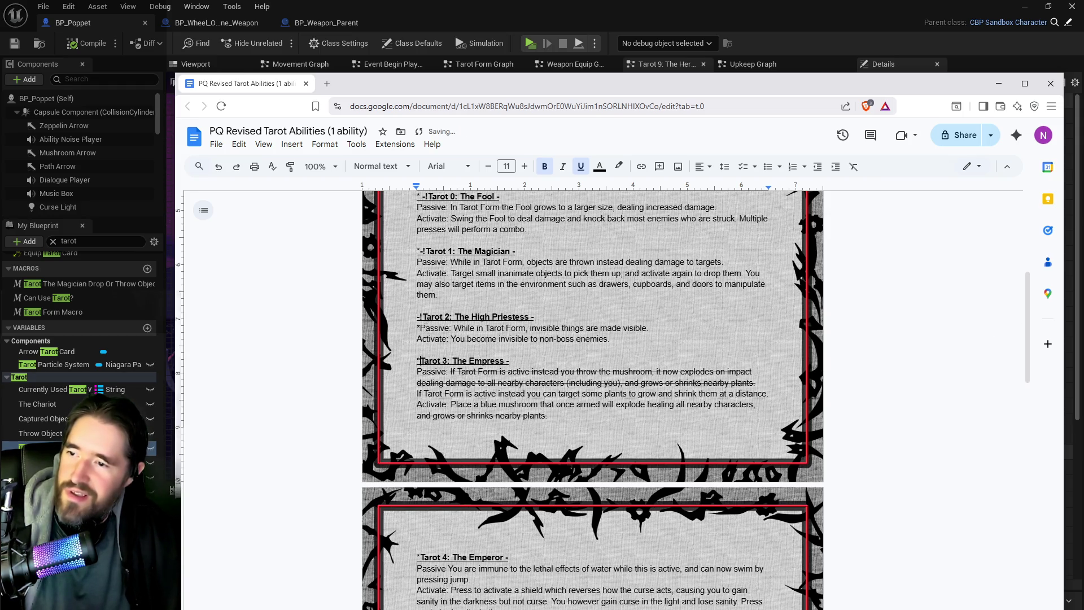
left_click(423, 317)
key("BackSpace")
key("BackSpace")
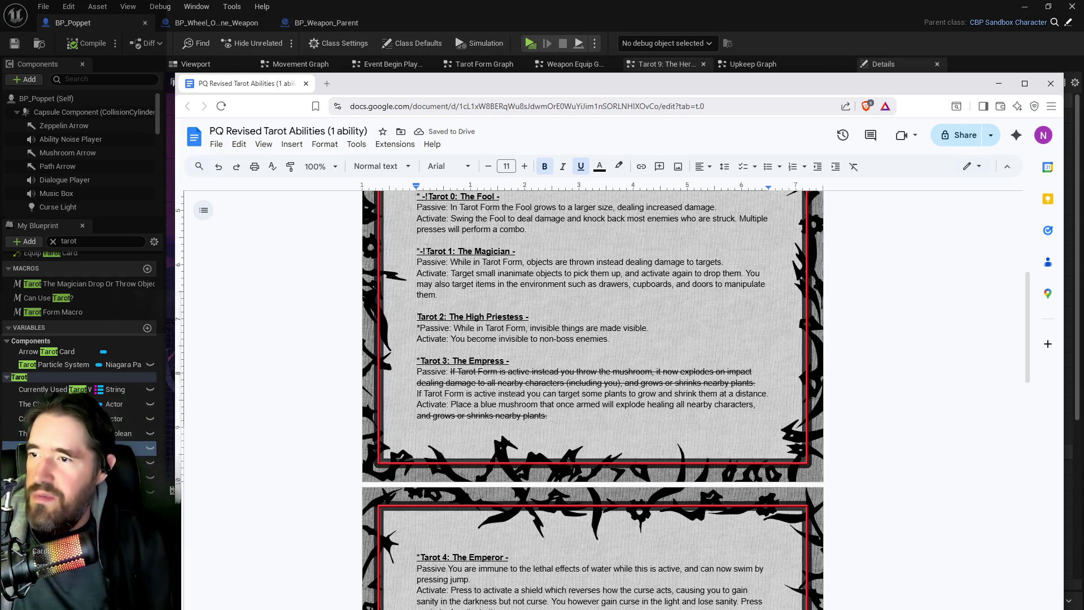
left_click(426, 251)
key("BackSpace")
key("BackSpace")
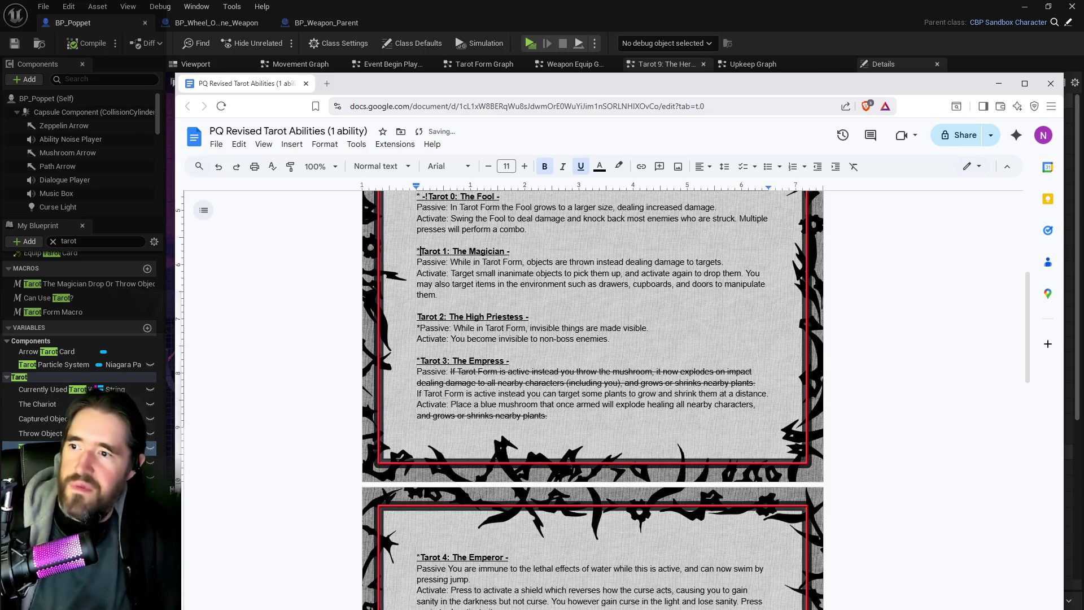
scroll(593, 396, "up", 1)
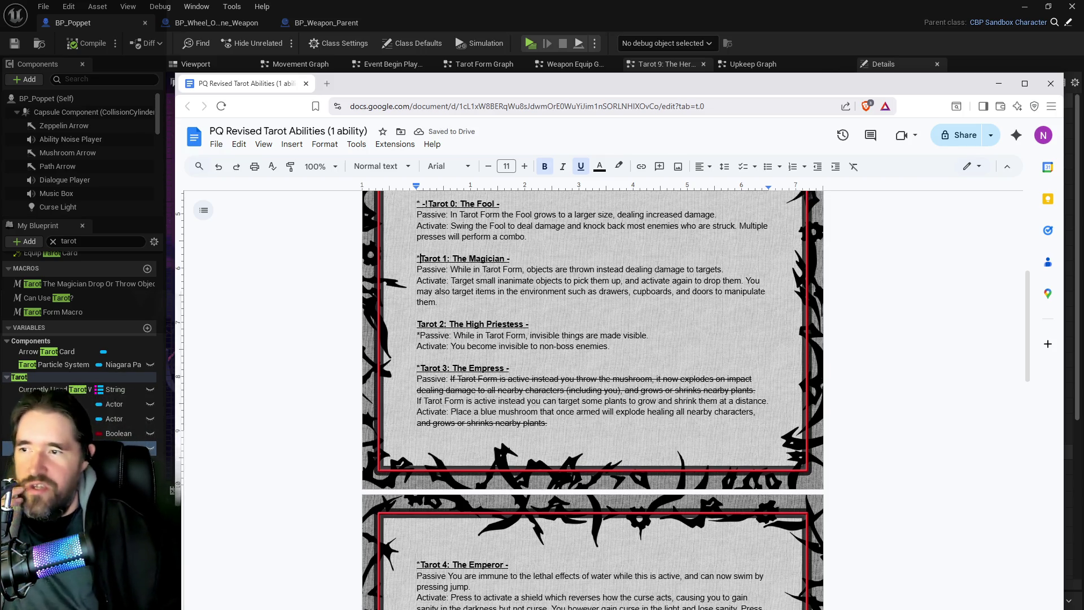
scroll(593, 395, "up", 2)
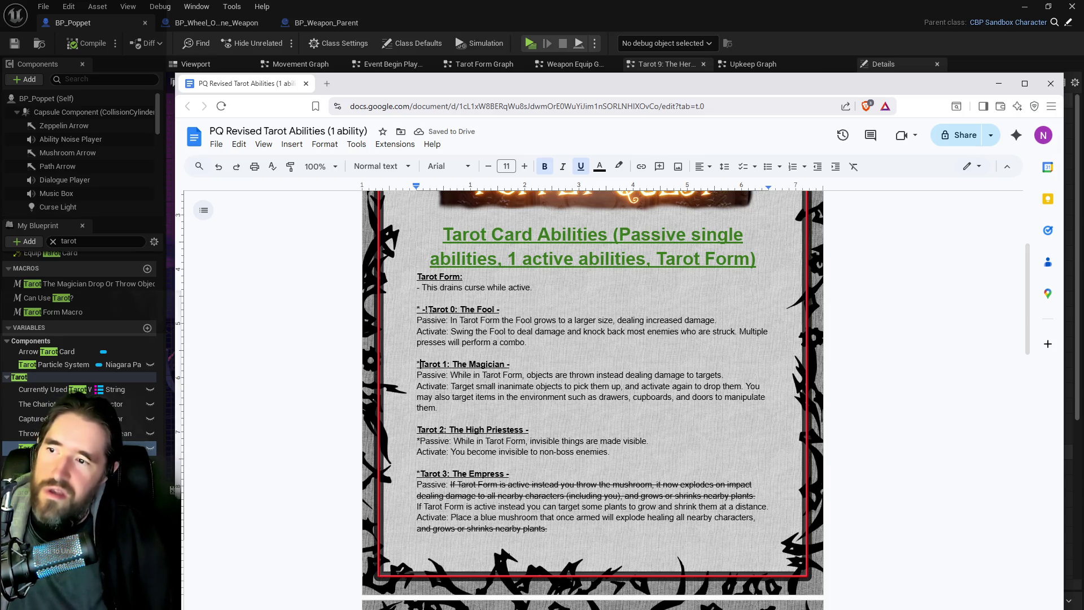
left_click(431, 310)
key("BackSpace")
key("BackSpace")
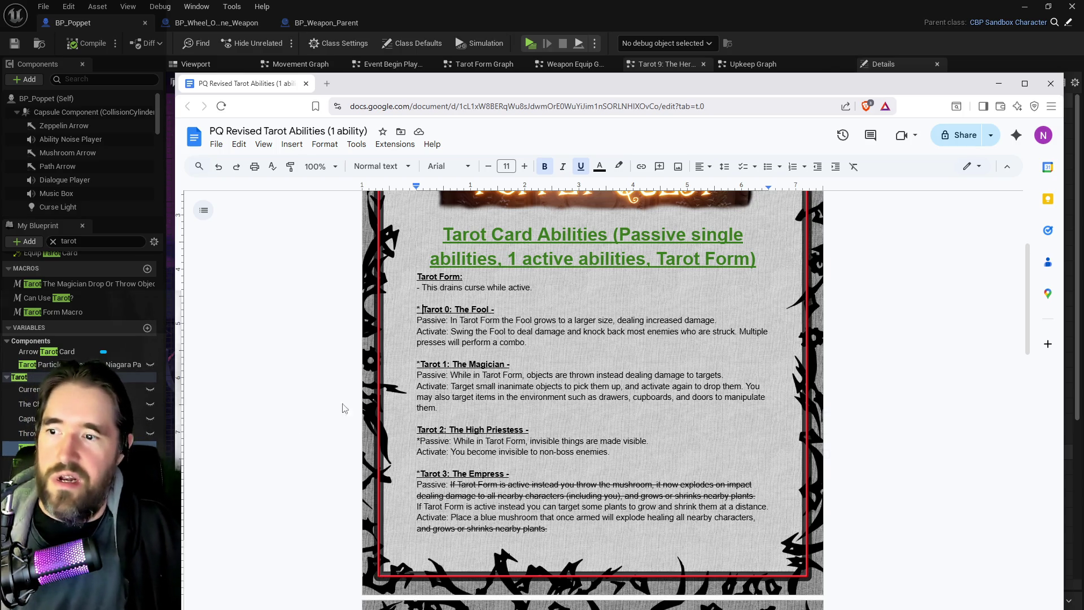
Delete the exclamation marks and dash before the Justice, Hanged Man and Death headings (Tarot 11–13).
scroll(343, 408, "down", 5)
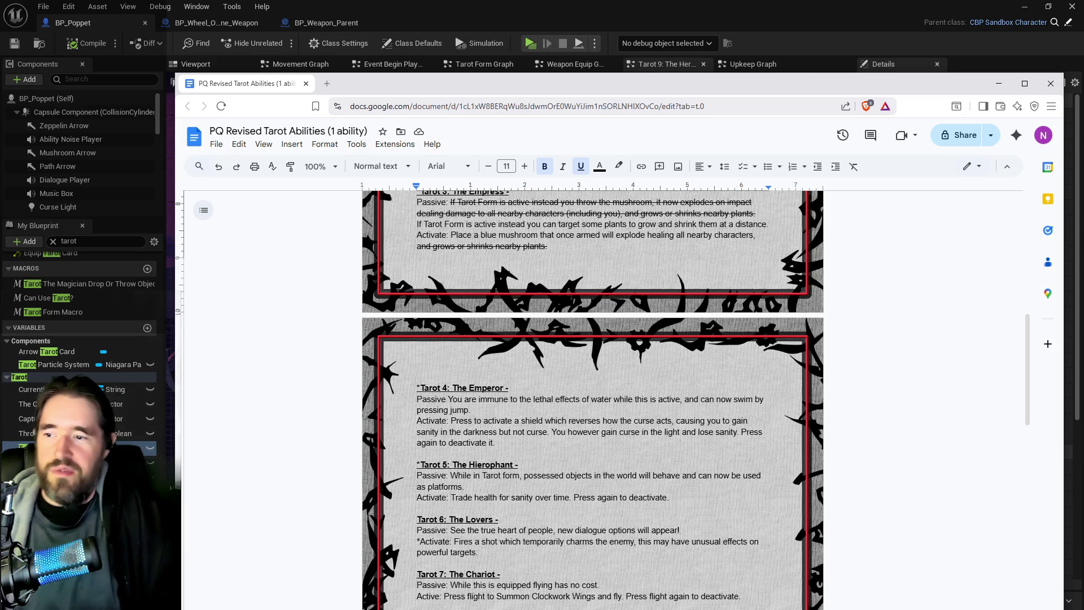
scroll(498, 548, "down", 7)
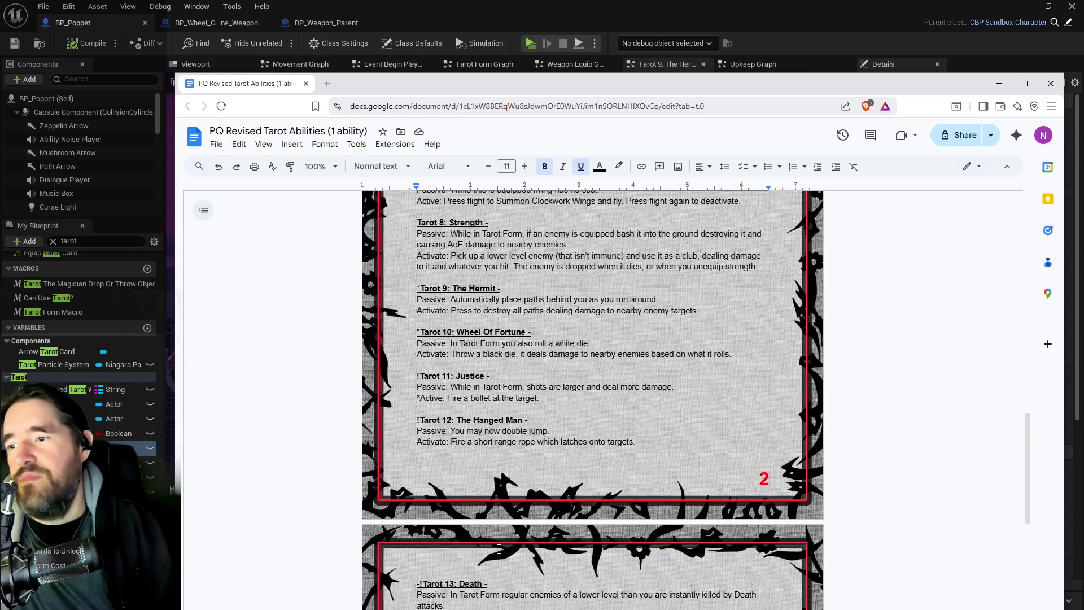
scroll(515, 525, "down", 1)
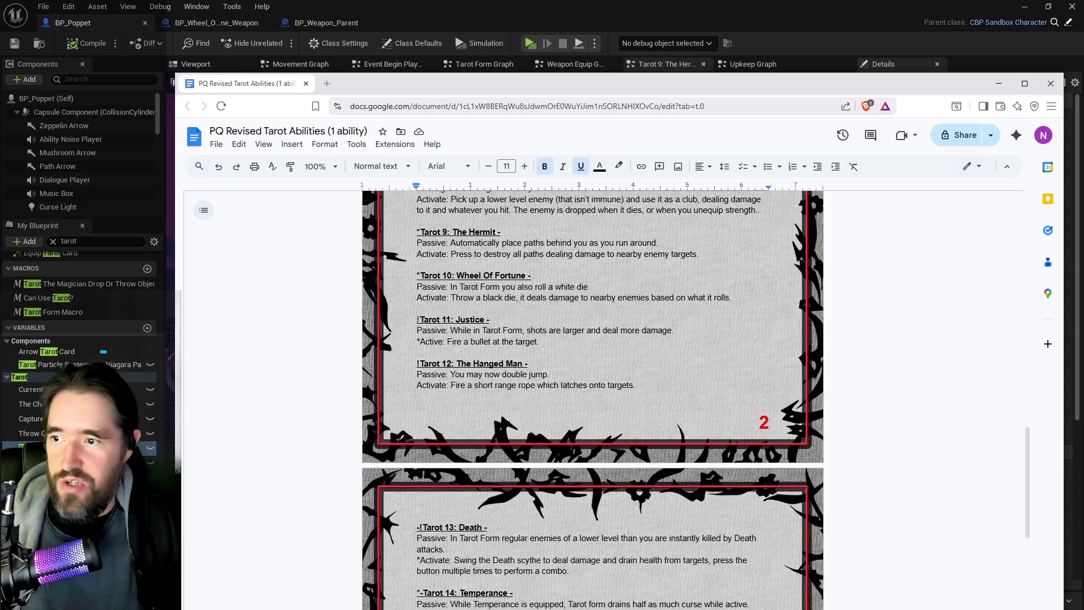
left_click(417, 320)
key("Delete")
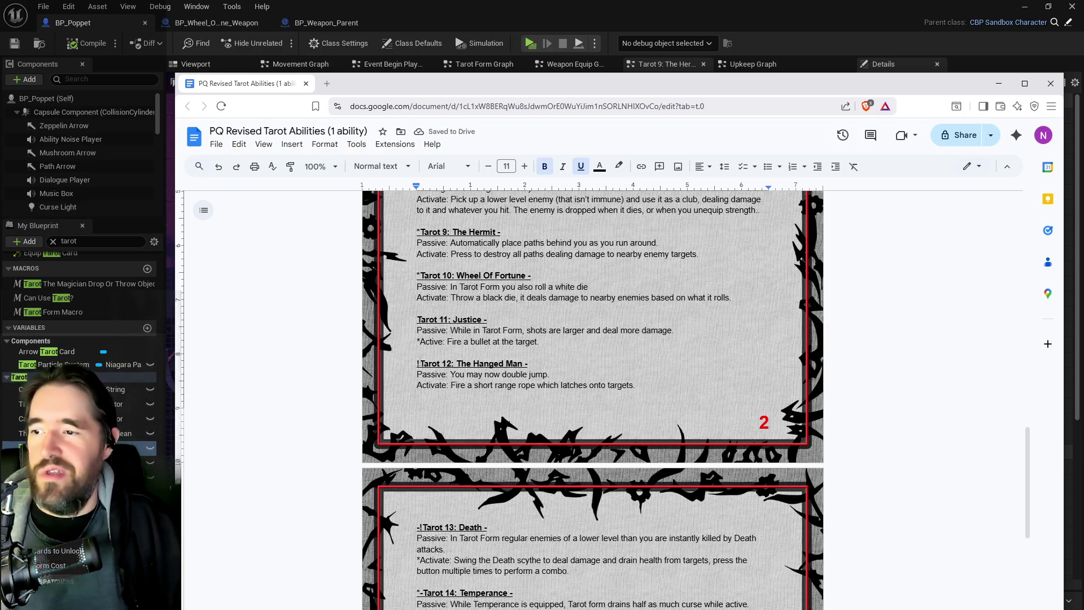
left_click(418, 363)
key("Delete")
scroll(418, 364, "down", 3)
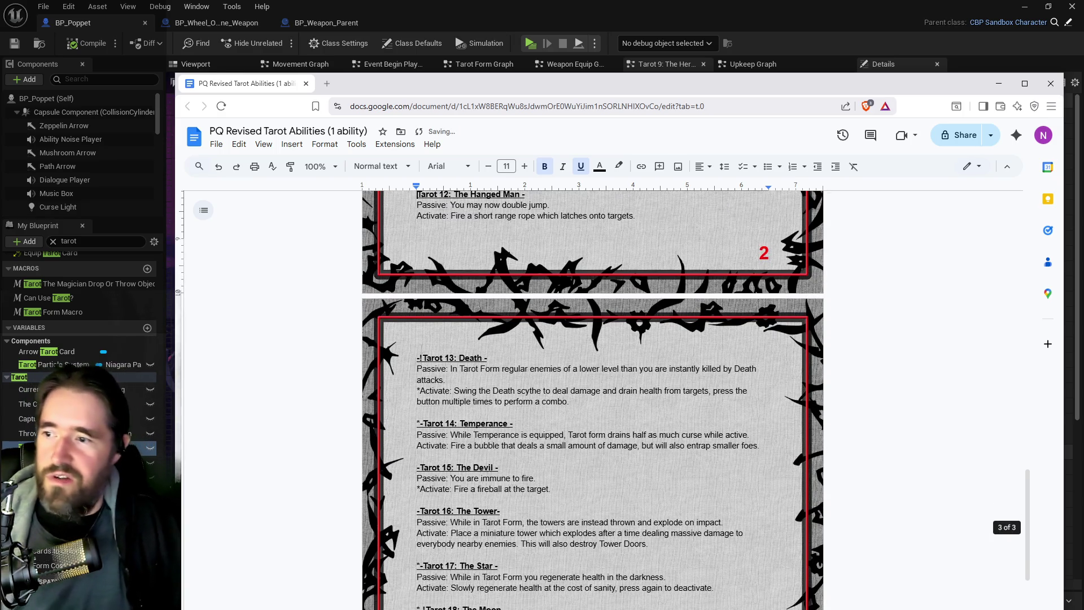
left_click(419, 358)
key("Delete")
key("BackSpace")
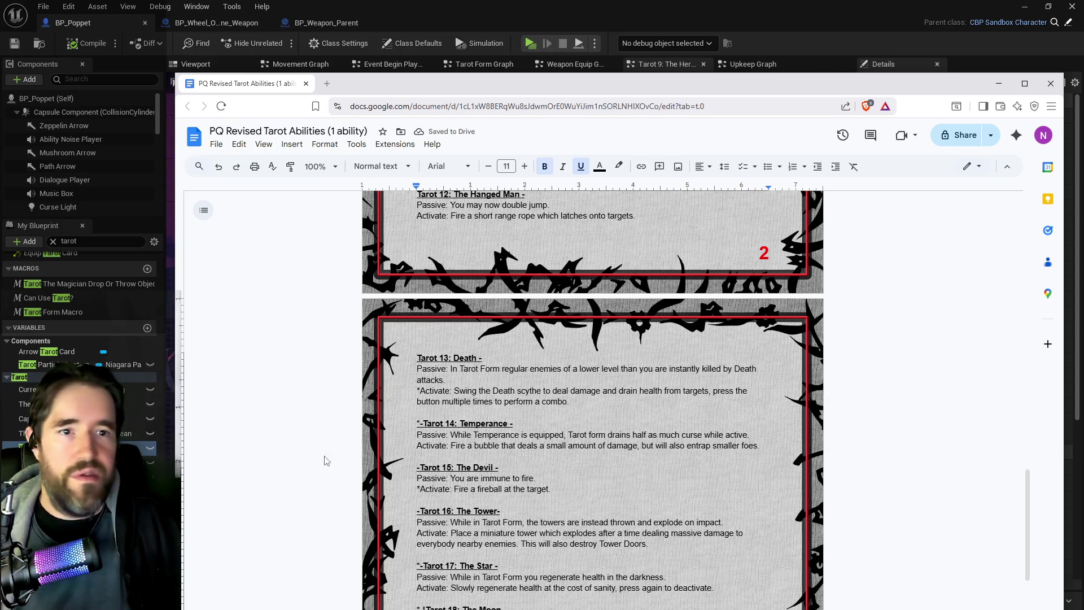
Delete the dashes before the Temperance, Devil and Tower headings (Tarot 14–16).
left_click(420, 423)
key("BackSpace")
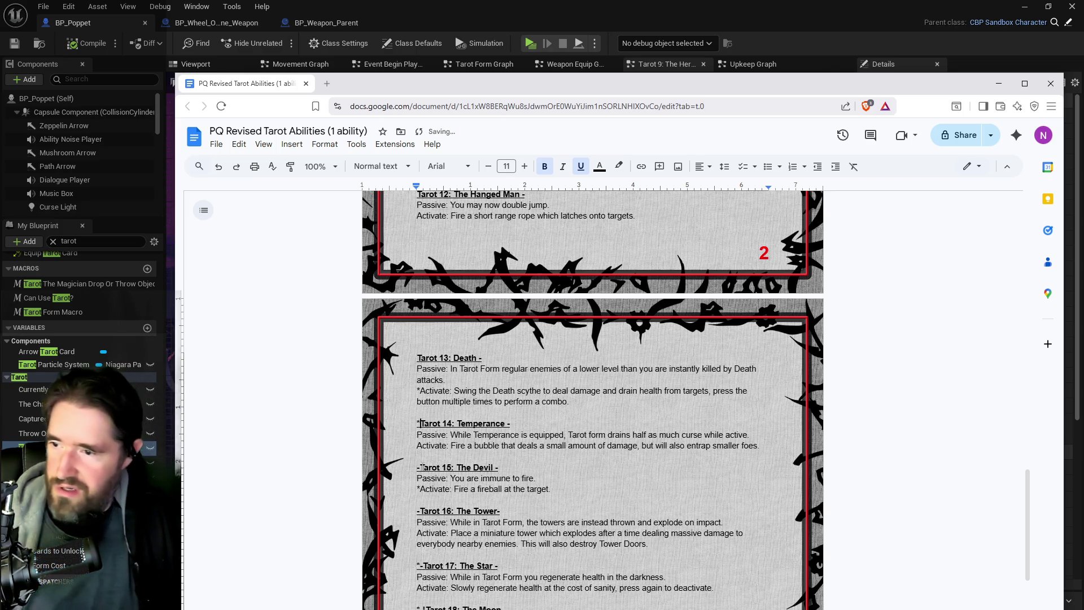
left_click(420, 467)
key("BackSpace")
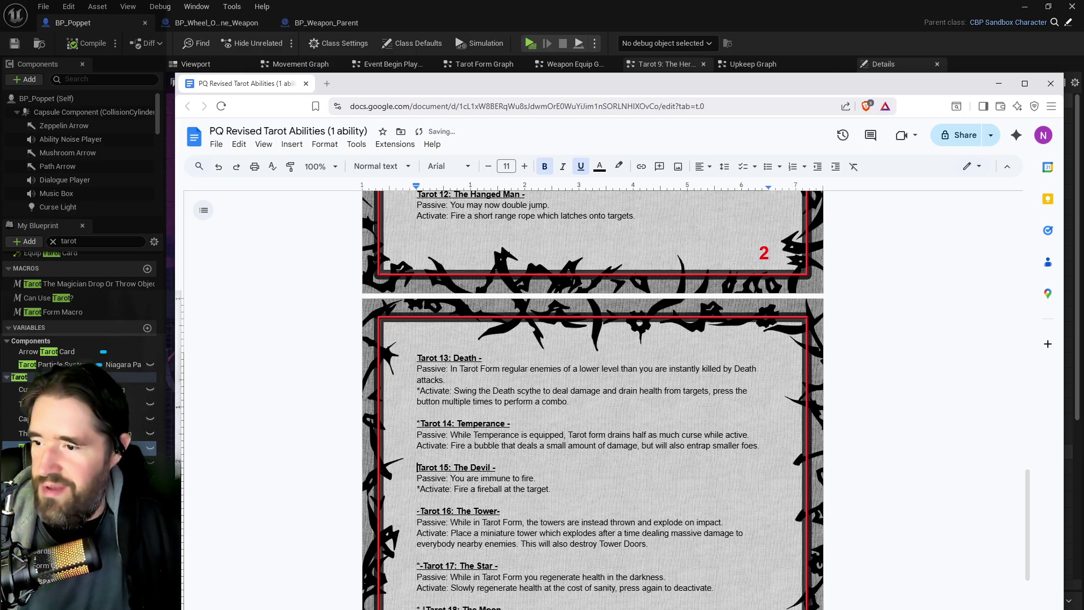
left_click(420, 511)
key("BackSpace")
scroll(420, 511, "down", 2)
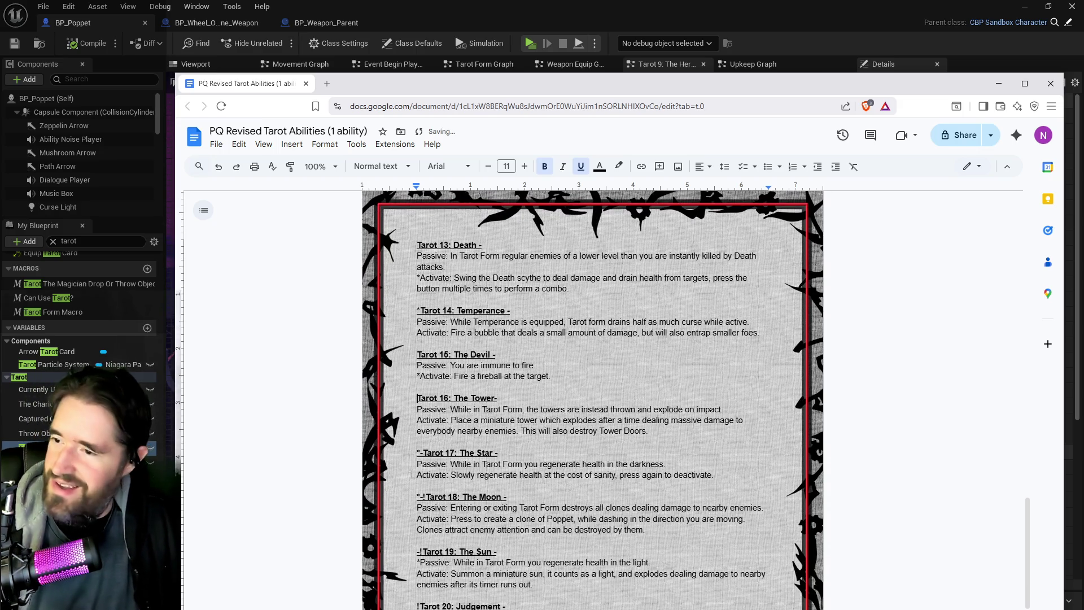
Remove the stray dashes and marks before the Tarot 17 through Tarot 21 headings.
left_click(422, 453)
key("BackSpace")
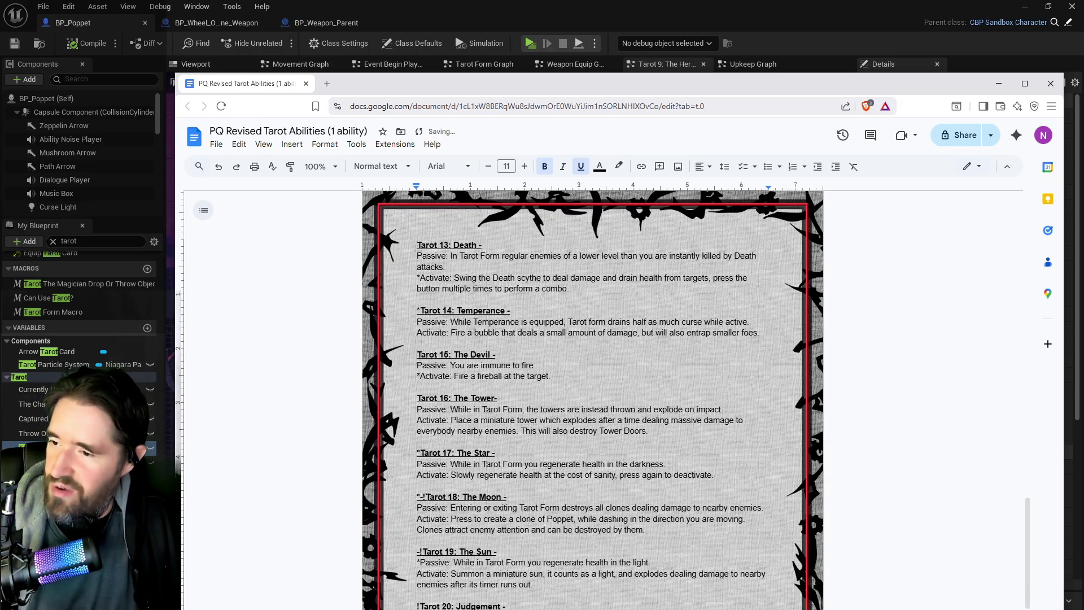
left_click(427, 497)
key("BackSpace")
key("BackSpace")
scroll(593, 395, "down", 2)
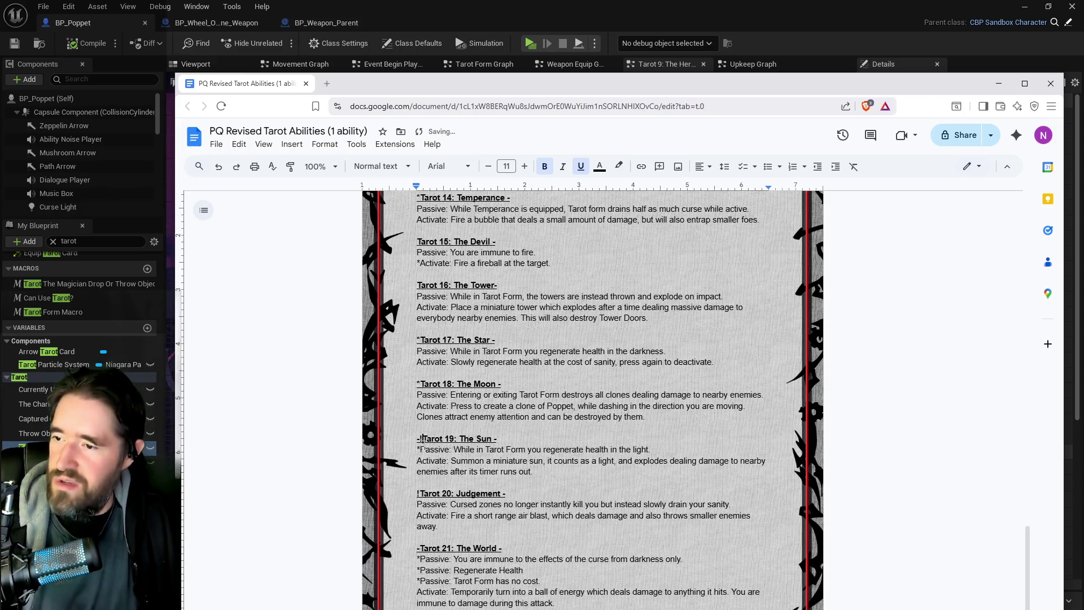
left_click(422, 439)
key("BackSpace")
key("BackSpace")
left_click(422, 494)
key("BackSpace")
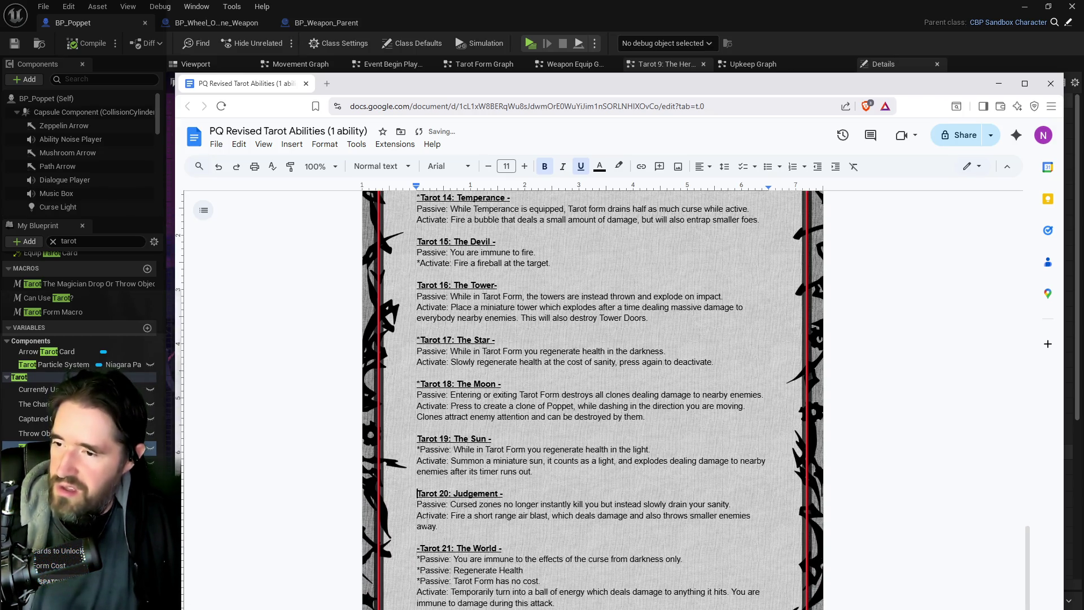
left_click(420, 549)
key("BackSpace")
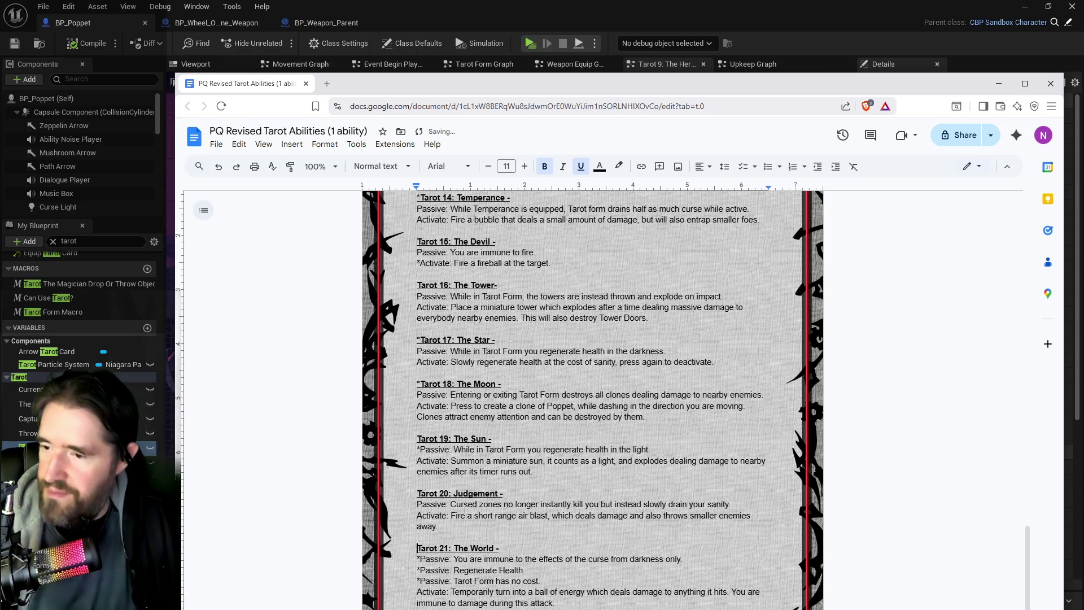
scroll(548, 489, "down", 1)
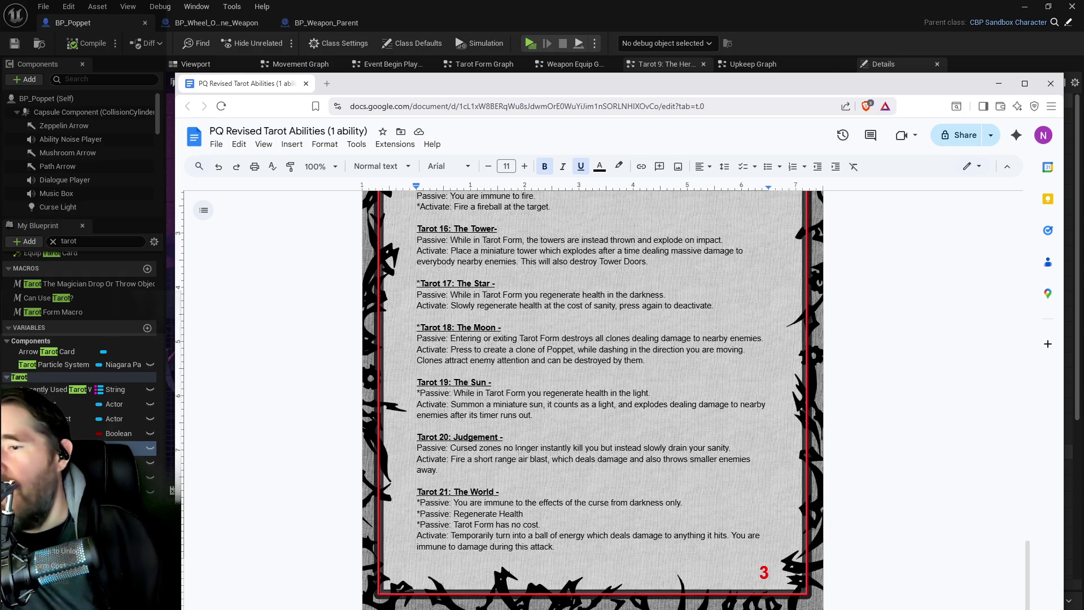
Select the Tarot 20: Judgement heading and drag the Chrome window off to the right, revealing Unreal.
left_click_drag(503, 437, 417, 437)
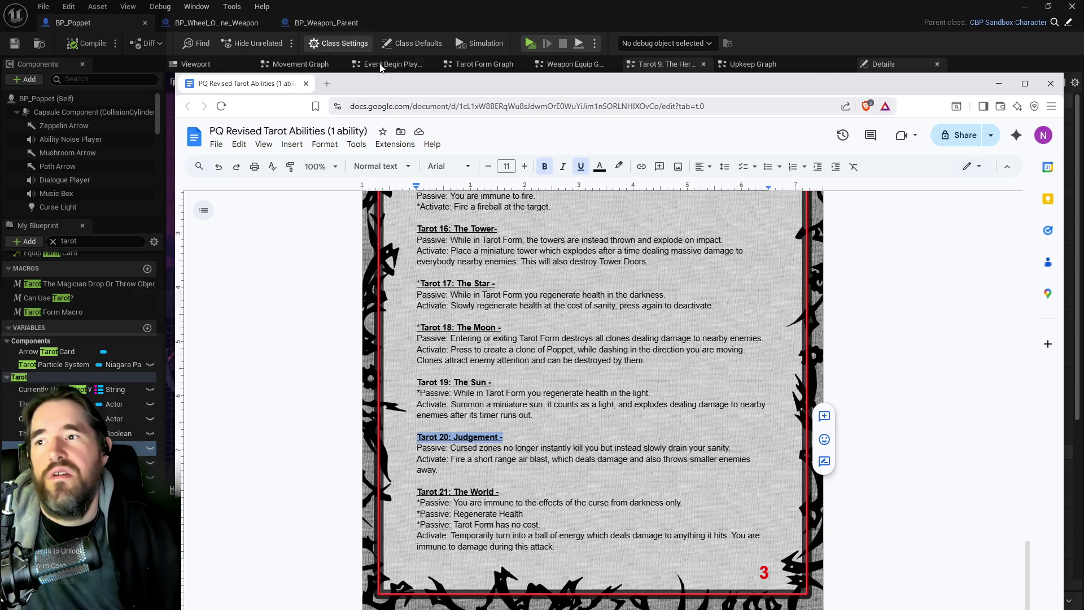
mouse_move(387, 85)
left_mouse_down()
mouse_move(469, 81)
mouse_move(351, 62)
mouse_move(379, 61)
left_mouse_up()
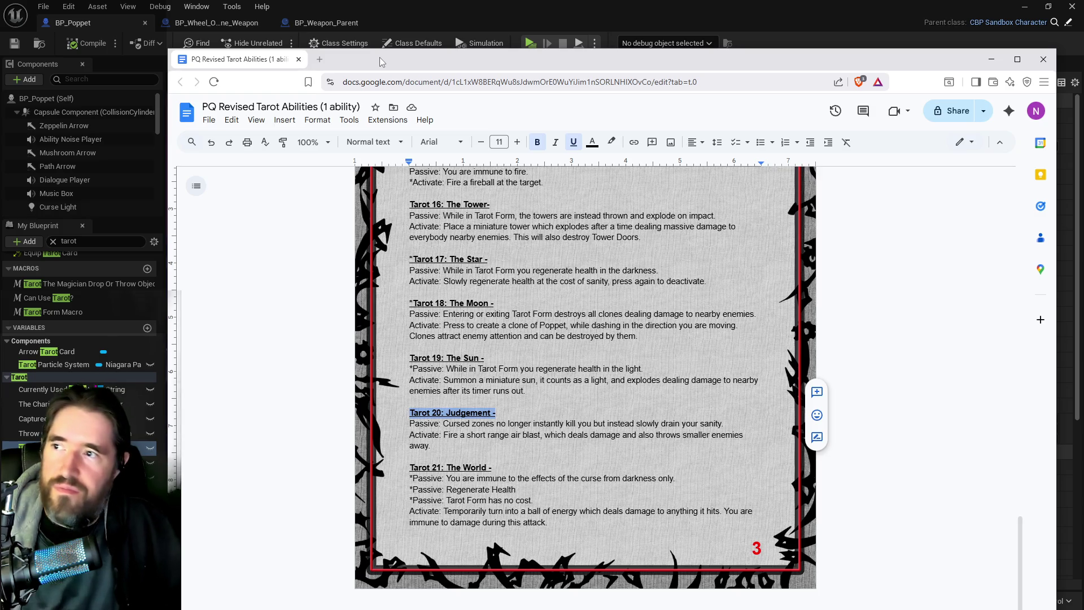
left_click_drag(382, 61, 1083, 61)
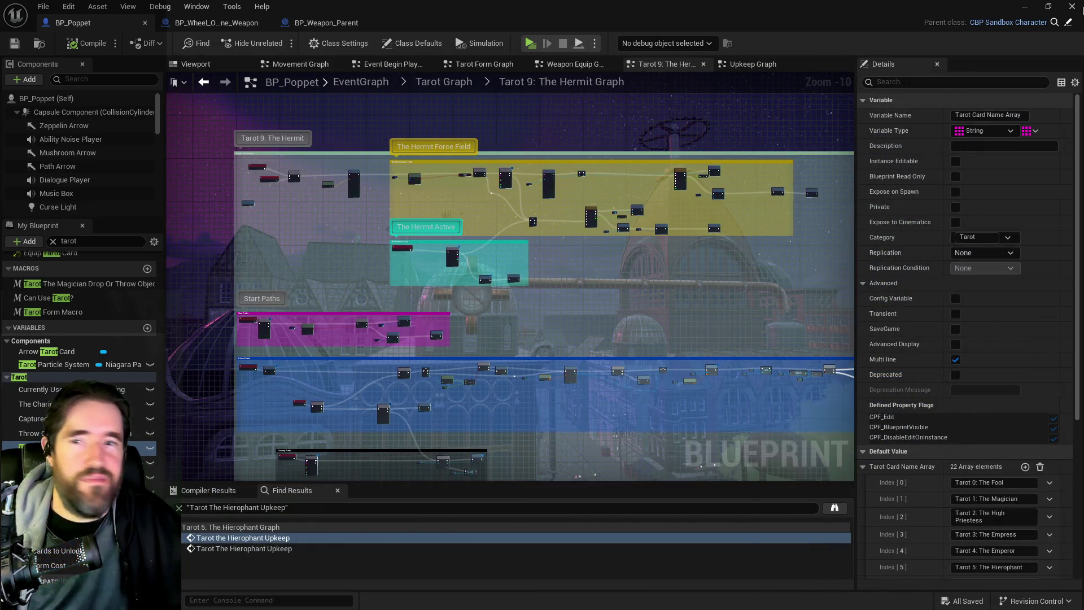
Minimize the Blueprint editor, orbit the level toward the pipes and table, then drag the tarot document back in.
left_click(1026, 8)
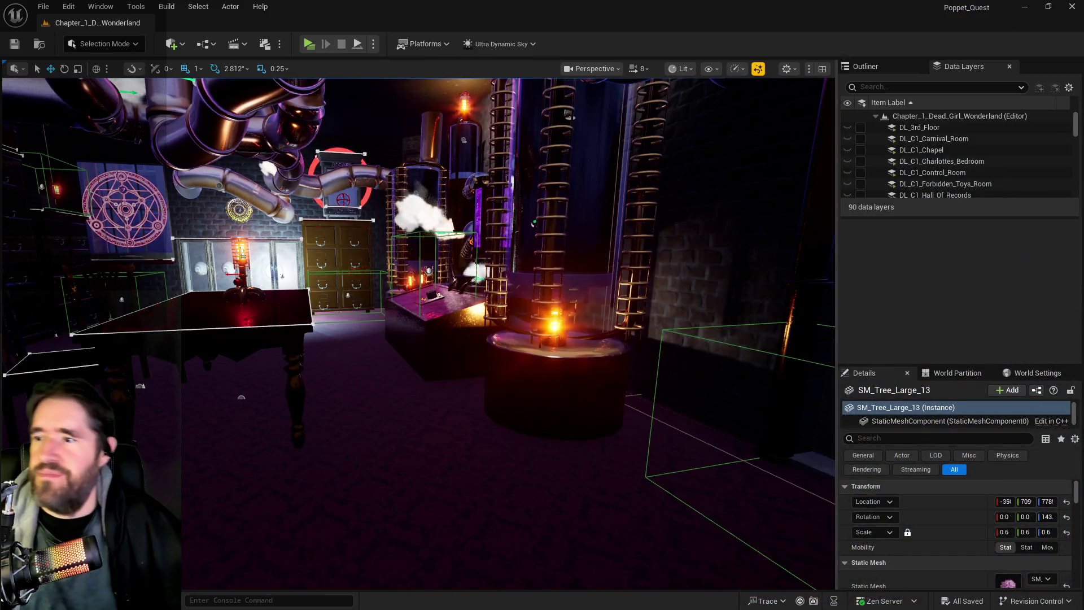
left_click_drag(486, 244, 390, 285)
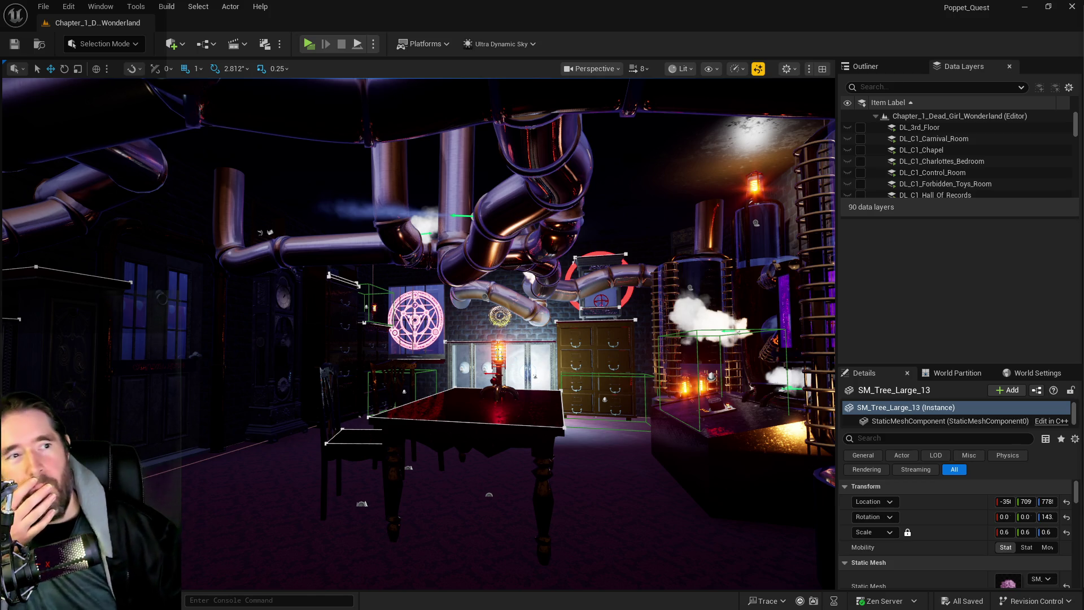
left_click_drag(1083, 102, 839, 102)
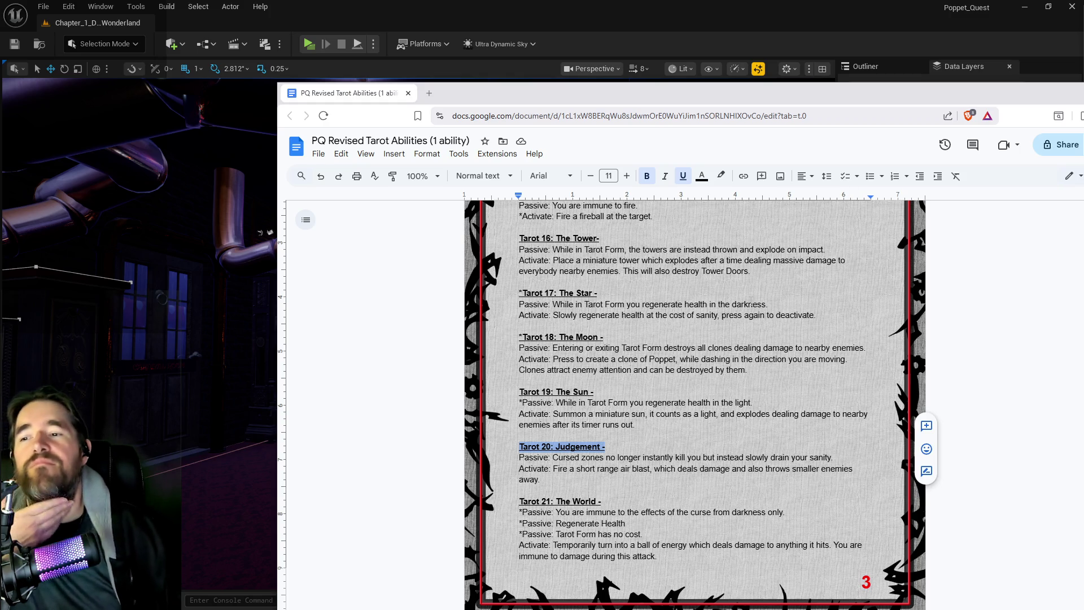
Scroll the tarot list back up to show the Tarot 9 through Tarot 12 entries.
scroll(695, 387, "up", 1)
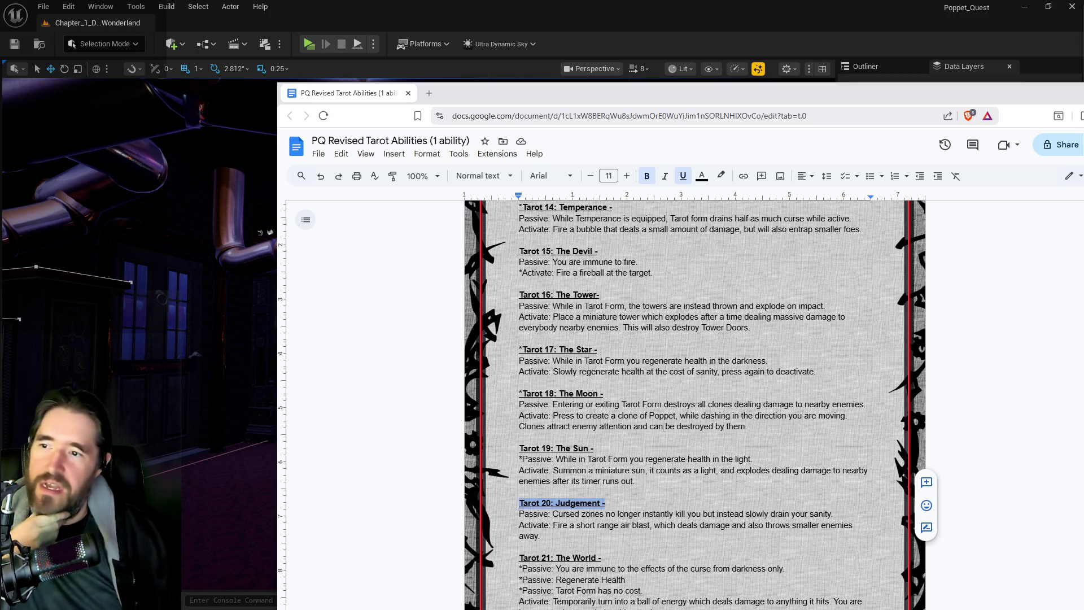
scroll(609, 405, "up", 1)
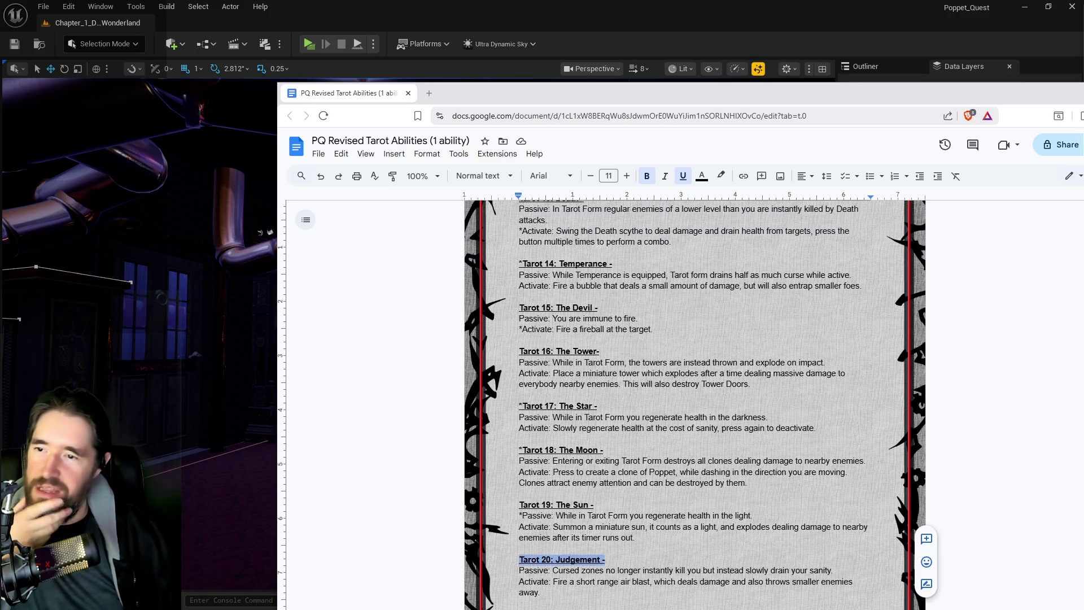
scroll(695, 405, "up", 2)
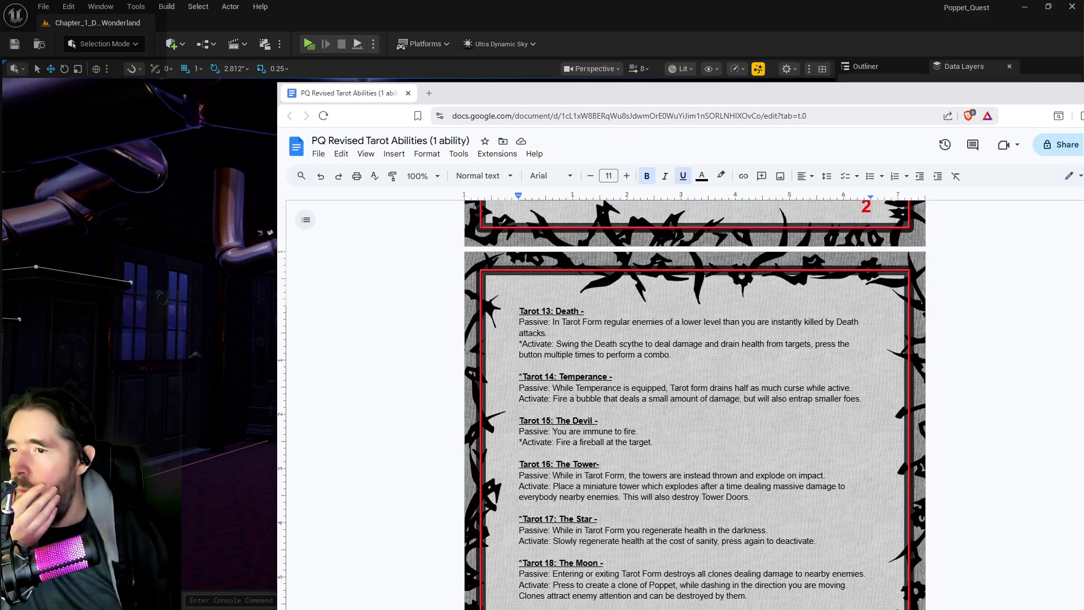
scroll(664, 409, "up", 2)
scroll(664, 409, "up", 2)
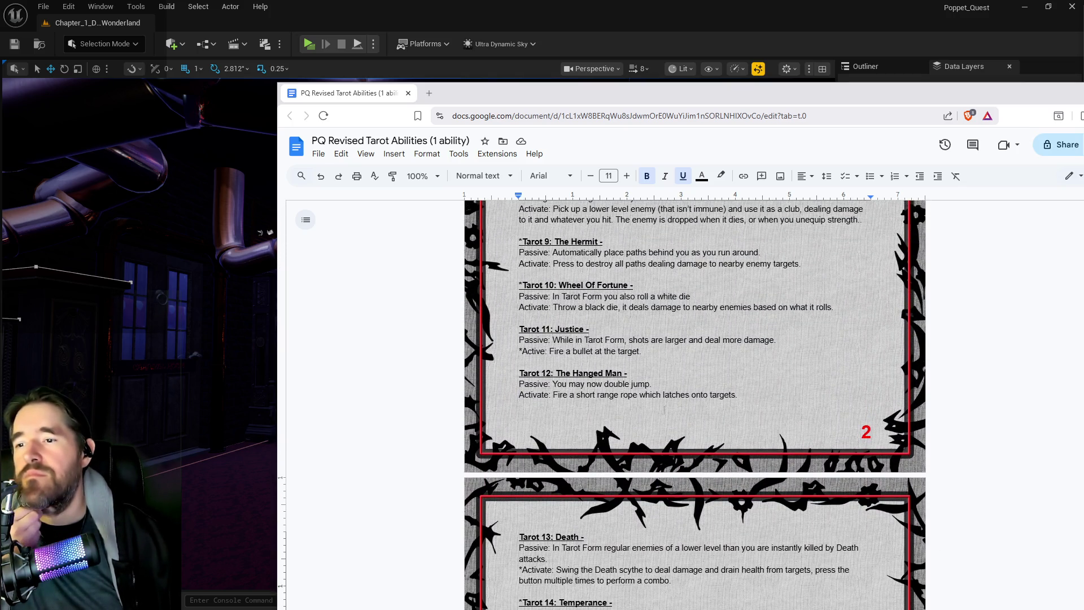
scroll(664, 409, "up", 2)
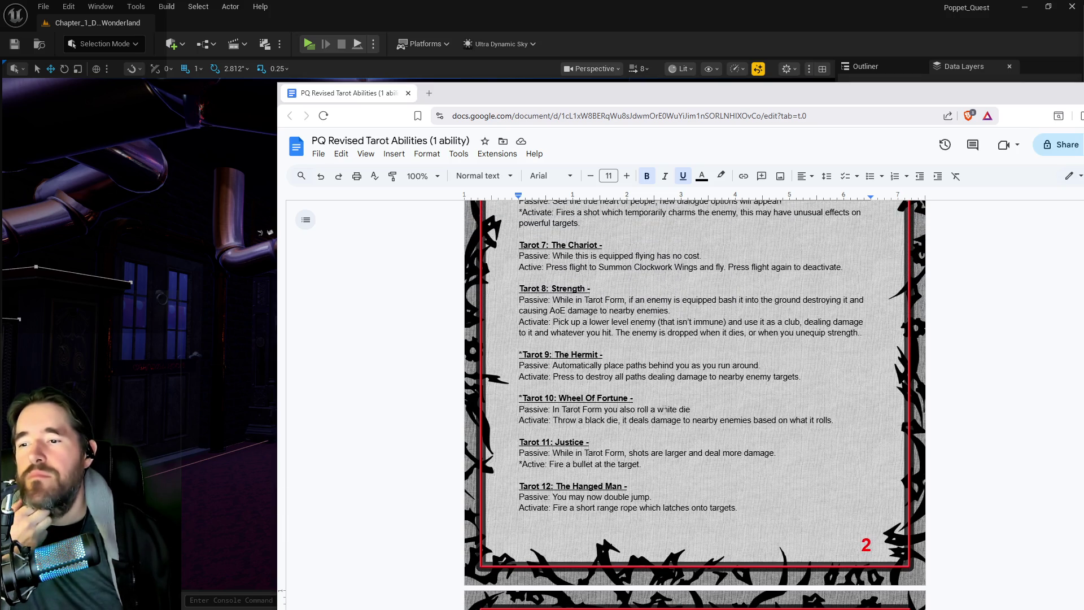
scroll(664, 410, "down", 3)
Select the Tarot 12: The Hanged Man block down to its Activate line, then scroll to the Death entry.
left_click_drag(737, 339, 502, 319)
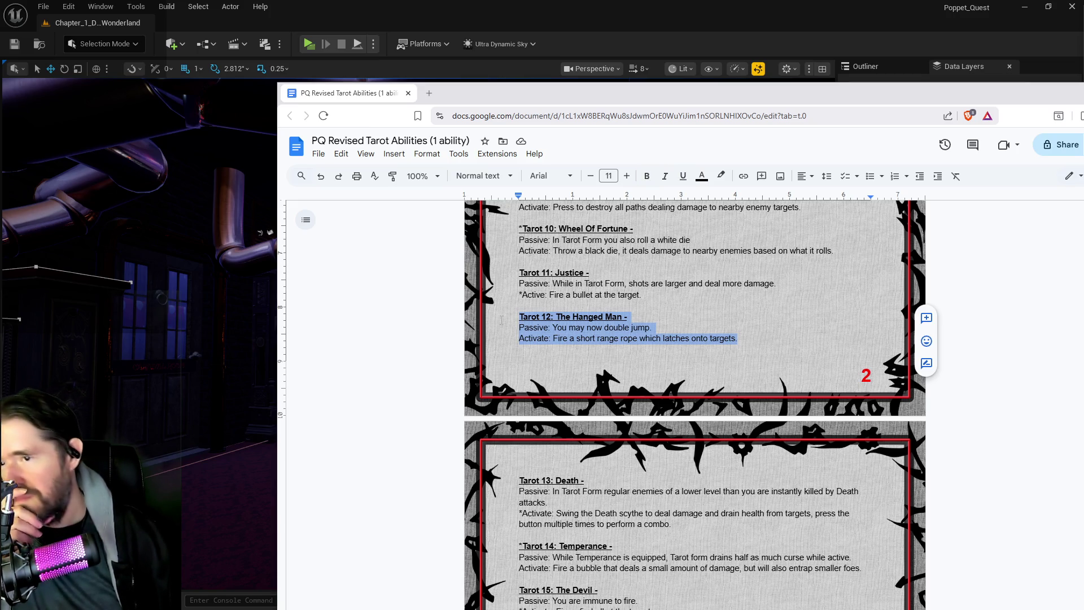
scroll(501, 319, "down", 2)
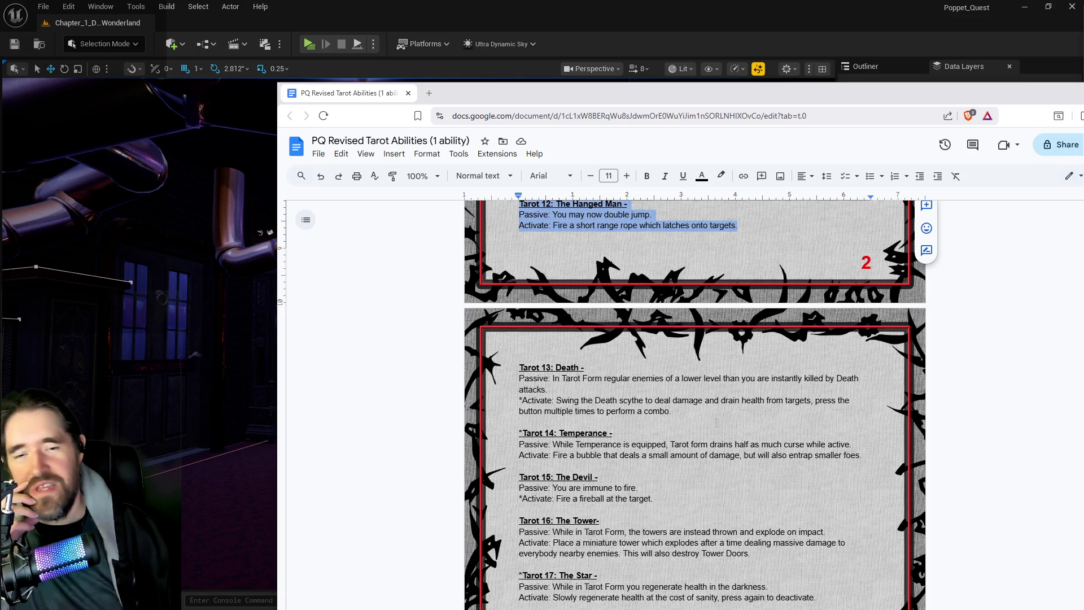
scroll(716, 422, "down", 3)
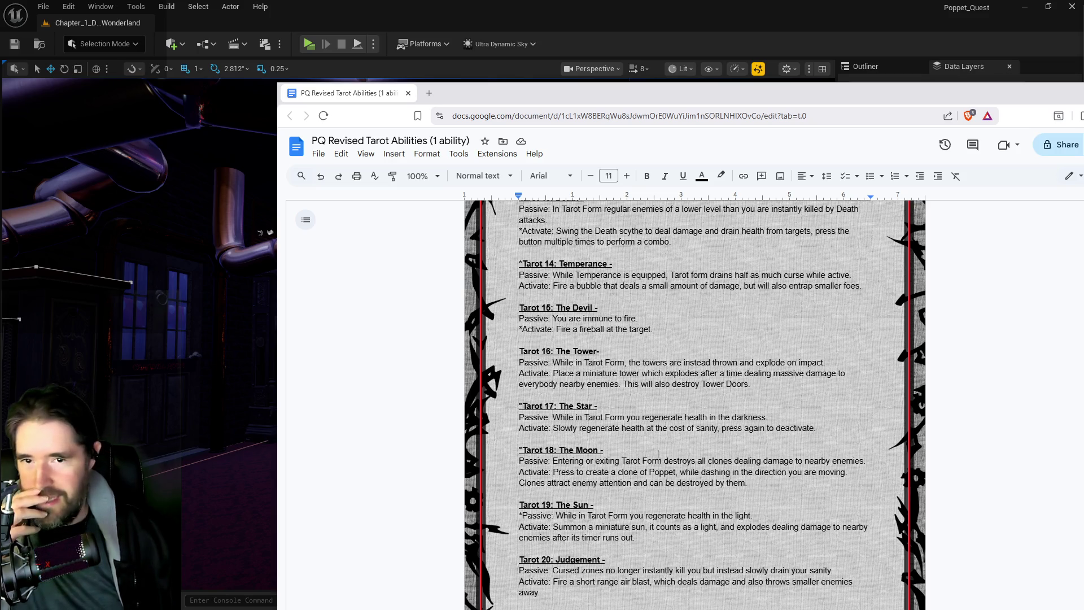
scroll(659, 454, "up", 3)
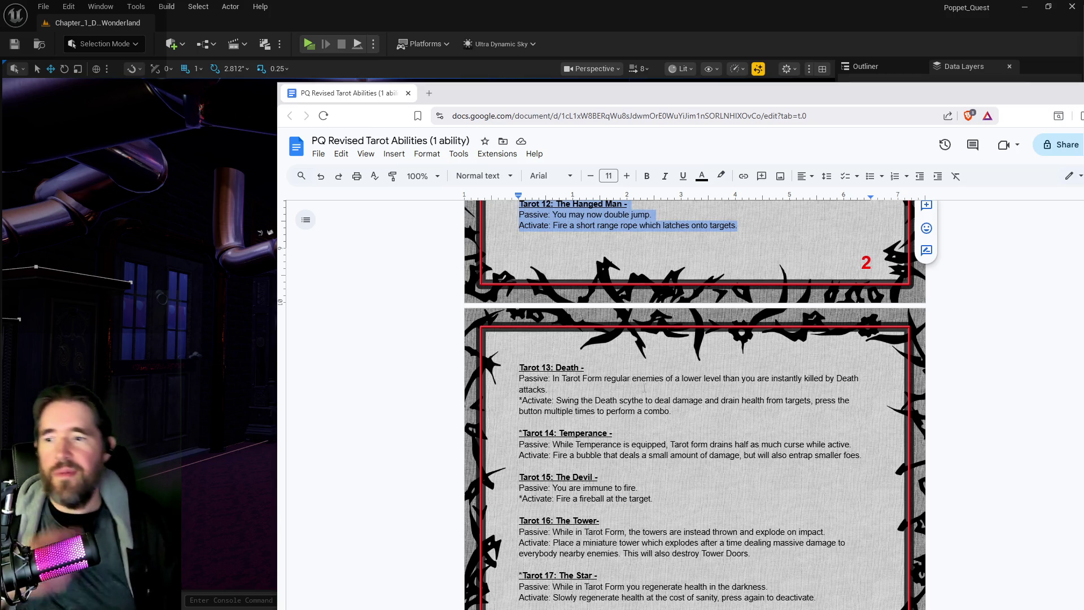
scroll(435, 423, "up", 5)
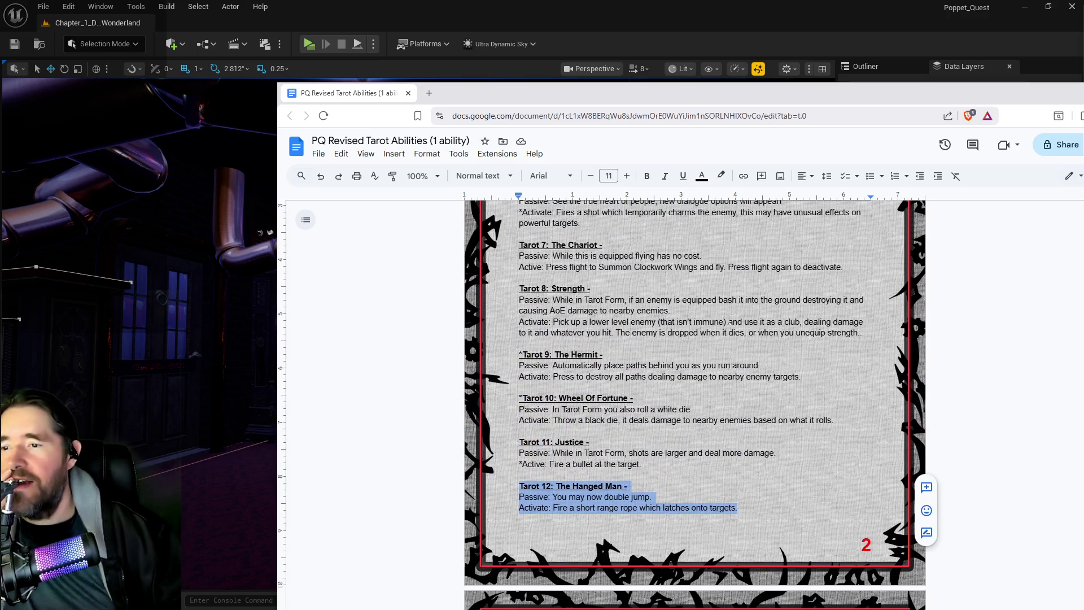
scroll(609, 405, "up", 1)
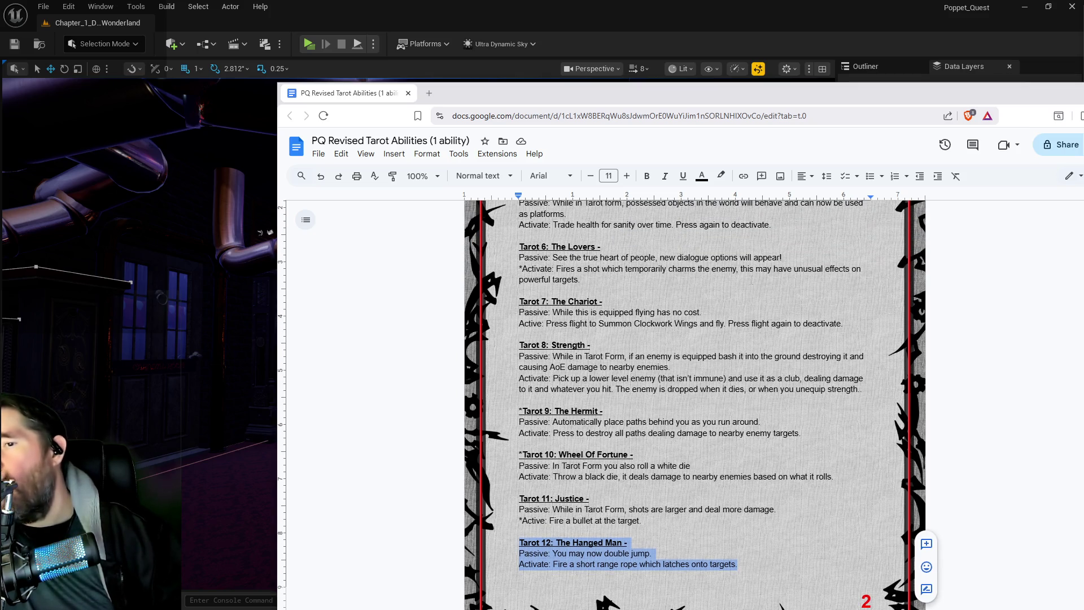
scroll(695, 405, "up", 2)
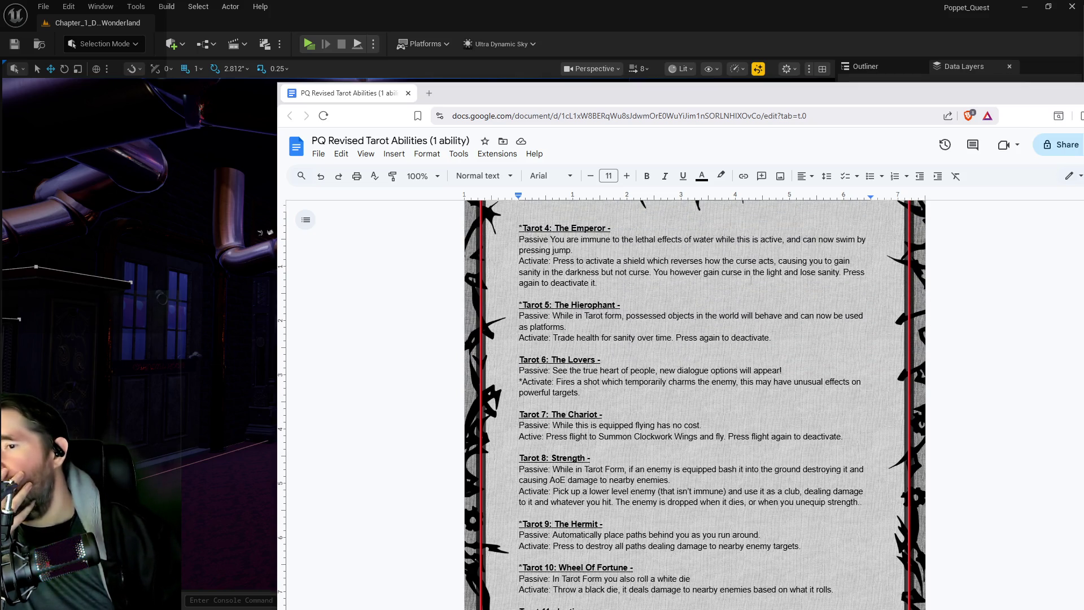
scroll(750, 281, "up", 1)
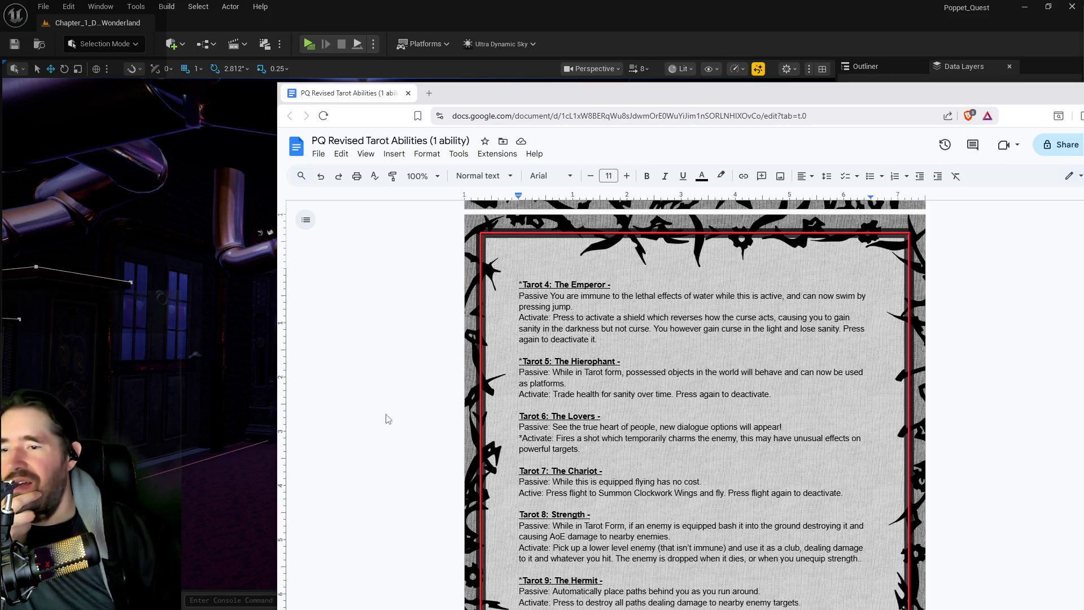
mouse_move(787, 427)
left_mouse_down()
mouse_move(519, 416)
mouse_move(519, 428)
left_mouse_up()
left_click(610, 450)
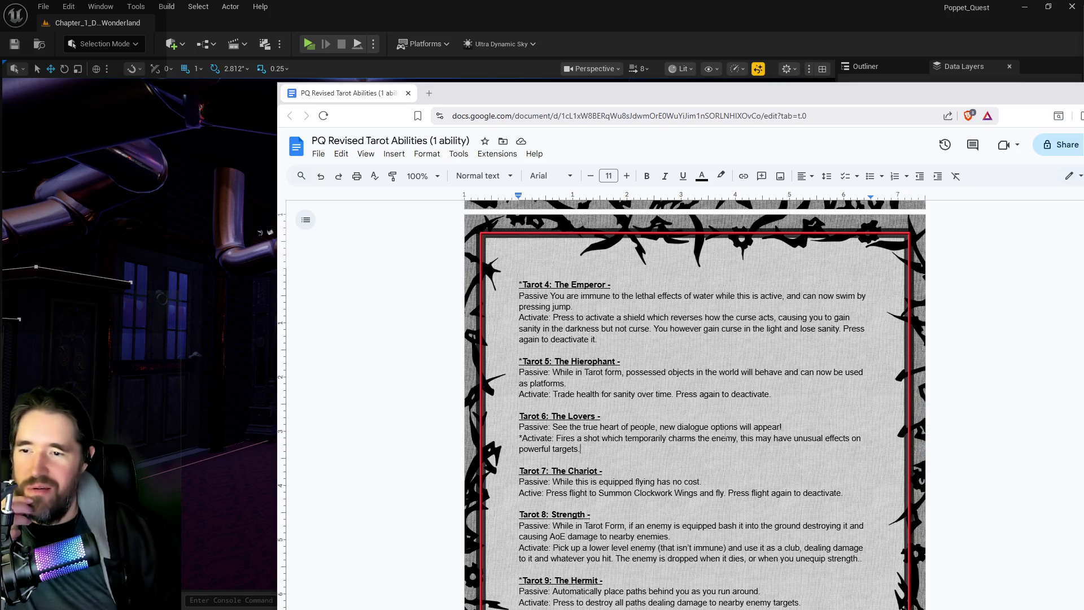
scroll(706, 426, "down", 3)
scroll(683, 420, "up", 4)
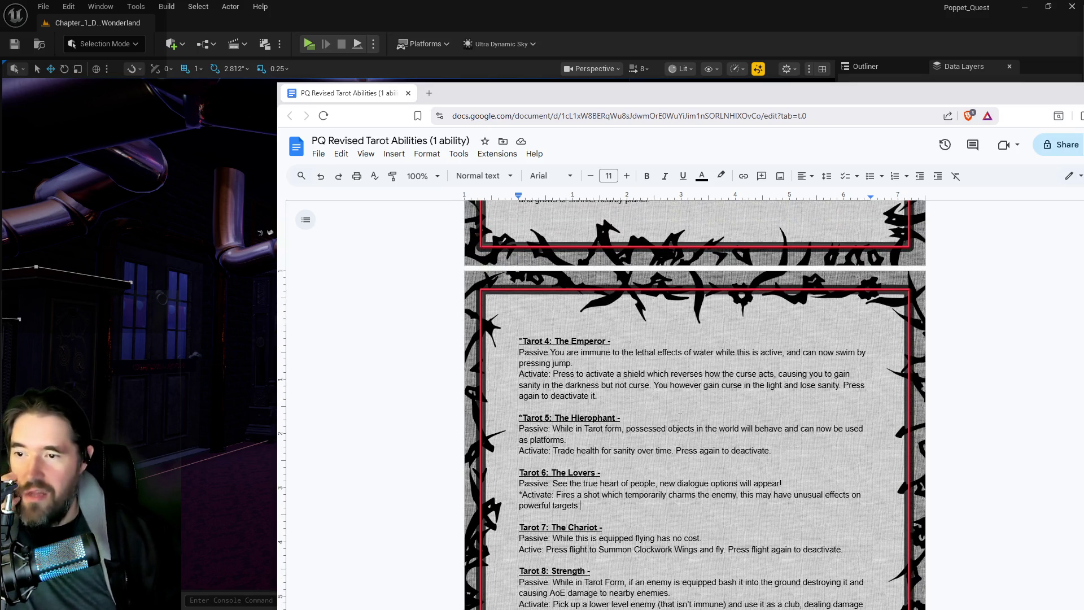
scroll(680, 418, "down", 5)
scroll(668, 435, "down", 1)
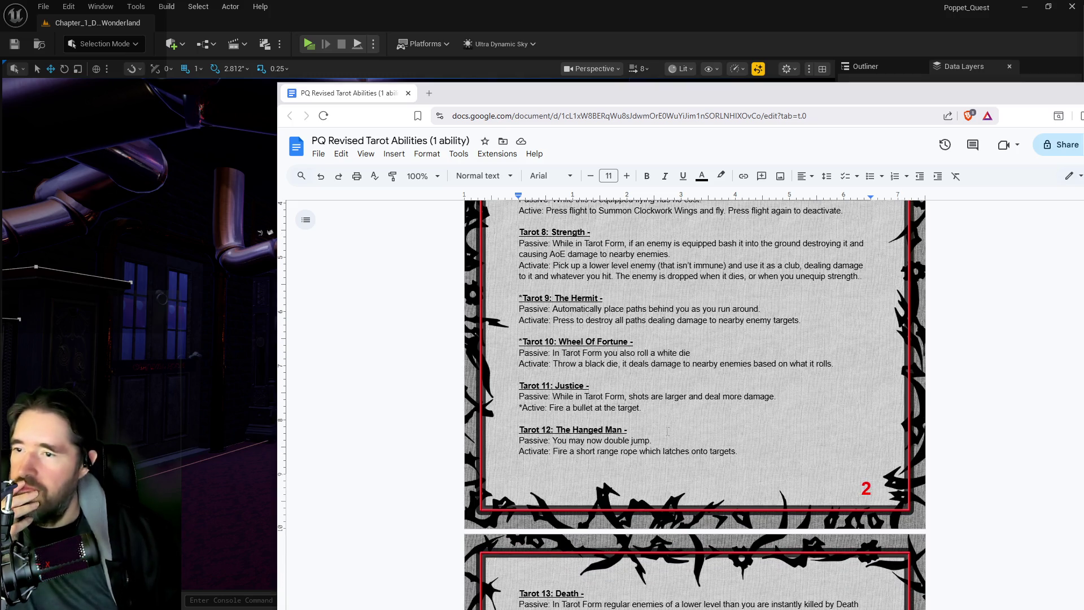